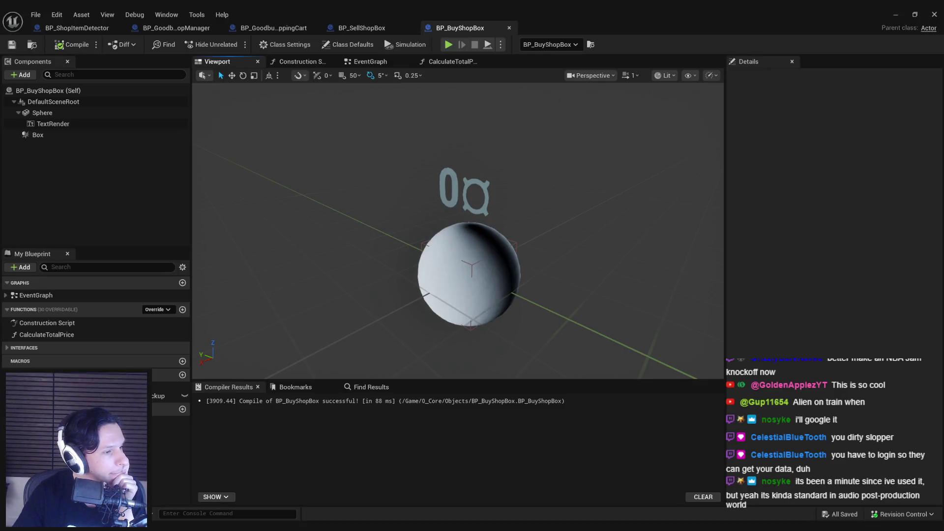
- Bring the Chrome window with the Soundminer V6 Information page in front of the blueprint editor
key("alt+Tab")
left_click_drag(403, 221, 424, 225)
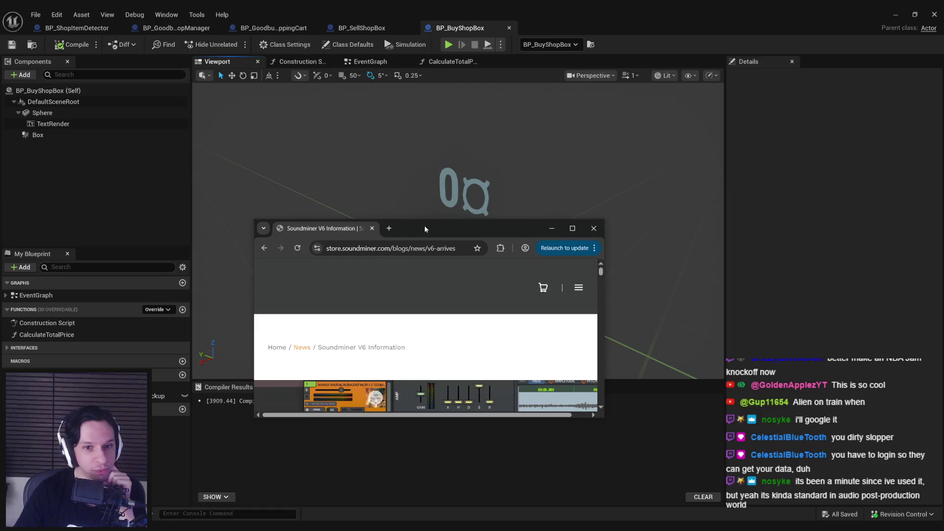
- Maximize Chrome and read down through the Soundminer V6 key new features
double_click(424, 226)
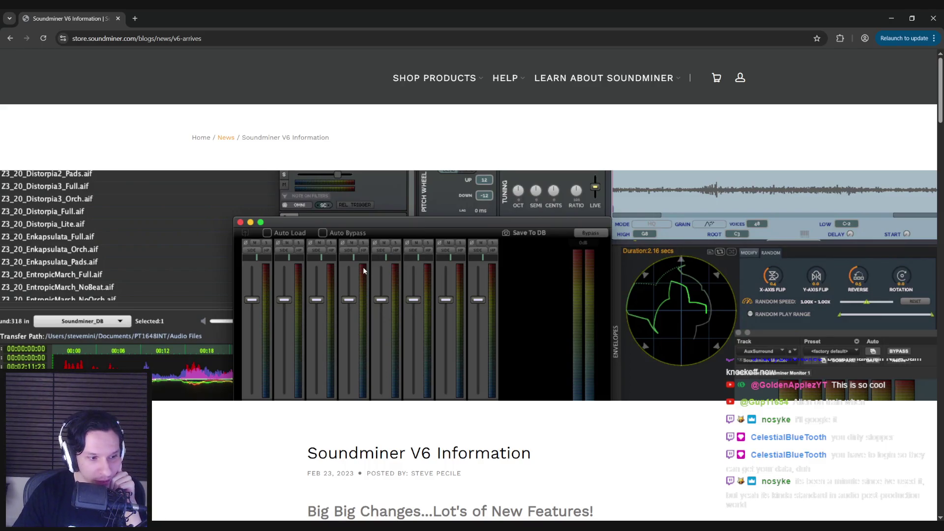
left_click(274, 445)
scroll(272, 429, "down", 1)
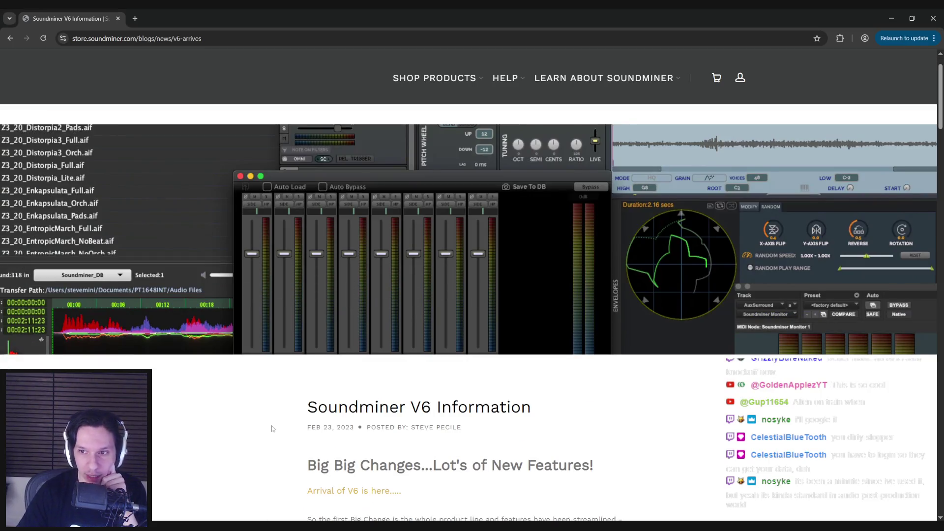
scroll(690, 237, "up", 1)
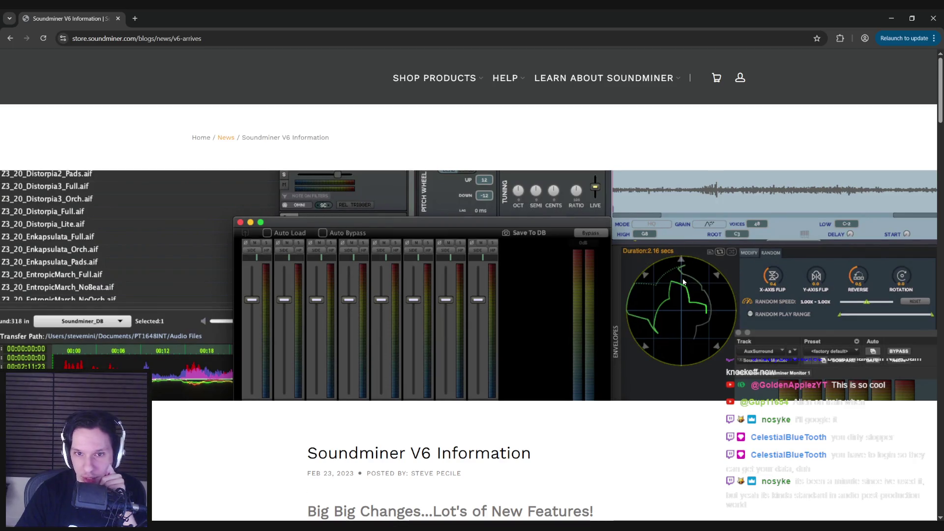
scroll(272, 399, "down", 18)
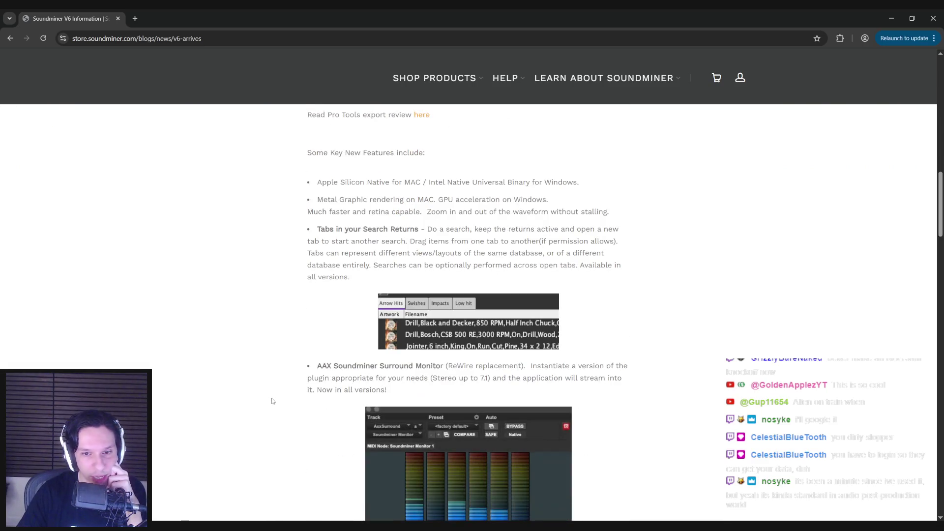
scroll(272, 401, "down", 4)
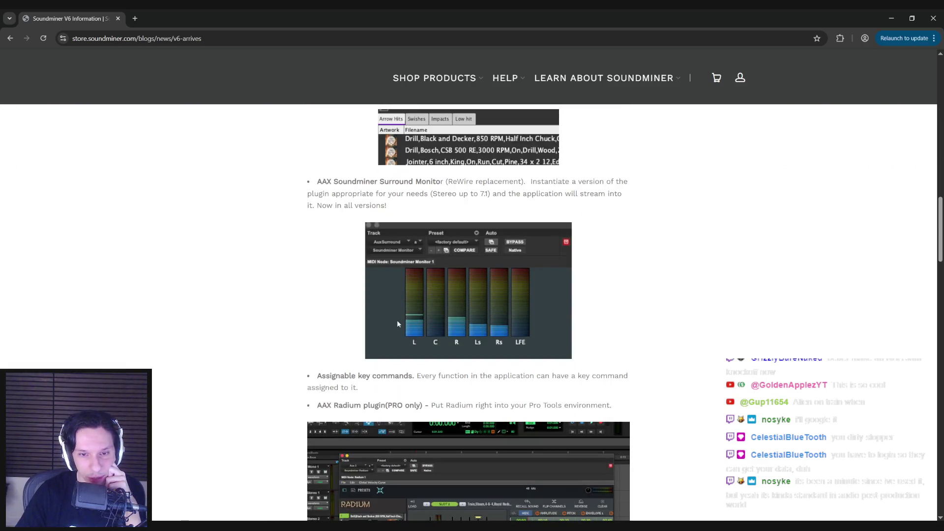
scroll(398, 332, "down", 4)
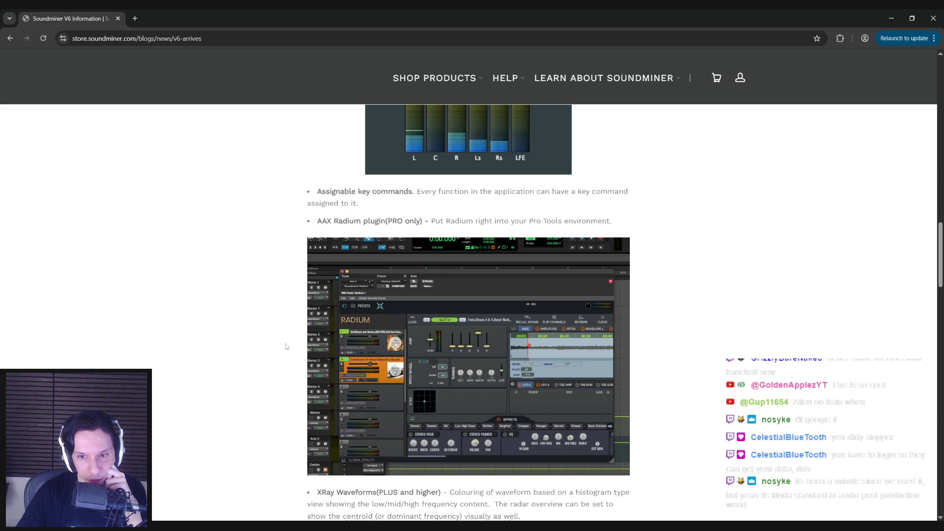
scroll(286, 347, "down", 5)
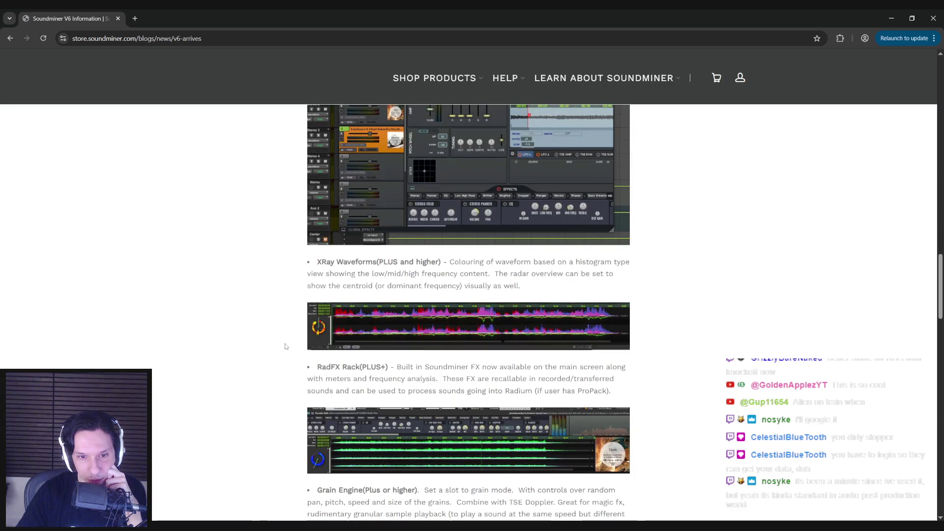
scroll(285, 346, "down", 8)
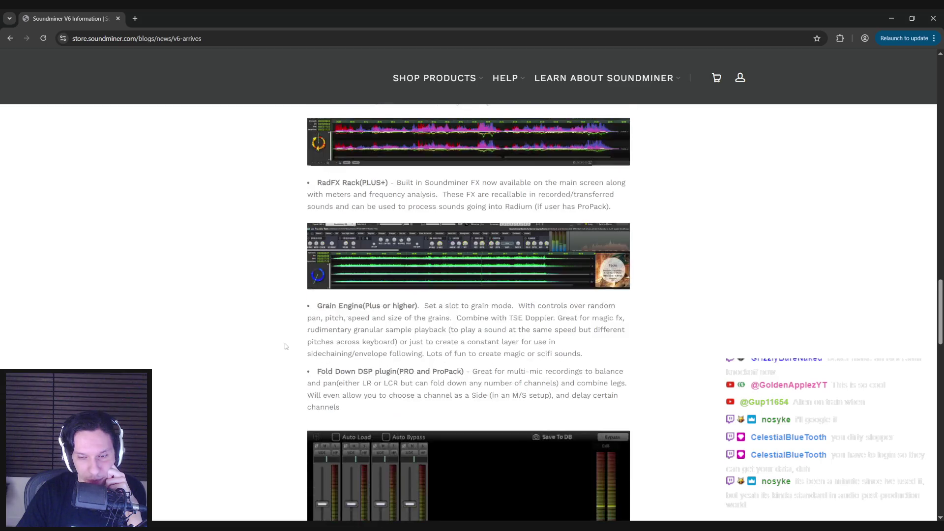
scroll(285, 346, "down", 9)
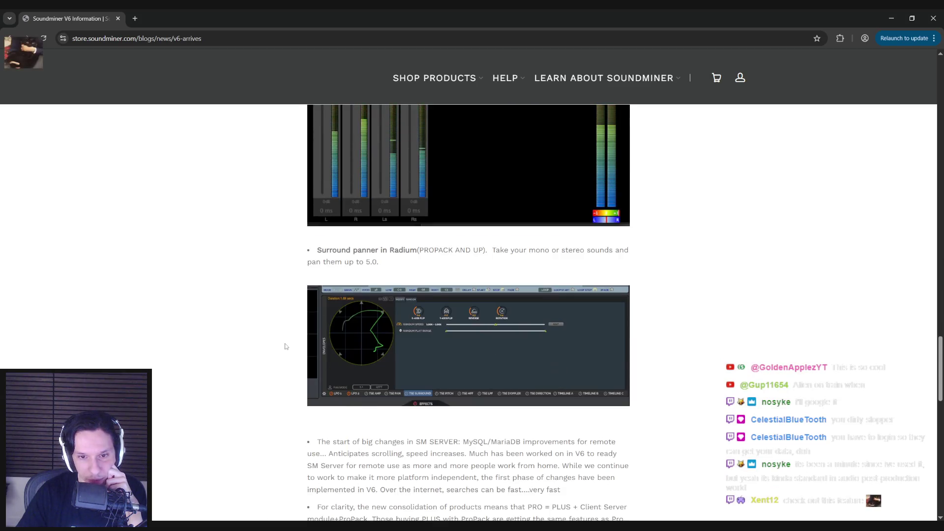
scroll(286, 347, "down", 3)
scroll(285, 347, "down", 5)
- Scroll back up to the top of the Soundminer V6 Information article
scroll(285, 347, "up", 11)
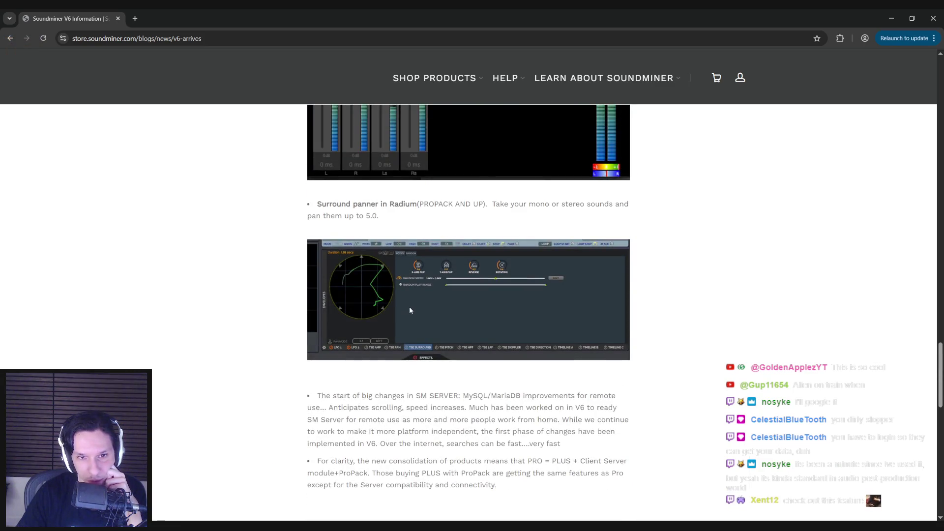
scroll(342, 334, "up", 3)
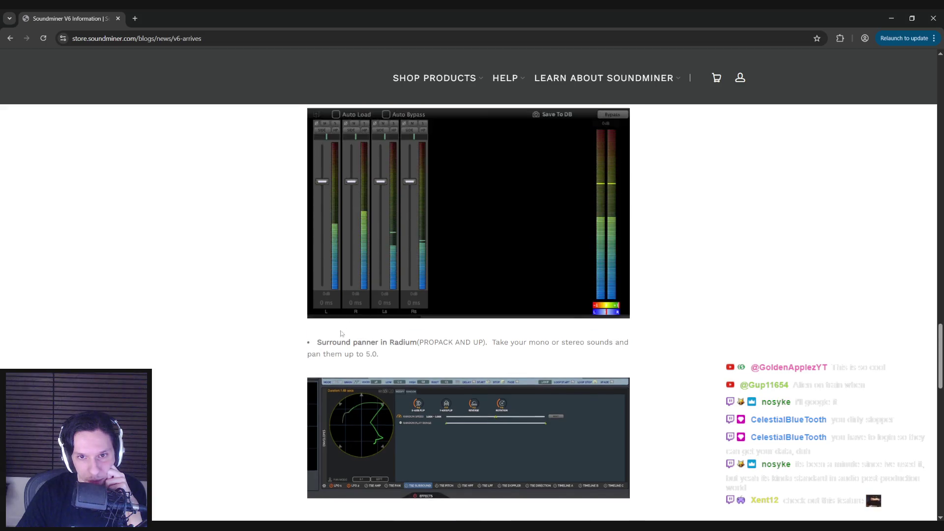
scroll(341, 334, "up", 5)
scroll(339, 336, "up", 5)
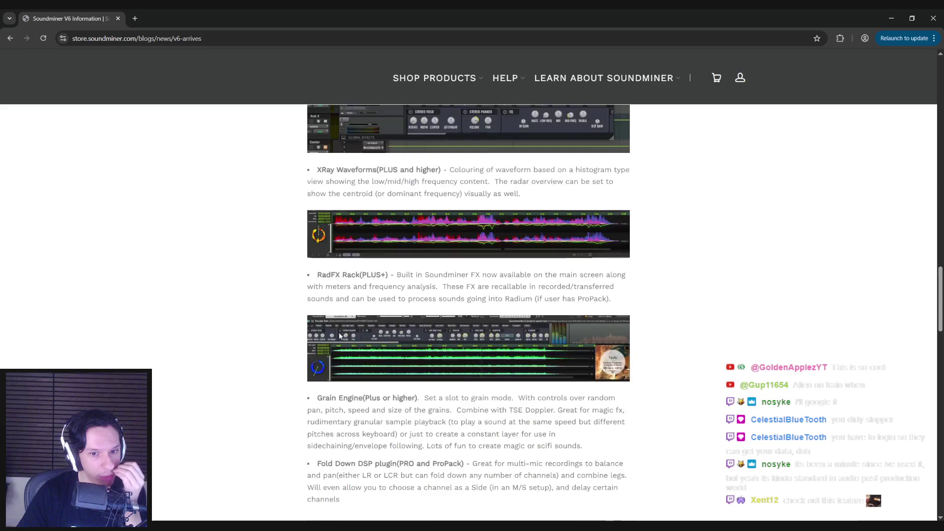
scroll(334, 354, "down", 2)
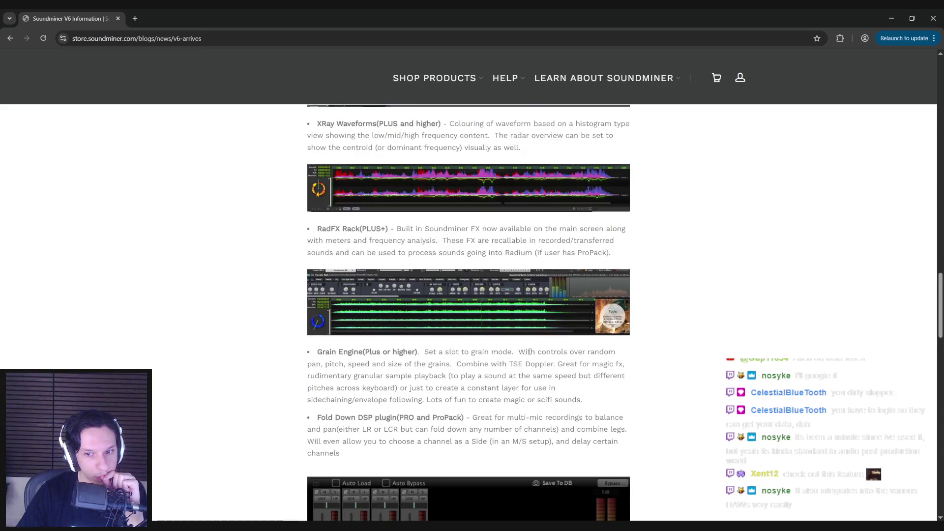
scroll(291, 360, "up", 5)
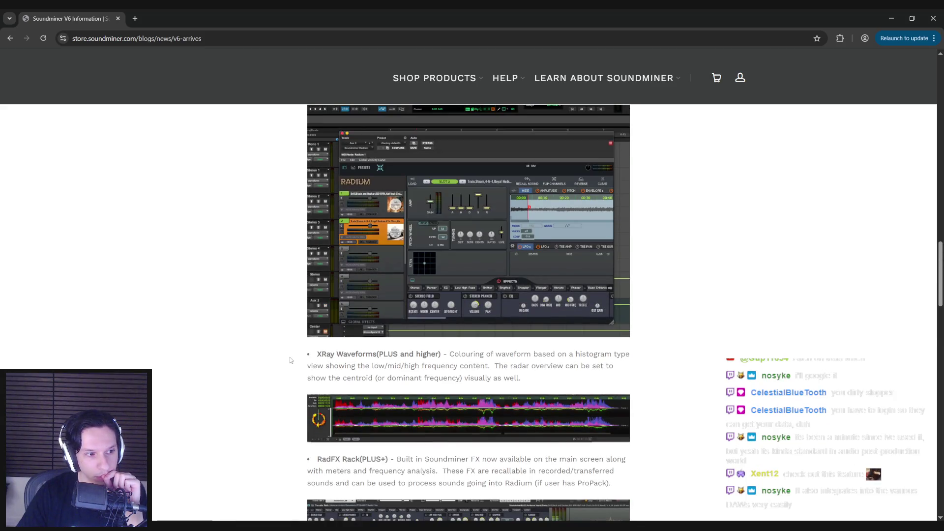
scroll(290, 360, "up", 6)
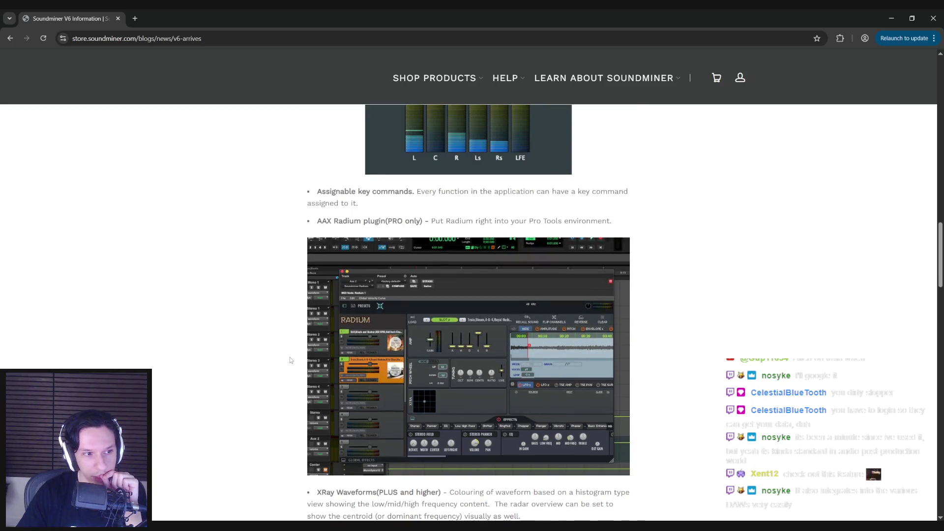
scroll(290, 360, "up", 3)
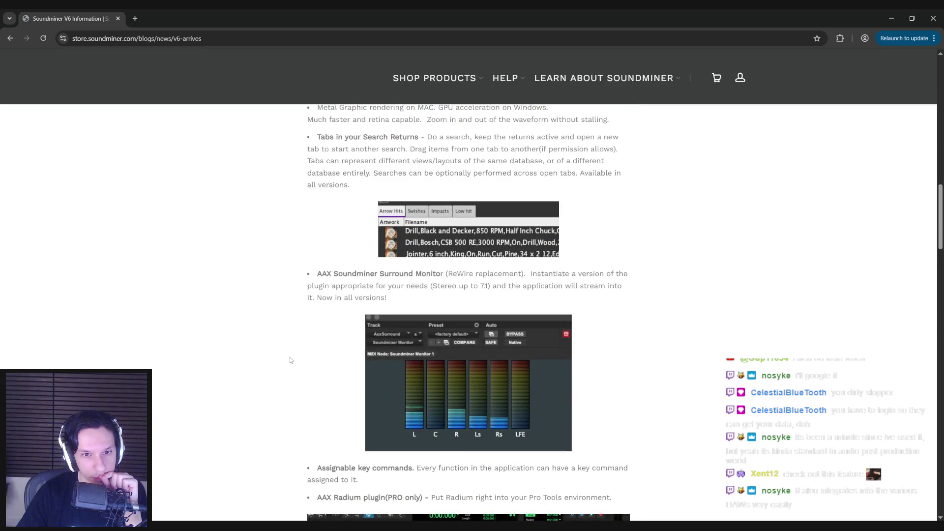
scroll(290, 360, "up", 2)
scroll(291, 361, "up", 7)
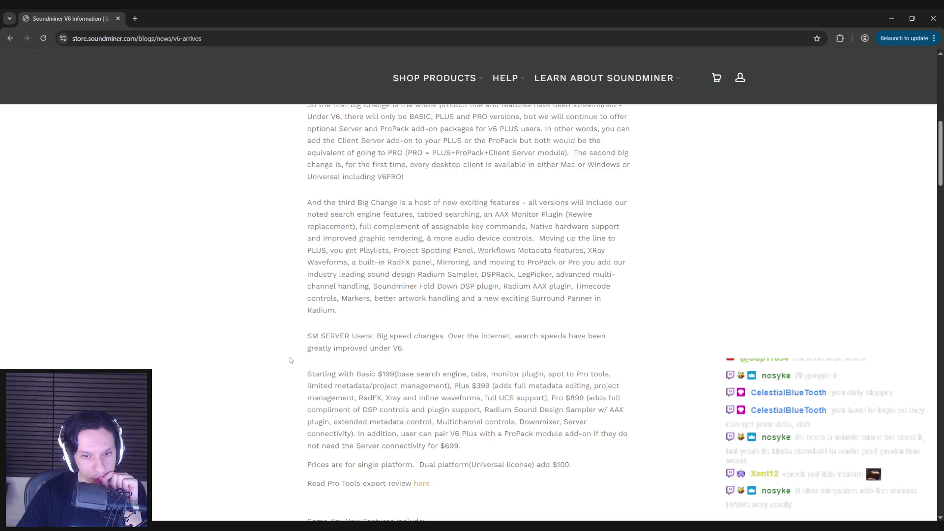
scroll(291, 358, "up", 7)
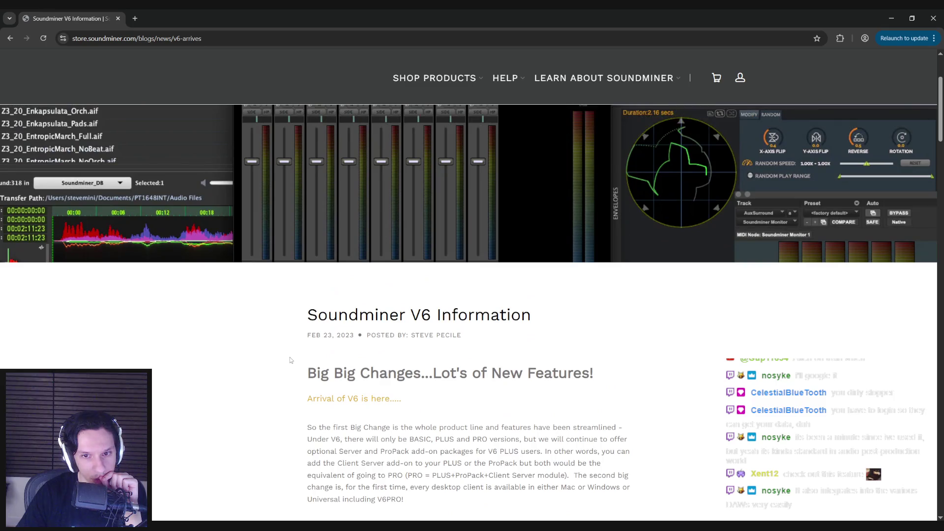
scroll(291, 360, "up", 3)
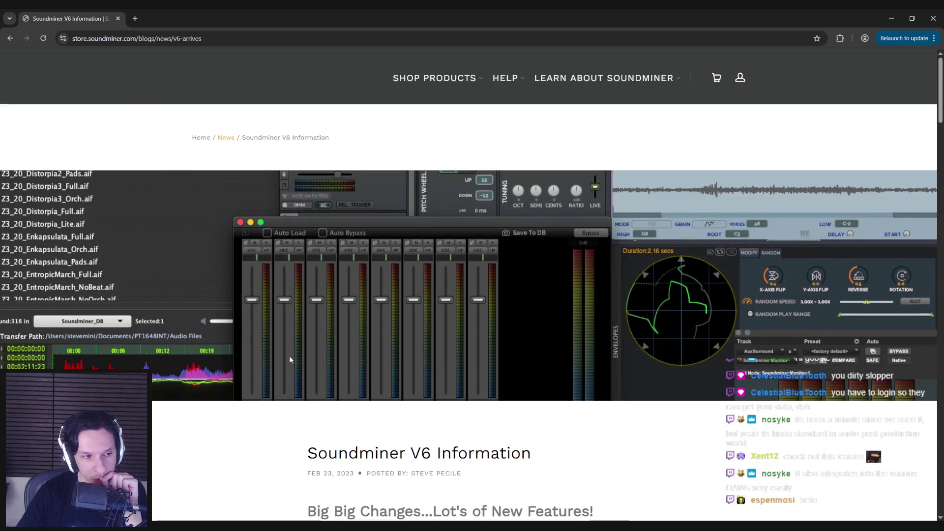
- Open the Soundminer About Us page, then return to the store home page via Home
mouse_move(452, 81)
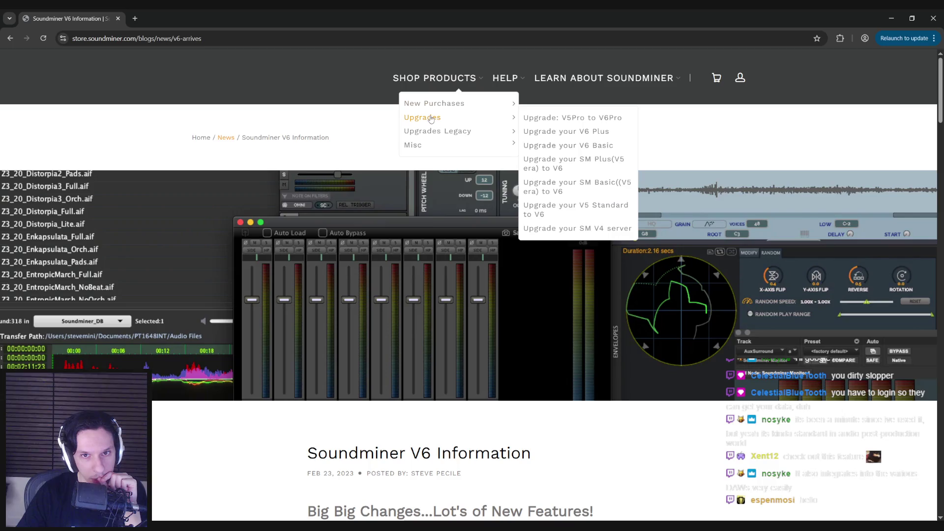
mouse_move(422, 146)
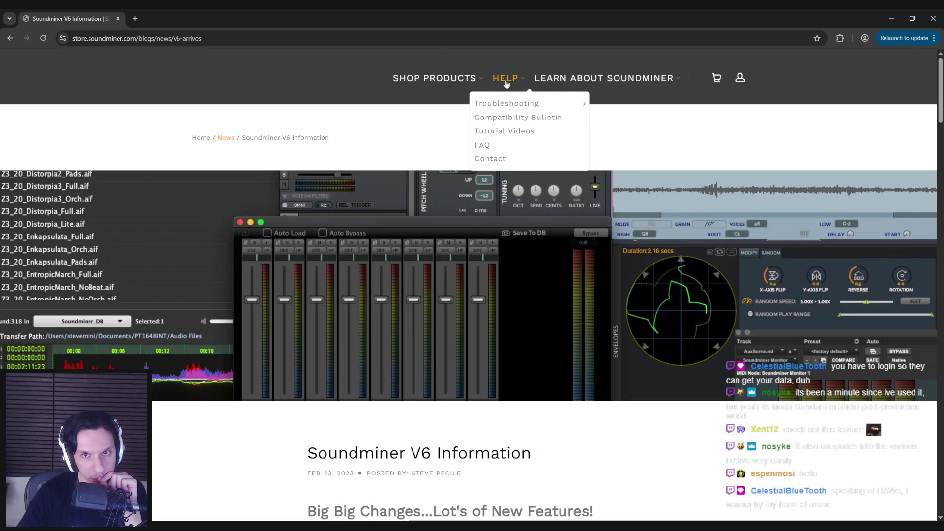
mouse_move(605, 79)
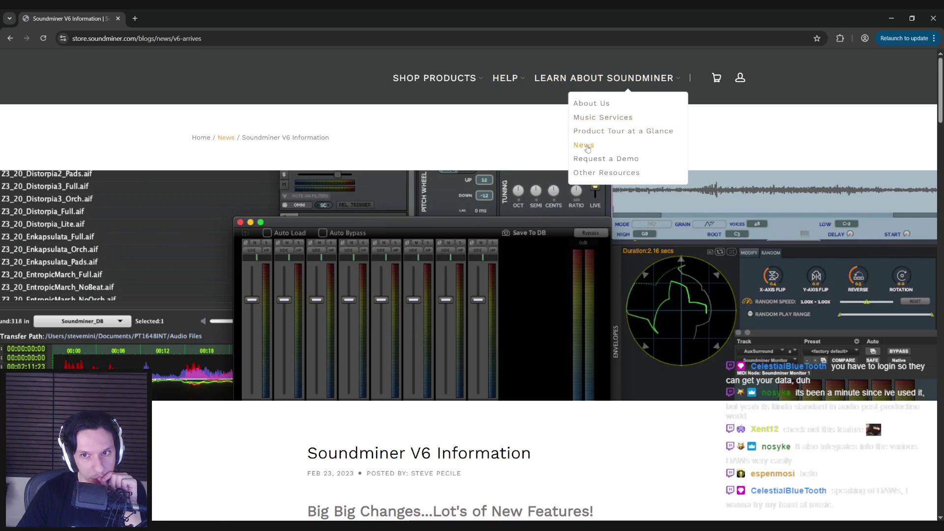
left_click(585, 109)
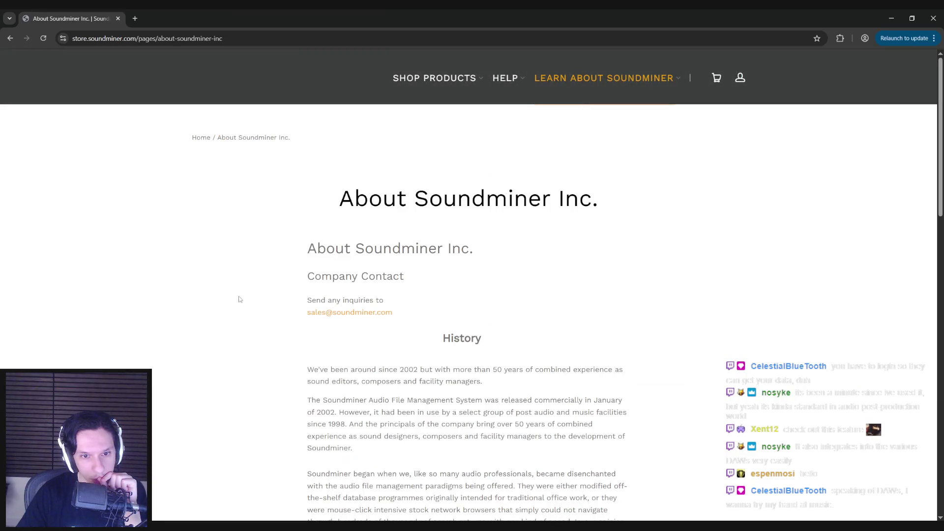
left_click(200, 137)
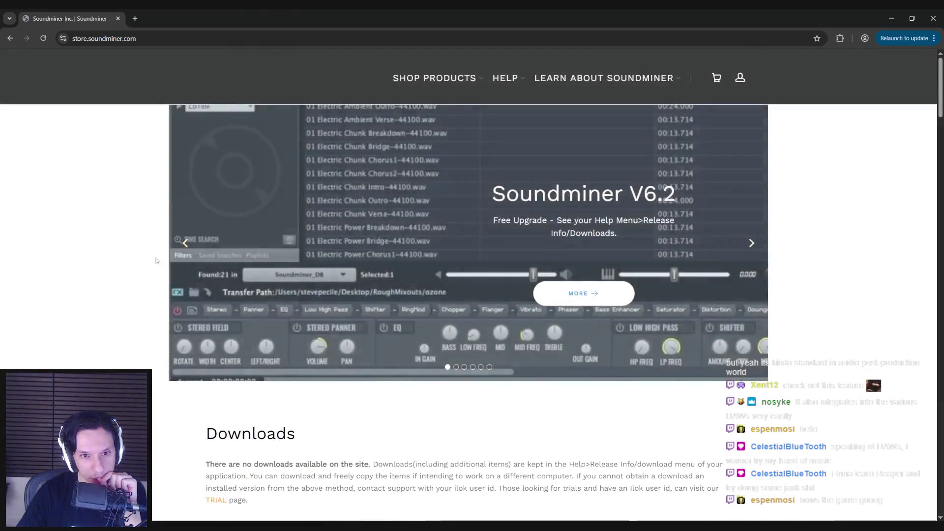
scroll(146, 279, "down", 12)
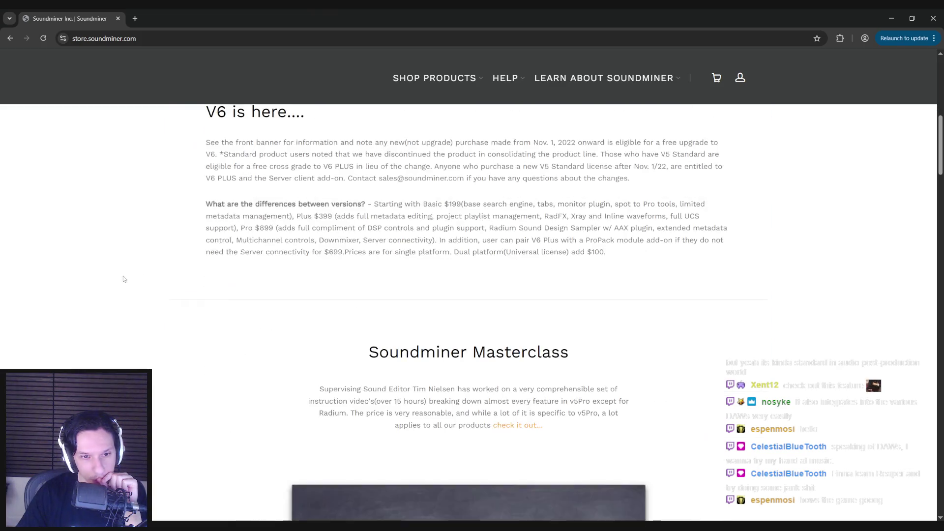
scroll(123, 280, "down", 18)
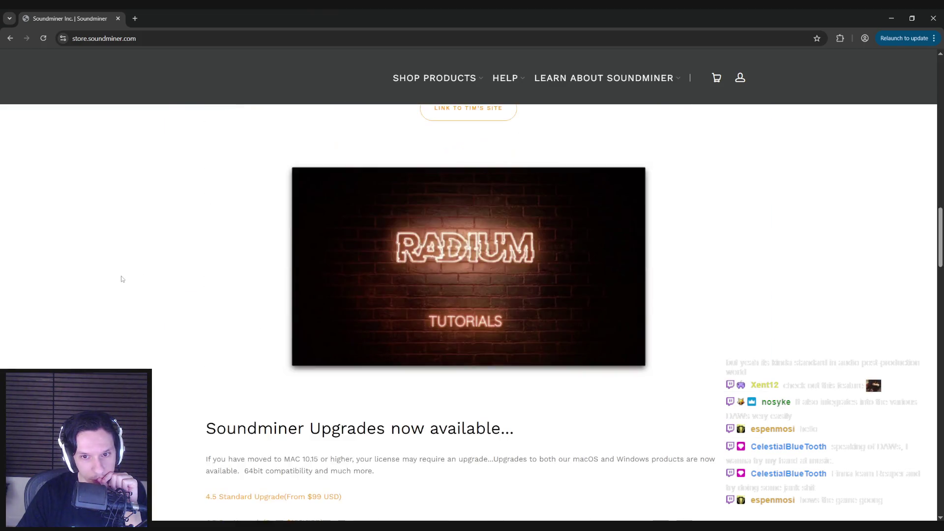
scroll(122, 279, "down", 6)
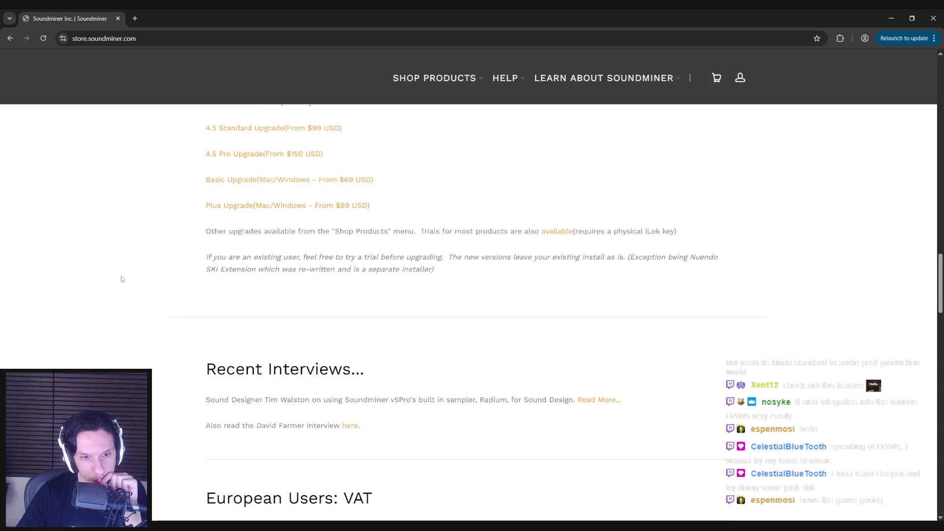
scroll(122, 279, "down", 4)
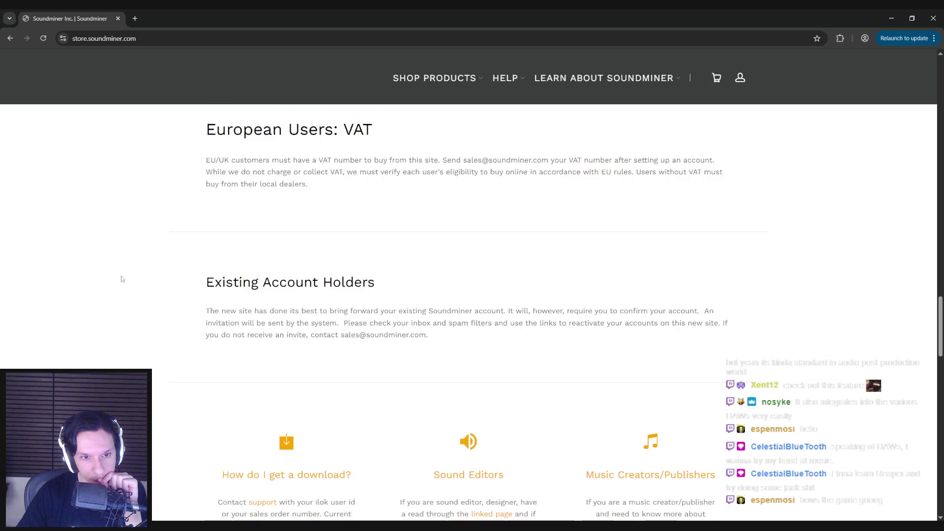
scroll(123, 279, "down", 3)
scroll(122, 279, "down", 7)
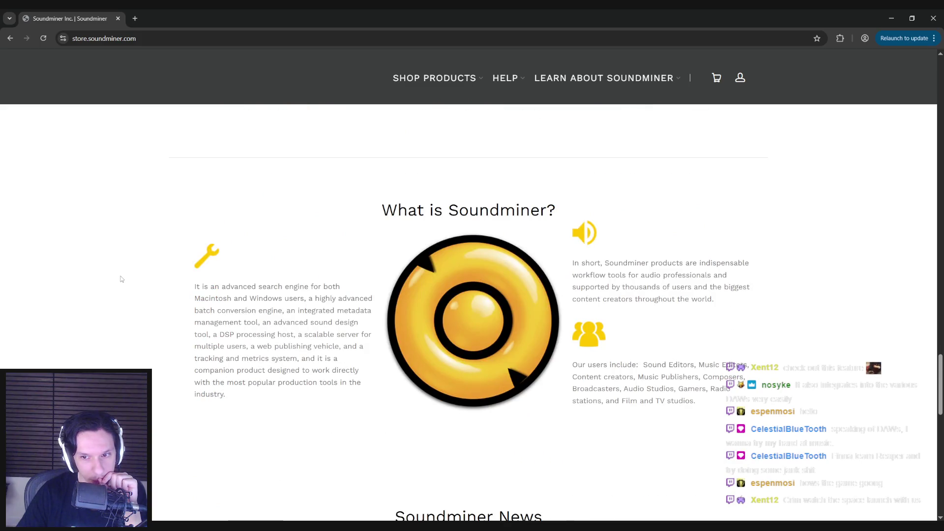
scroll(123, 279, "down", 6)
scroll(122, 279, "down", 3)
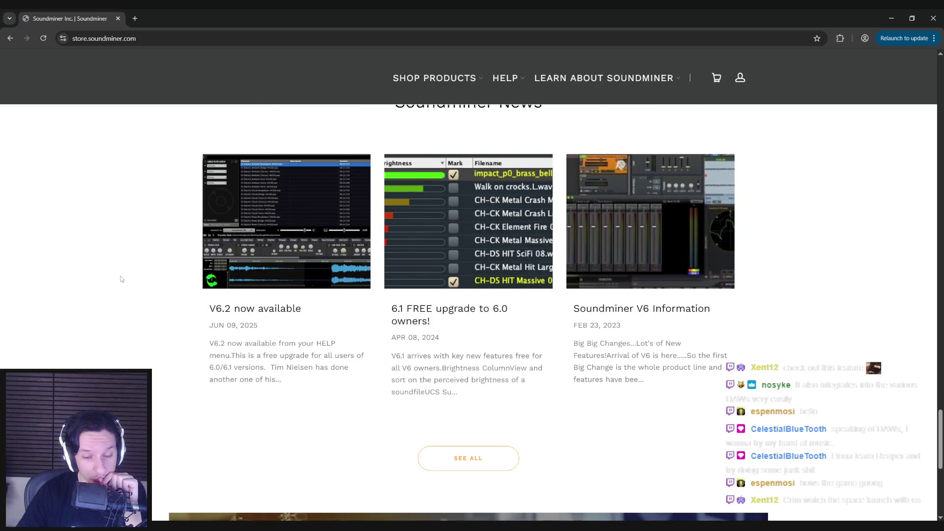
scroll(123, 280, "down", 1)
scroll(122, 279, "down", 5)
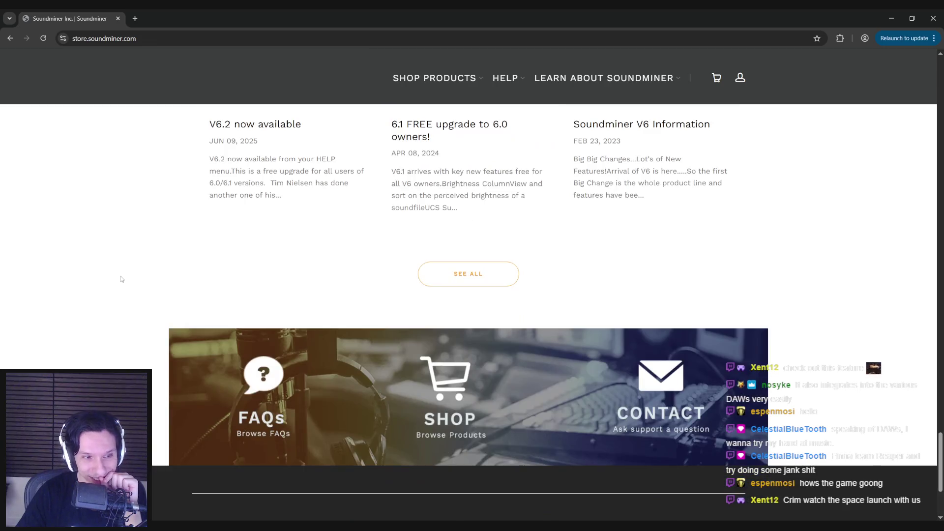
scroll(122, 278, "up", 1)
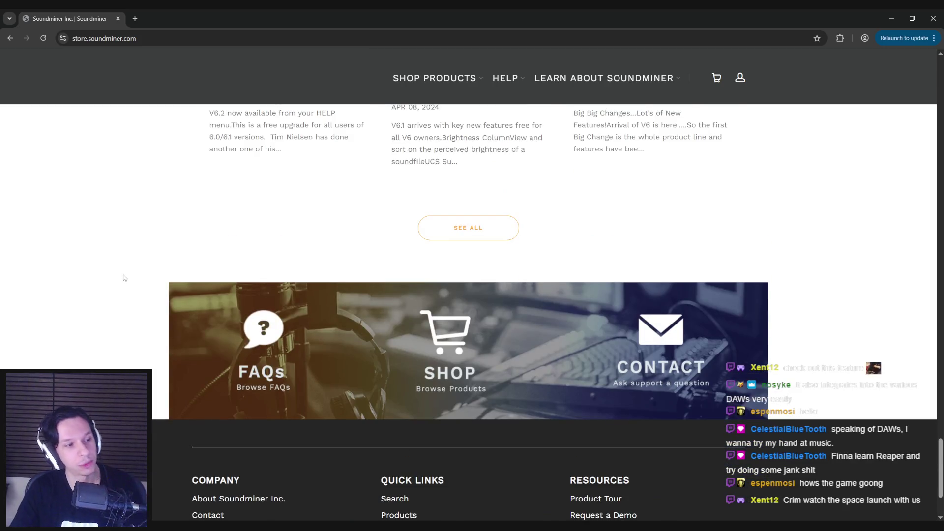
scroll(124, 277, "up", 3)
scroll(127, 275, "up", 6)
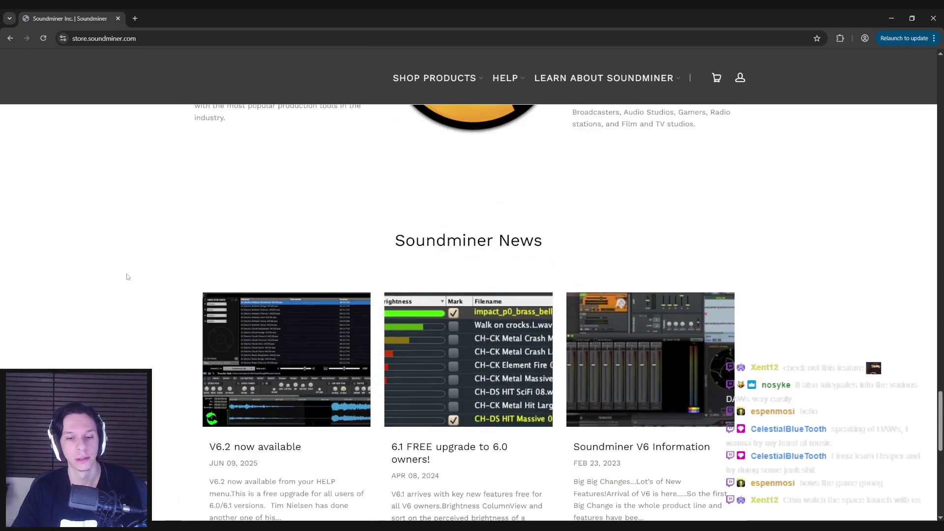
scroll(135, 271, "up", 5)
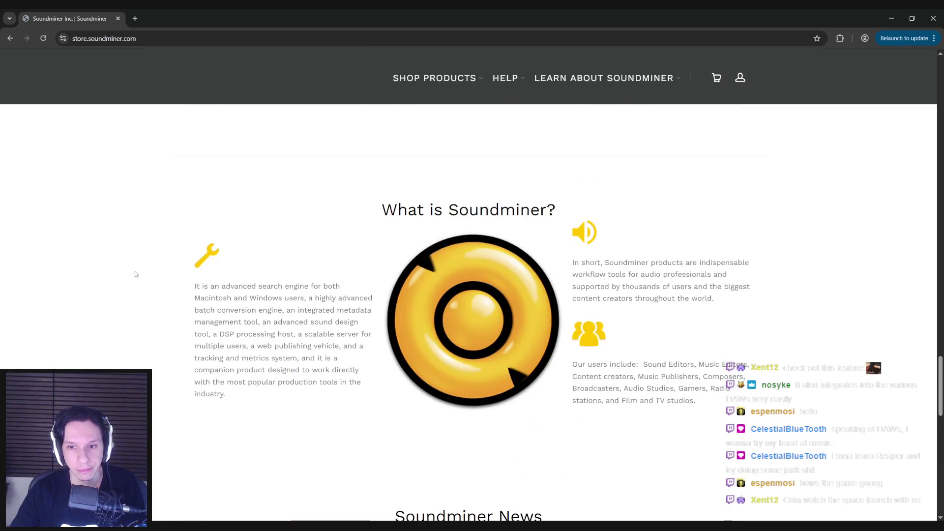
scroll(135, 272, "down", 1)
scroll(135, 273, "up", 5)
scroll(135, 274, "up", 9)
scroll(136, 274, "down", 5)
scroll(135, 274, "down", 1)
scroll(135, 274, "up", 9)
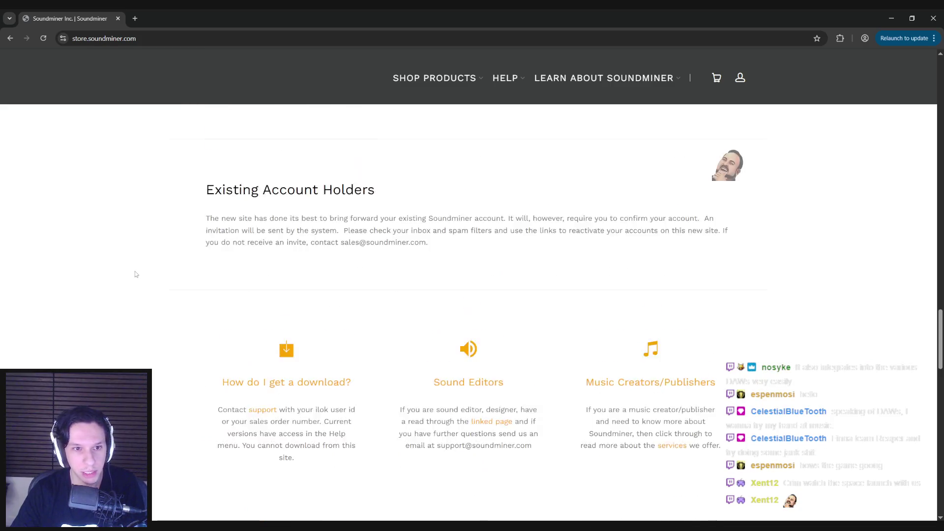
scroll(136, 274, "up", 18)
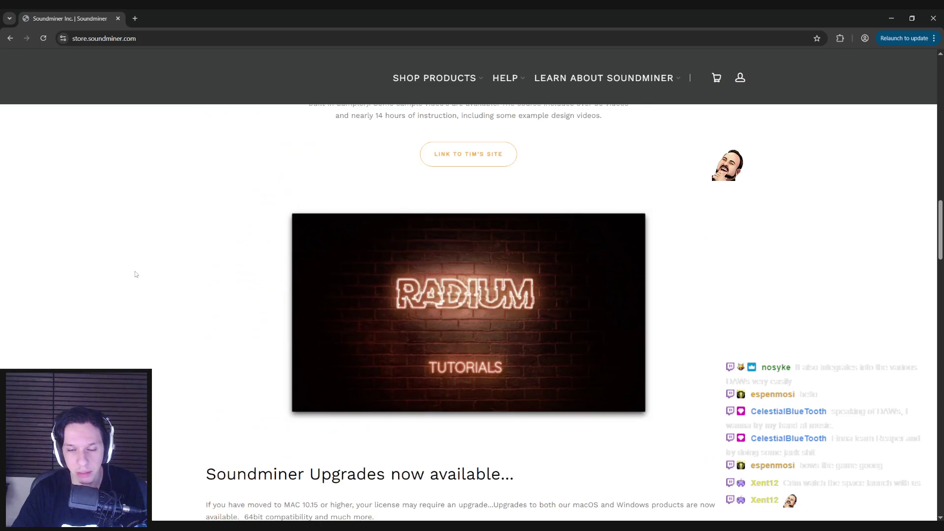
scroll(136, 274, "up", 15)
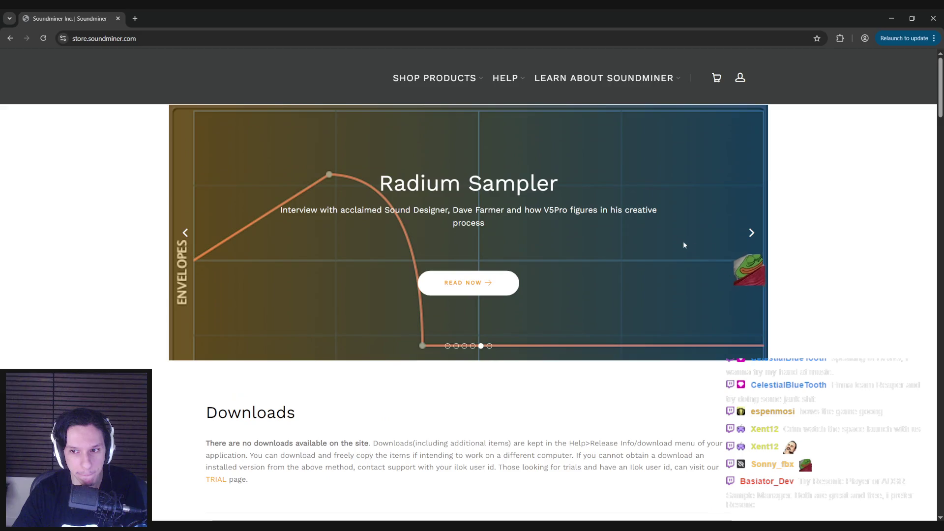
- Advance the store banner to the Soundminer Web slide and briefly select its text
left_click(753, 233)
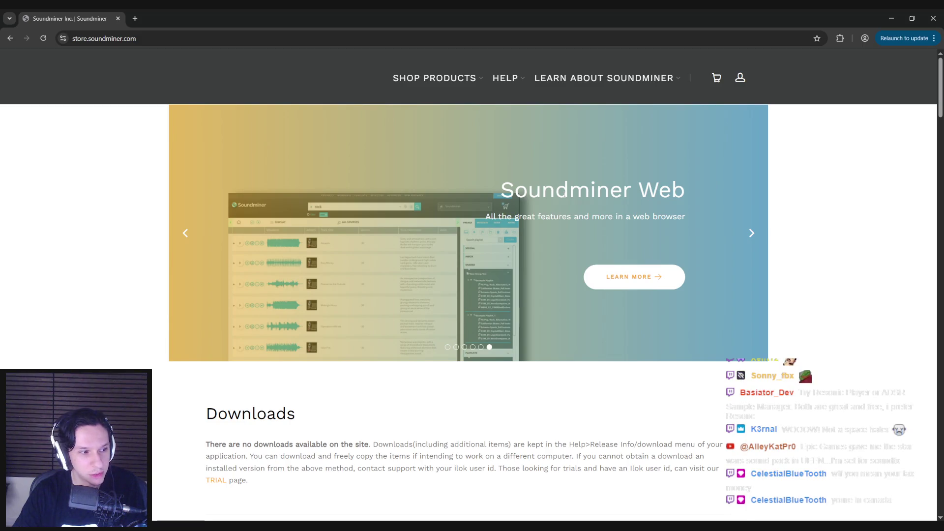
mouse_move(500, 186)
left_mouse_down()
mouse_move(621, 219)
mouse_move(689, 223)
mouse_move(500, 187)
mouse_move(724, 223)
mouse_move(487, 179)
left_mouse_up()
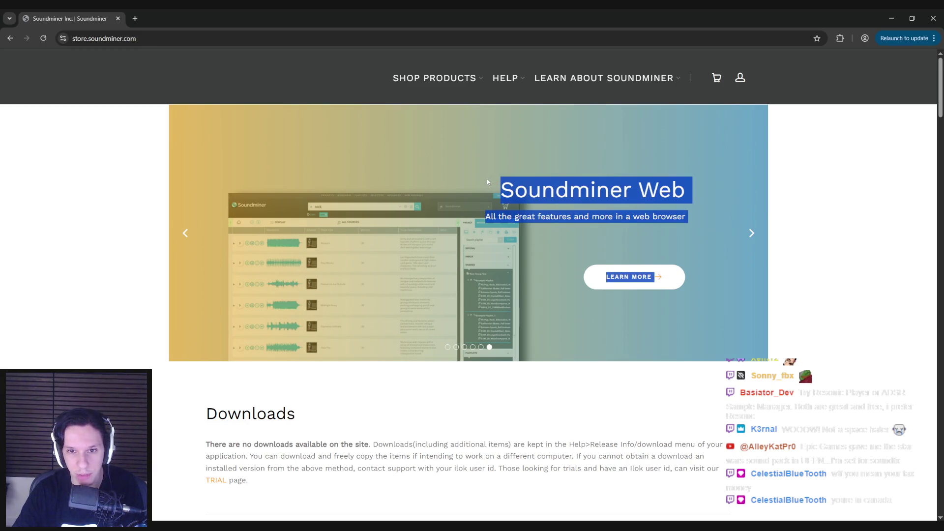
left_click(487, 179)
- Scroll through the Soundminer store page, then switch back to Unreal Engine
scroll(117, 209, "down", 20)
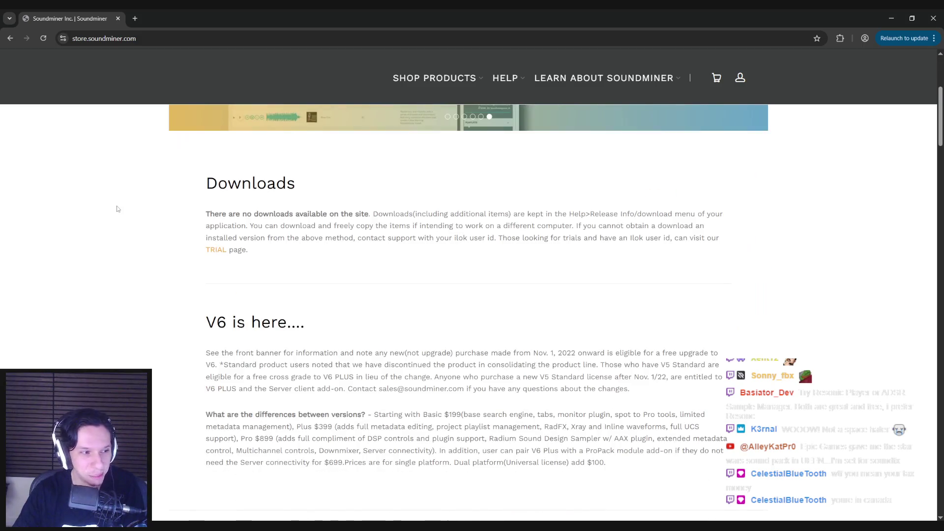
scroll(114, 209, "down", 17)
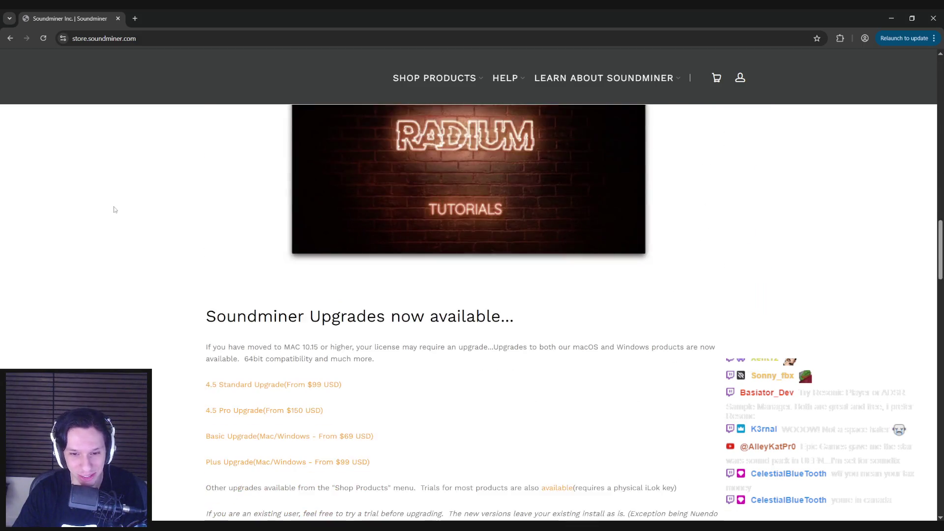
scroll(118, 239, "down", 5)
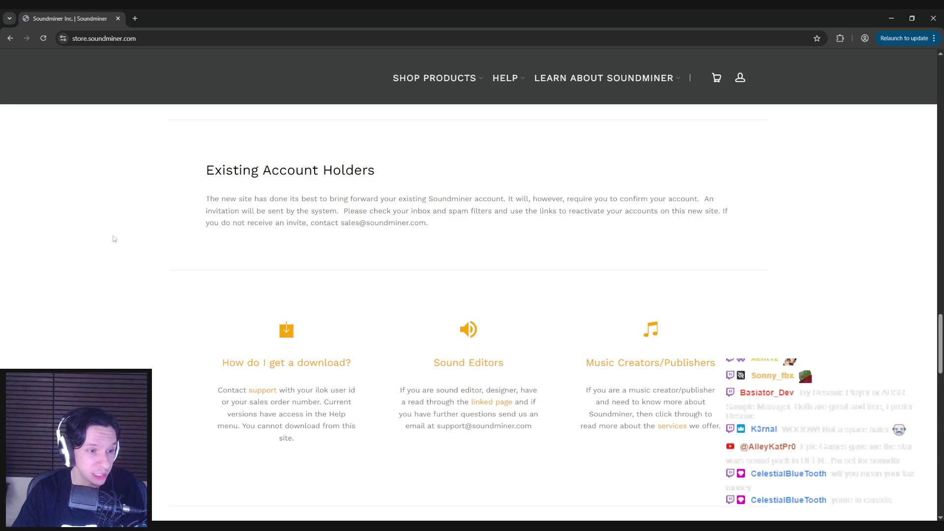
scroll(114, 239, "down", 5)
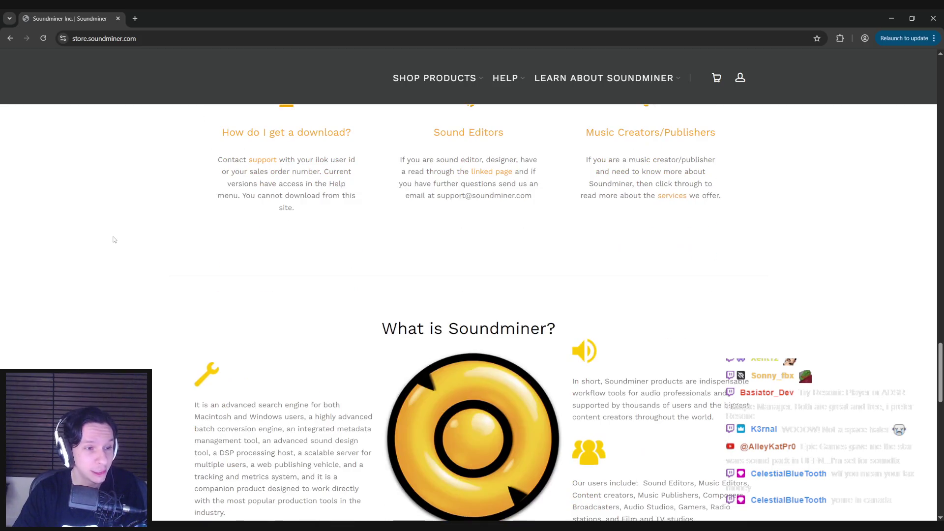
scroll(95, 130, "up", 15)
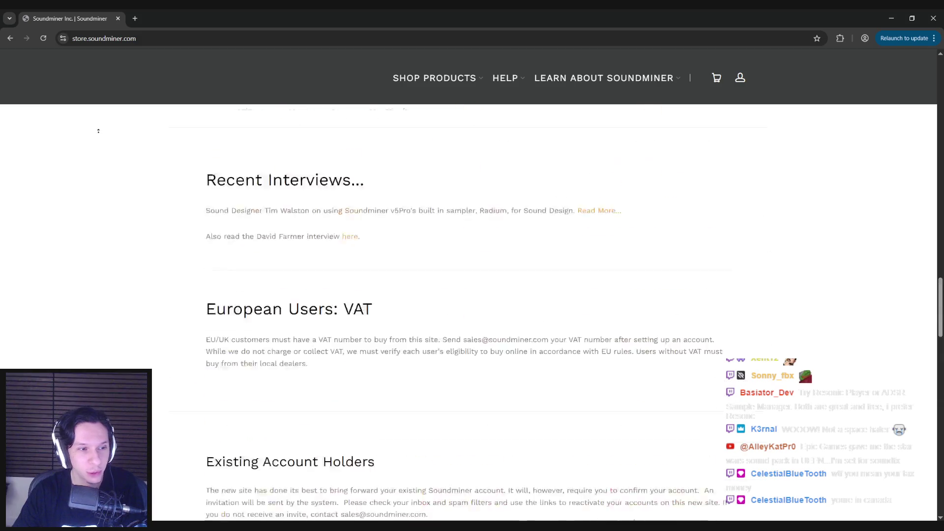
key("alt+Tab")
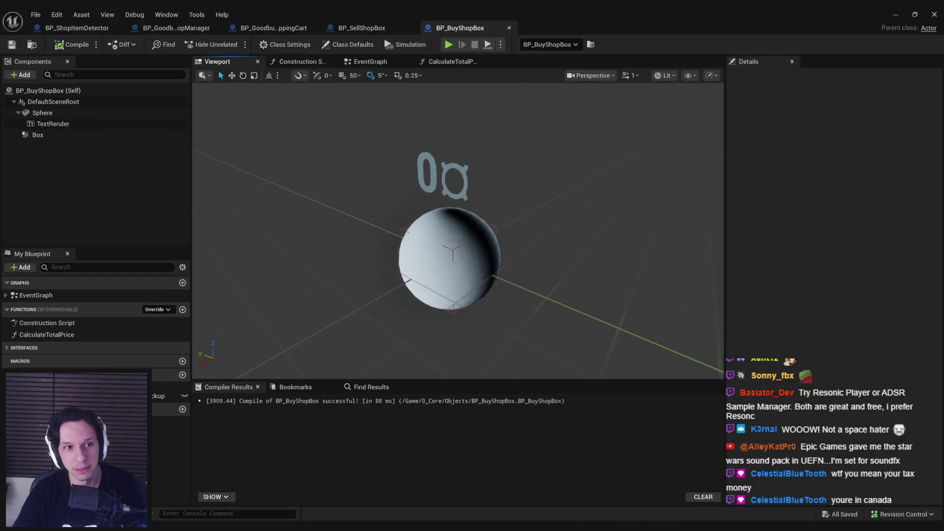
- Orbit the BP_BuyShopBox viewport toward the sphere, then return to Chrome's Soundminer Product Line page
mouse_move(350, 267)
left_mouse_down()
mouse_move(327, 266)
mouse_move(325, 246)
mouse_move(271, 216)
mouse_move(434, 272)
left_mouse_up()
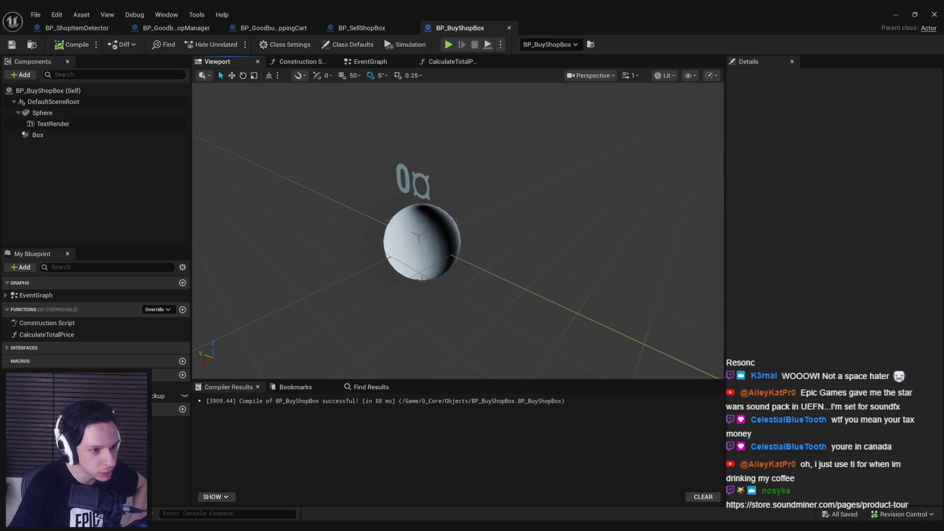
key("alt+Tab")
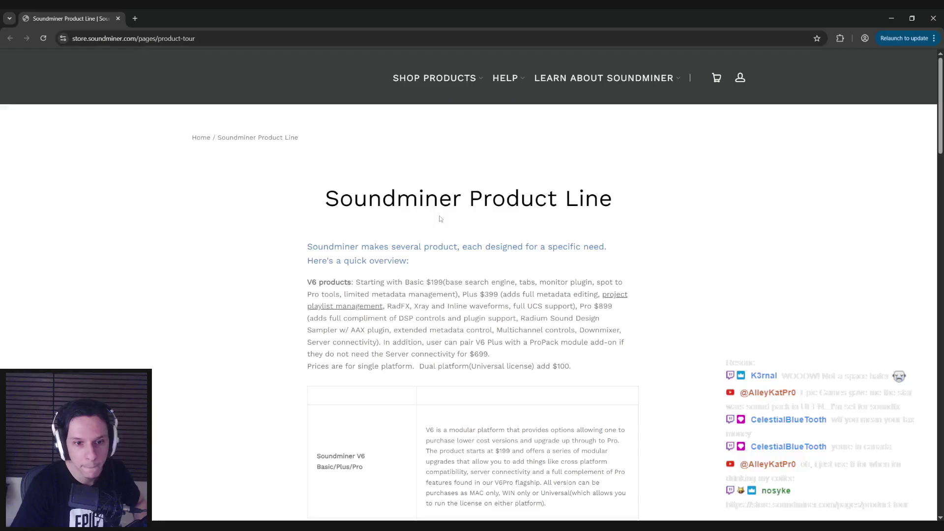
scroll(403, 262, "down", 3)
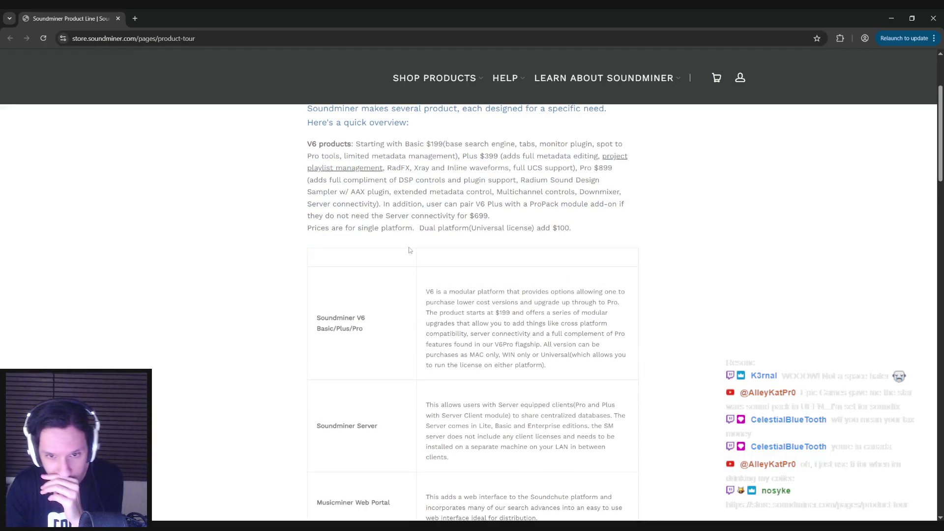
scroll(429, 291, "down", 1)
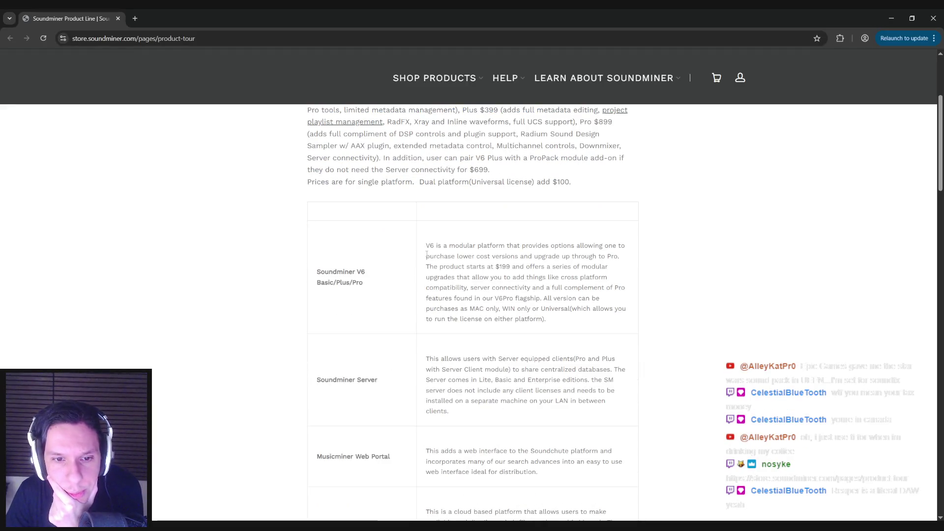
mouse_move(423, 265)
left_mouse_down()
mouse_move(605, 268)
mouse_move(453, 277)
mouse_move(584, 278)
mouse_move(458, 288)
mouse_move(579, 289)
mouse_move(536, 289)
mouse_move(469, 309)
mouse_move(541, 300)
left_mouse_up()
left_click(408, 310)
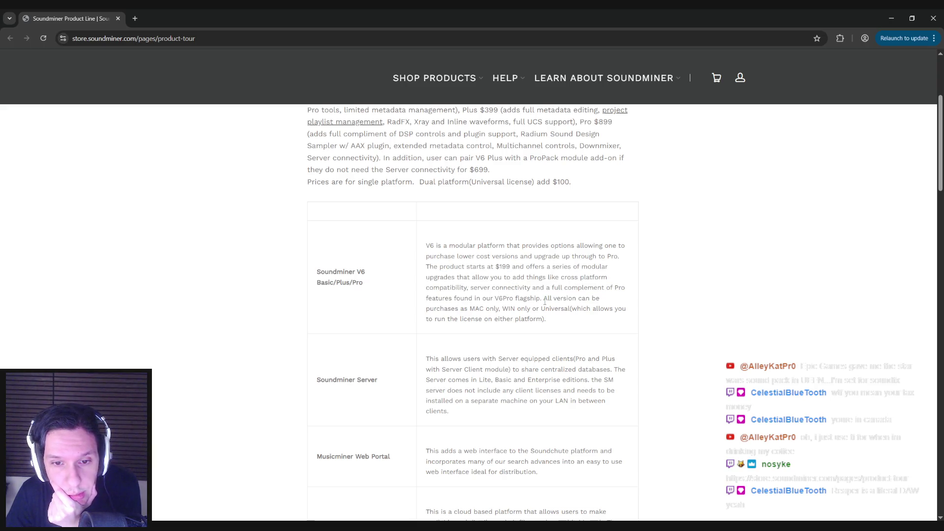
scroll(408, 310, "down", 2)
scroll(408, 310, "down", 2)
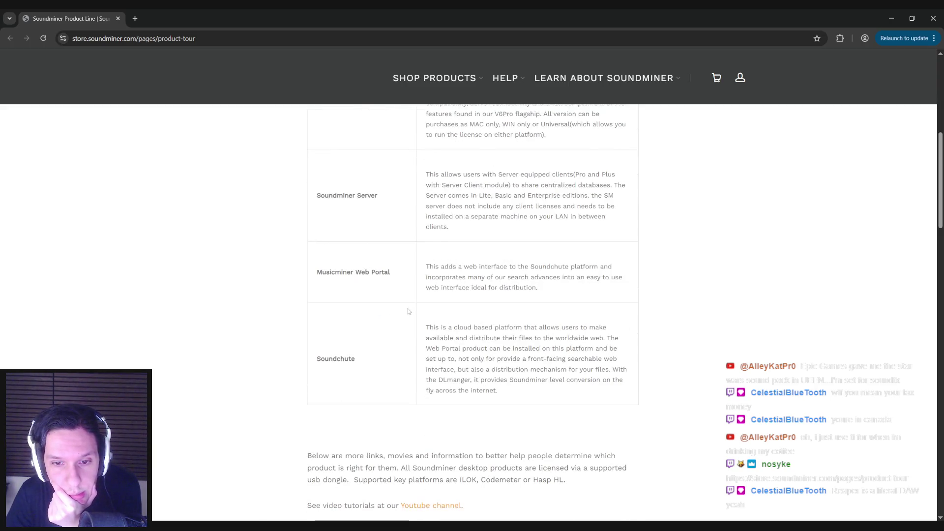
scroll(408, 311, "down", 5)
scroll(408, 309, "down", 1)
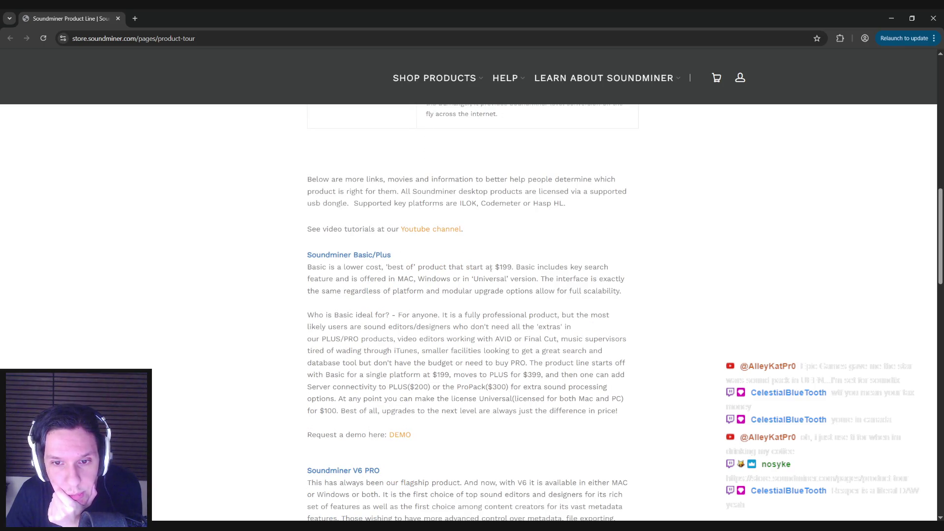
mouse_move(338, 279)
left_mouse_down()
mouse_move(566, 279)
mouse_move(374, 291)
mouse_move(502, 291)
left_mouse_up()
left_click(420, 289)
scroll(421, 289, "down", 1)
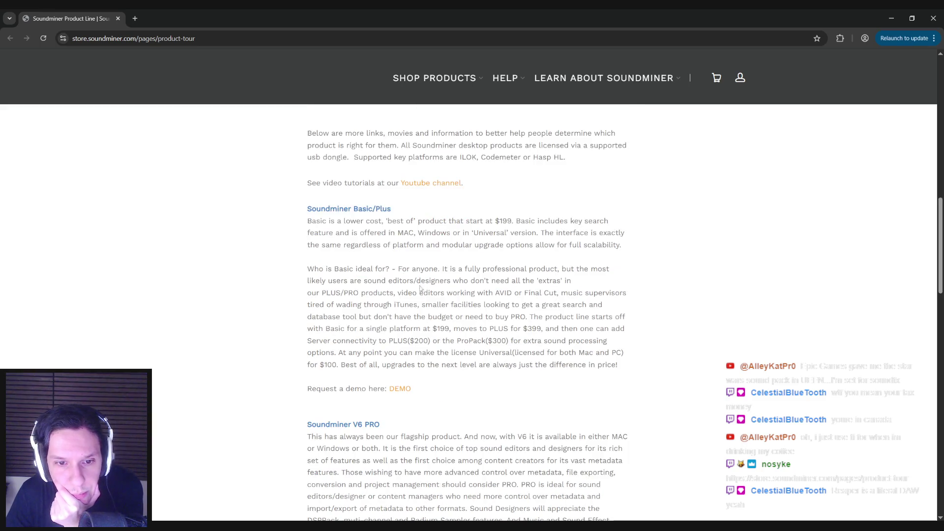
- Read through the Basic/Plus paragraph on who it's for and its pricing
mouse_move(399, 269)
left_mouse_down()
mouse_move(527, 270)
mouse_move(359, 284)
left_mouse_up()
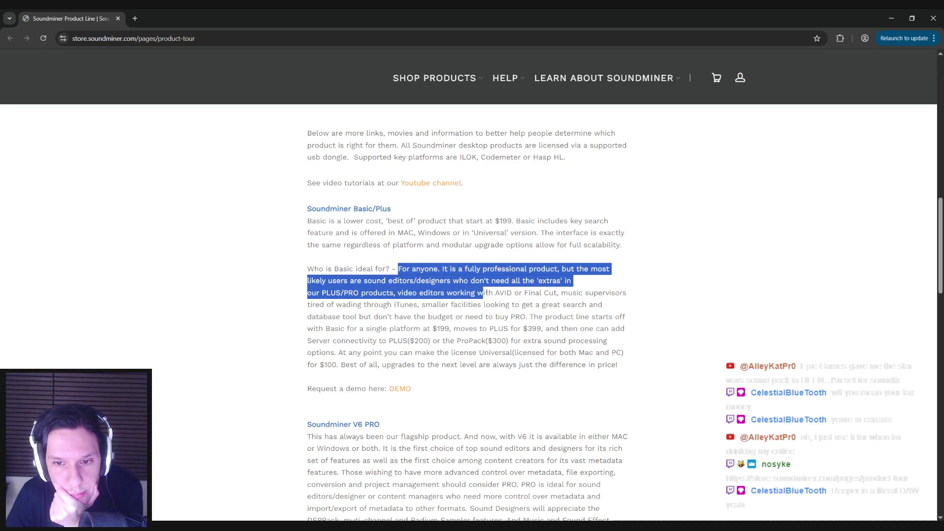
left_click_drag(573, 293, 372, 305)
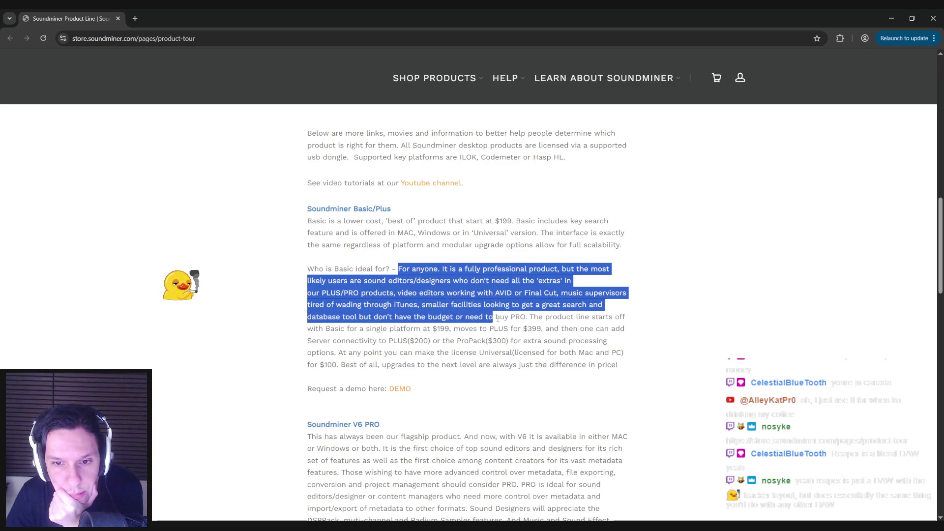
left_click_drag(576, 317, 381, 329)
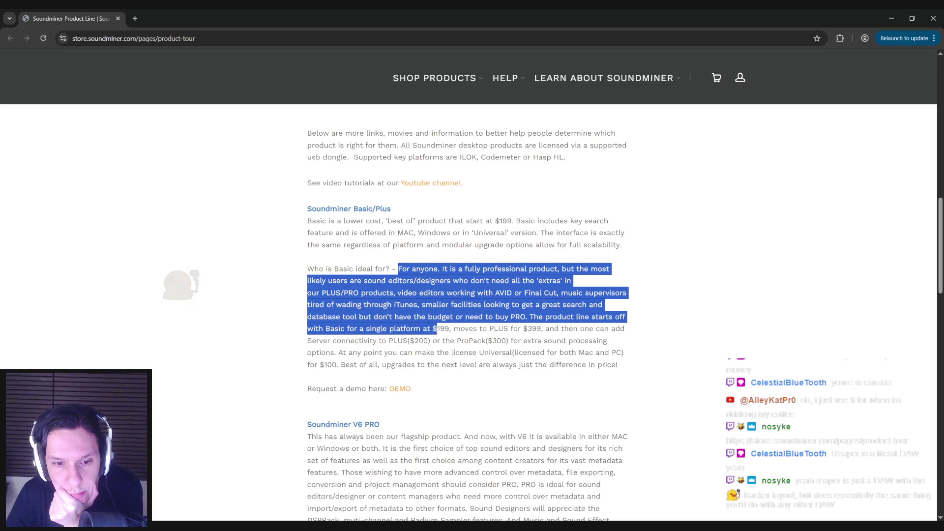
left_click(436, 328)
scroll(417, 319, "down", 3)
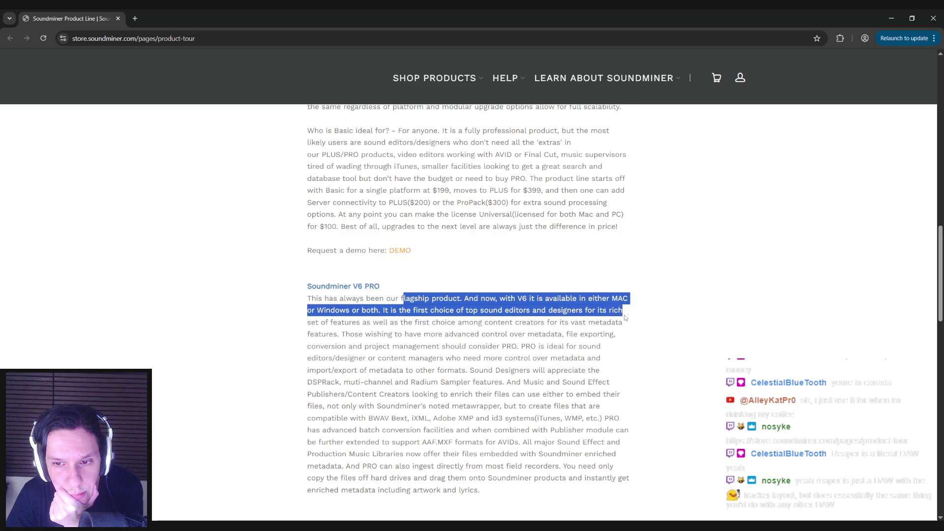
- Read the Soundminer V6 PRO description through the DSPRack mention, then return to Unreal Editor
left_click_drag(550, 324, 342, 334)
mouse_move(551, 334)
left_mouse_down()
mouse_move(364, 323)
mouse_move(365, 334)
left_mouse_up()
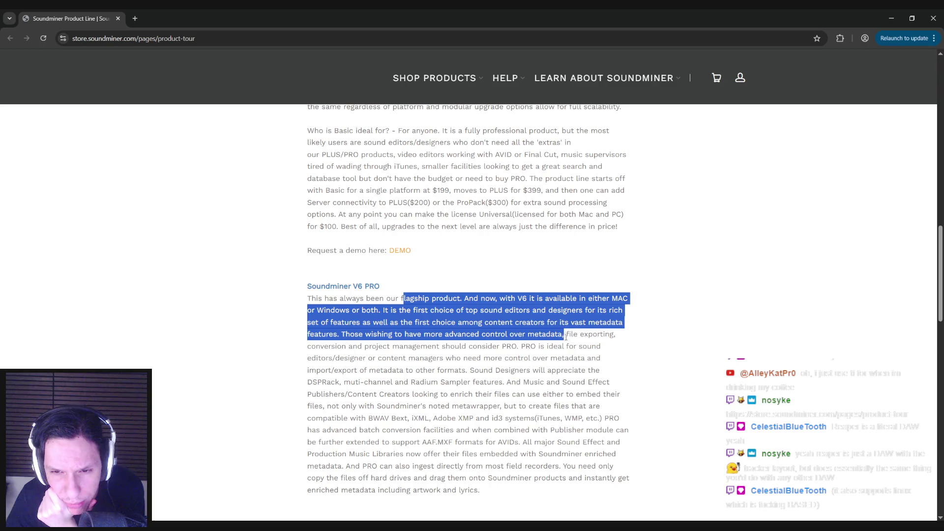
left_click_drag(581, 338, 348, 347)
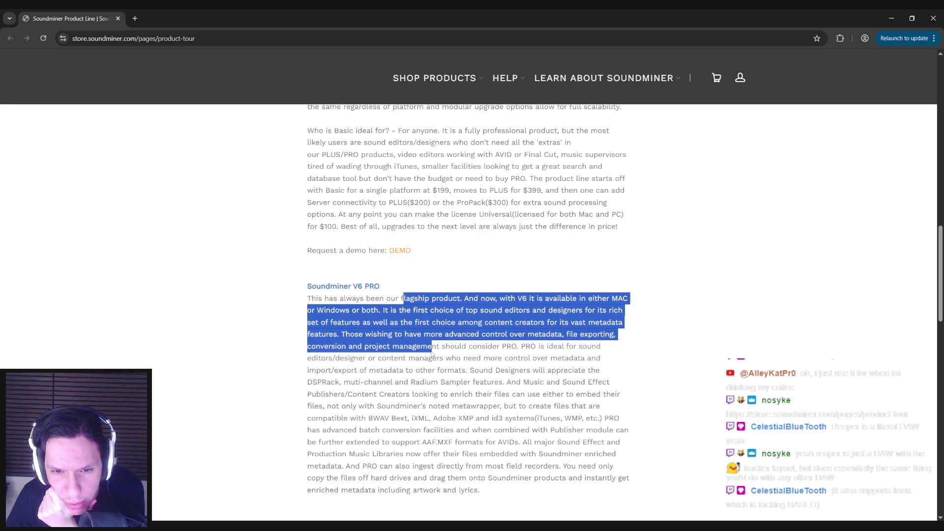
left_click_drag(452, 348, 354, 360)
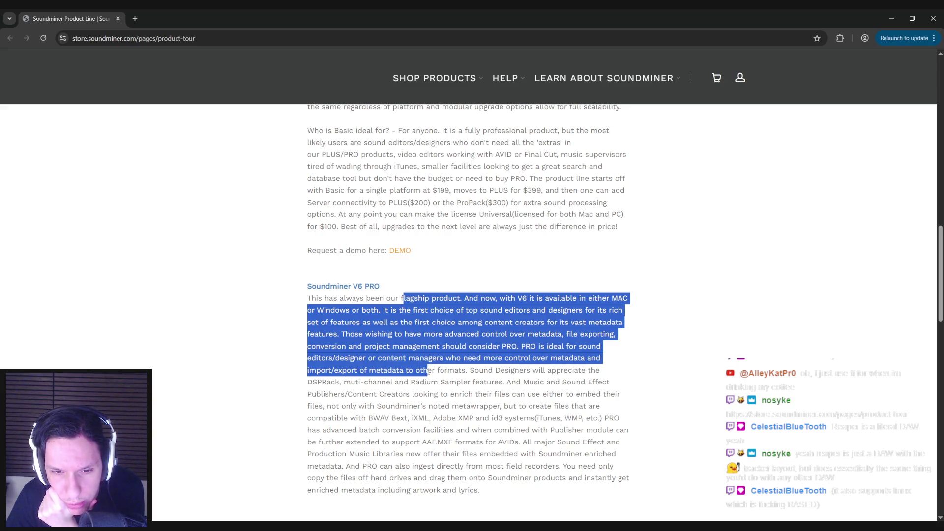
left_click_drag(517, 370, 349, 385)
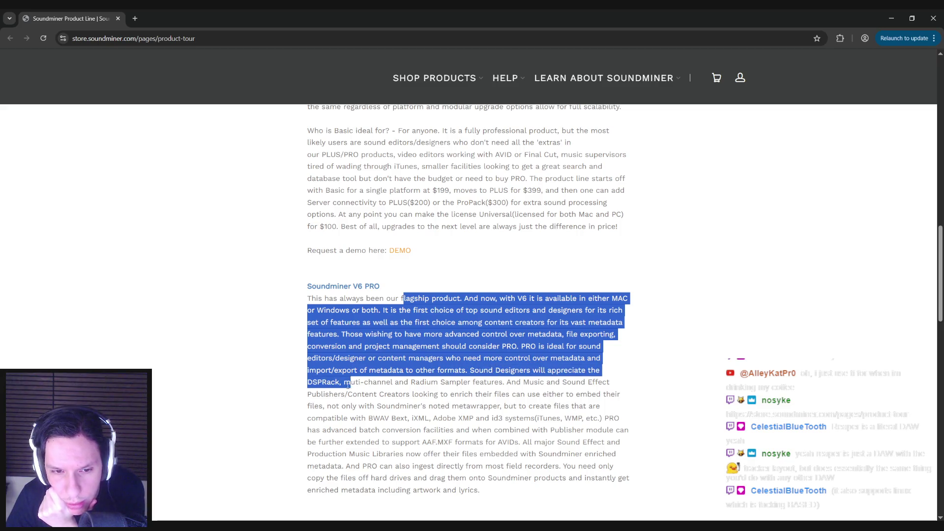
left_click(468, 382)
scroll(226, 331, "down", 3)
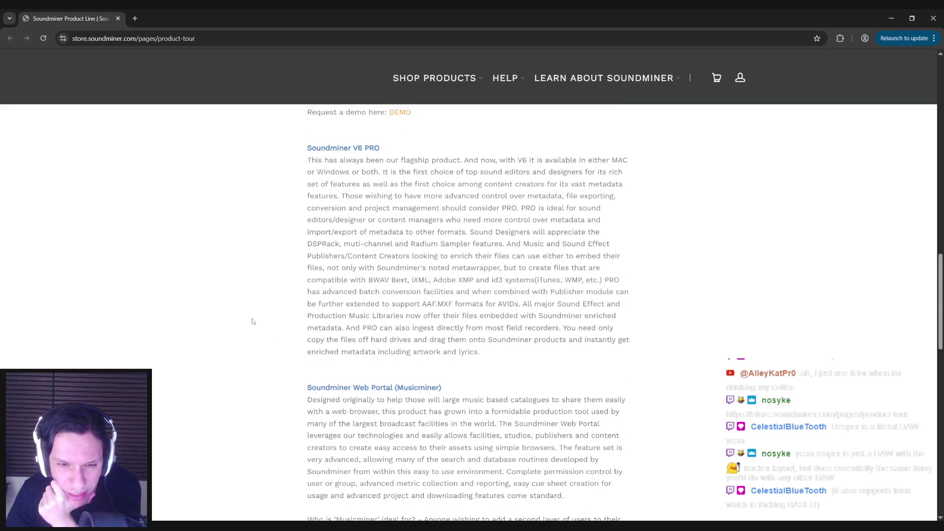
key("alt+Tab")
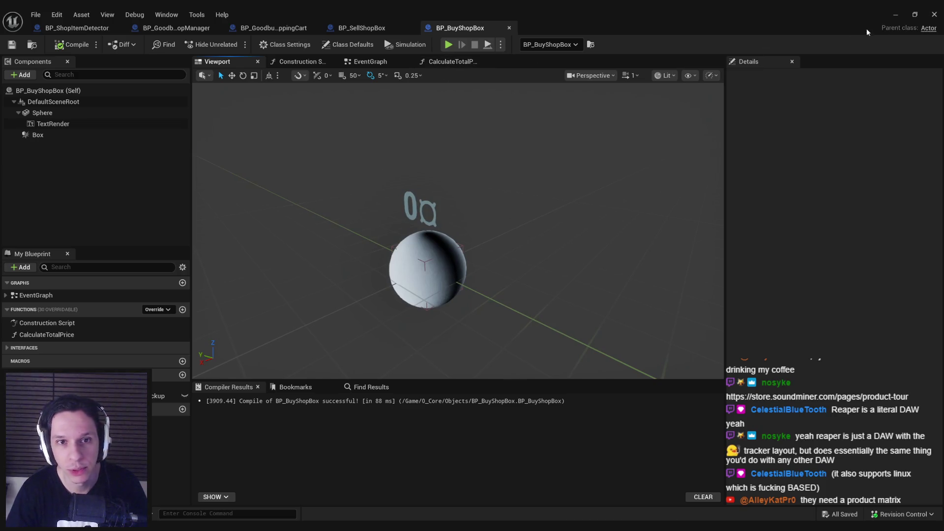
- Minimize the compiled BP_BuyShopBox editor to reach the GameWorldLevel level editor
left_click(896, 14)
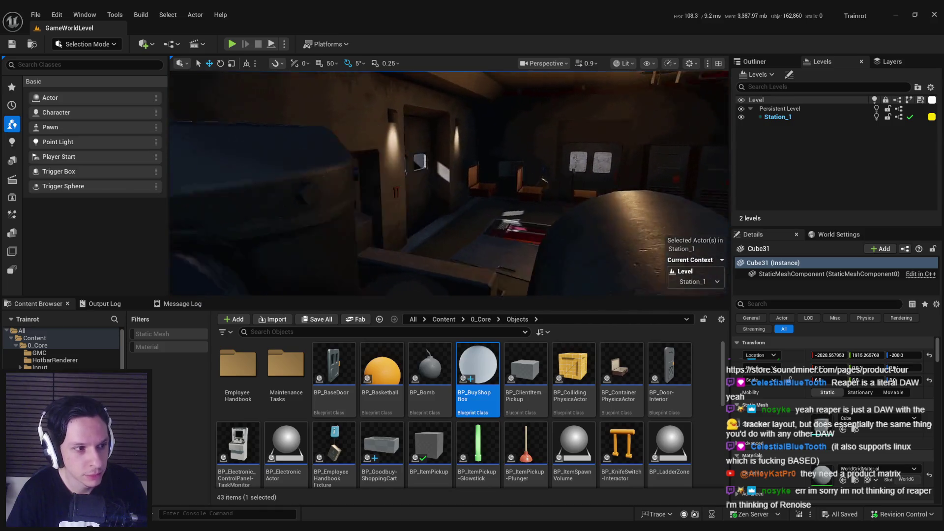
- Start a fullscreen playtest and walk past the sell wall into the PAY HERE room
left_click(232, 44)
key("F11")
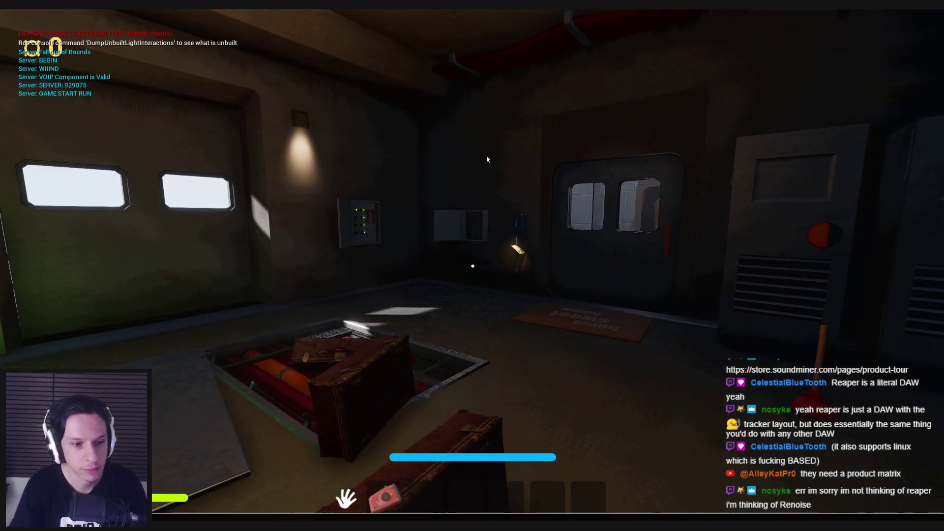
key("grave")
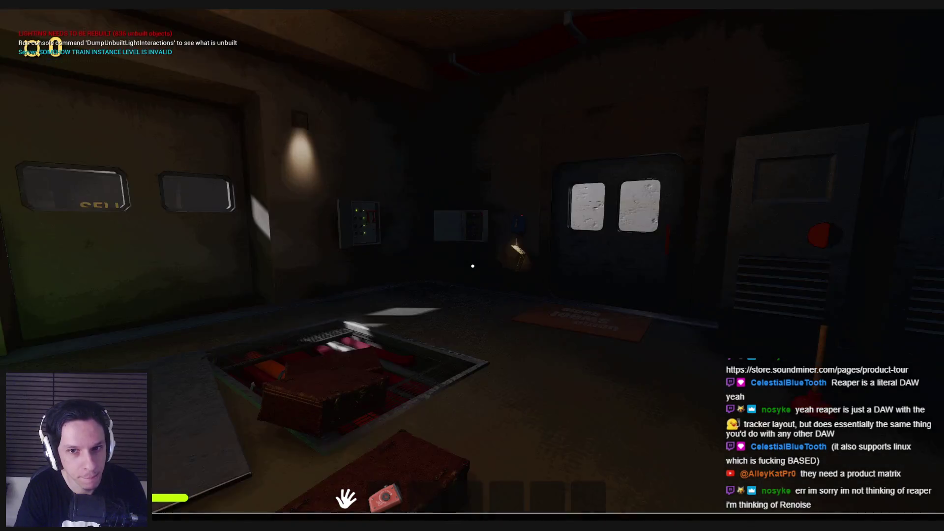
key("w")
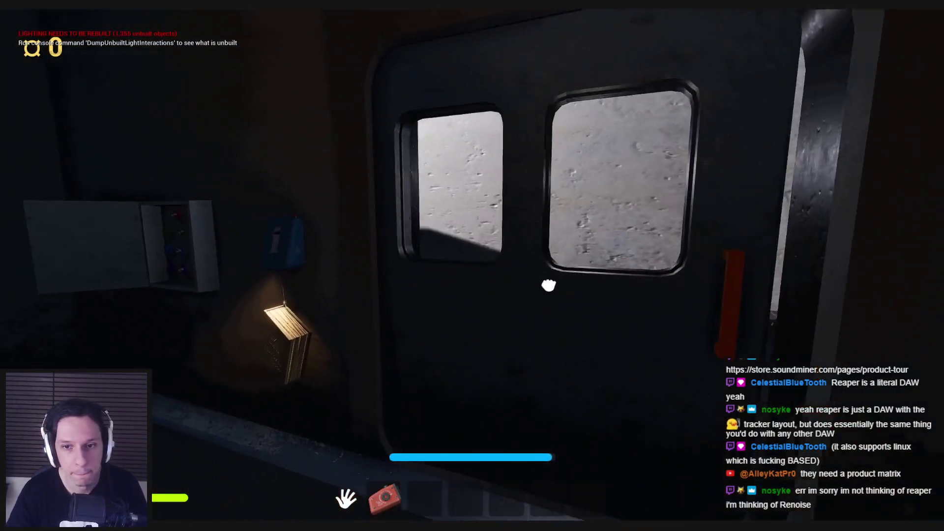
key("w")
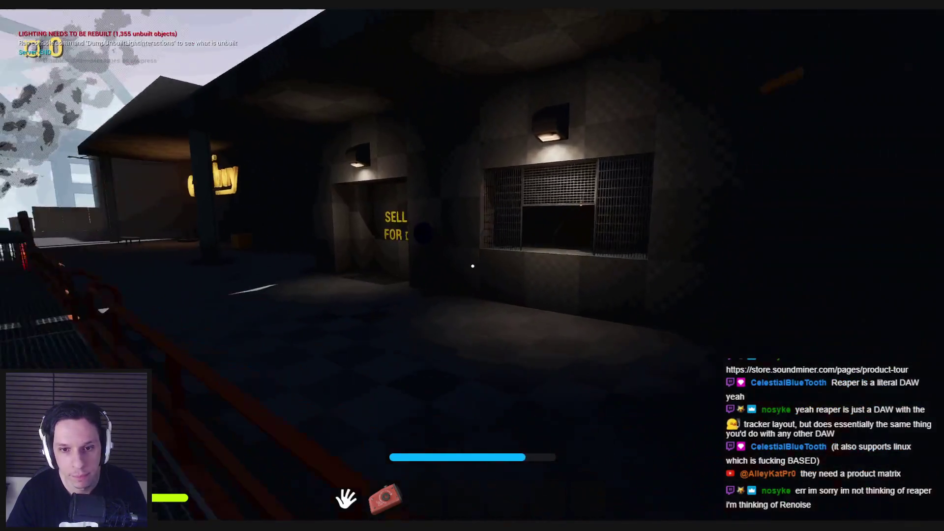
key("w")
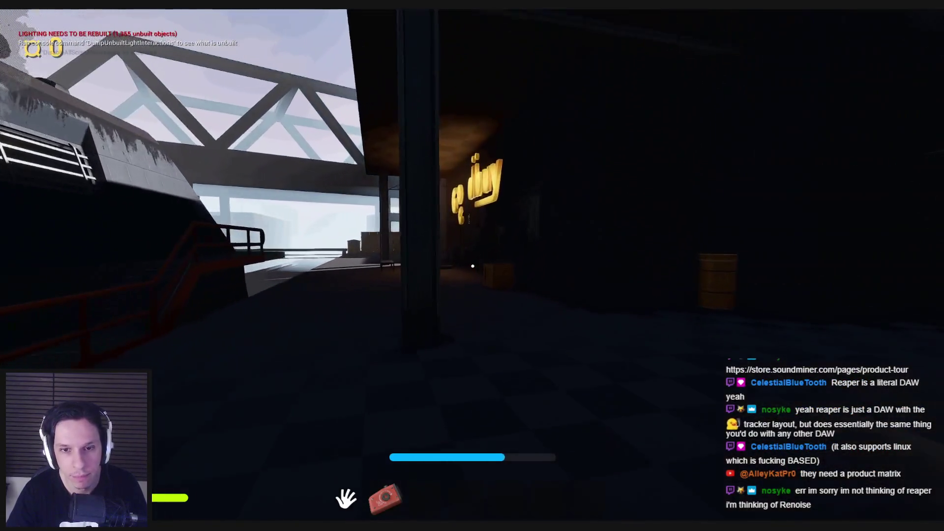
key("w")
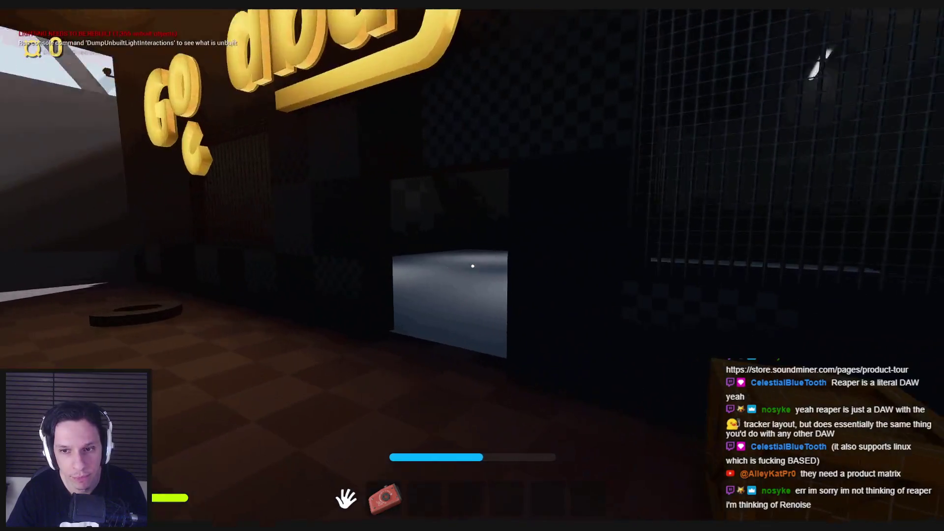
key("w")
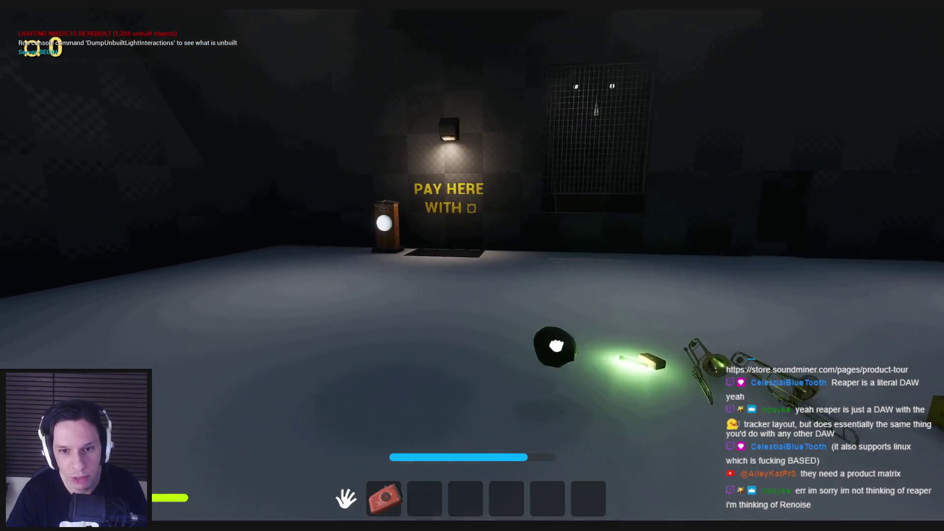
- Drop the black ball and the red item onto the PAY HERE grate
left_click(556, 346)
key("w")
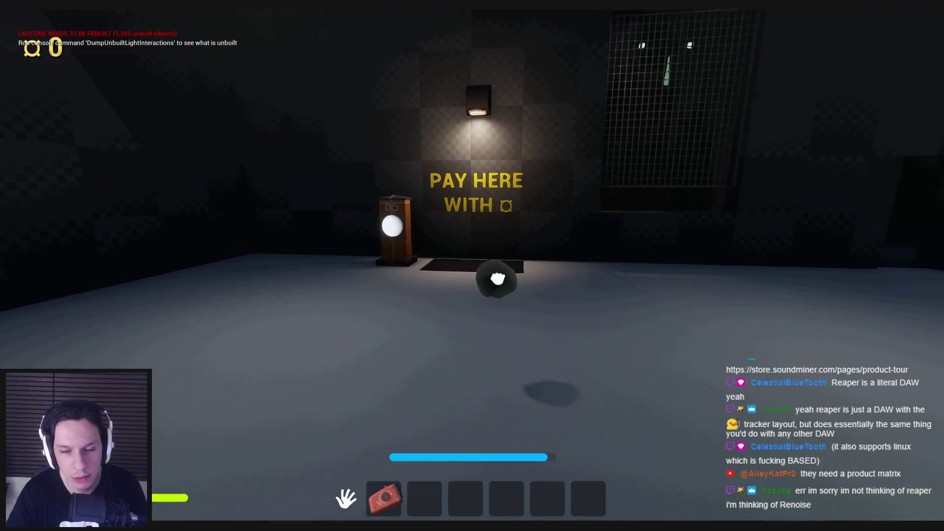
left_click(472, 288)
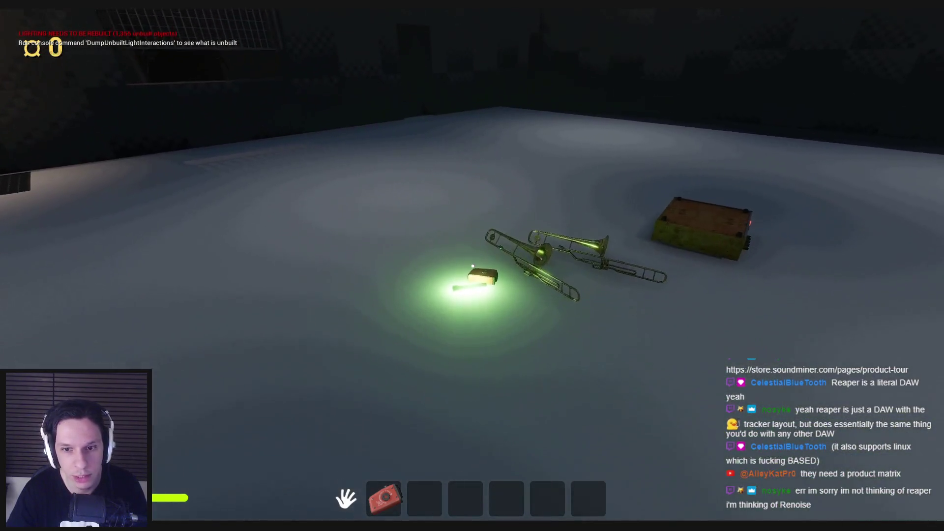
left_click(472, 266)
left_click(472, 265)
key("w")
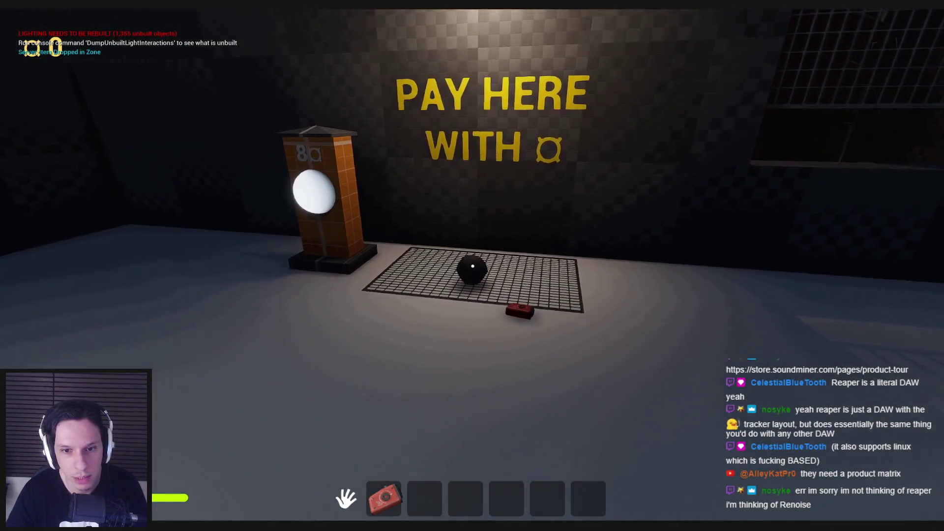
- Rearrange the red item and black ball on the grate and check the price pillar
left_click(472, 266)
left_click(474, 297)
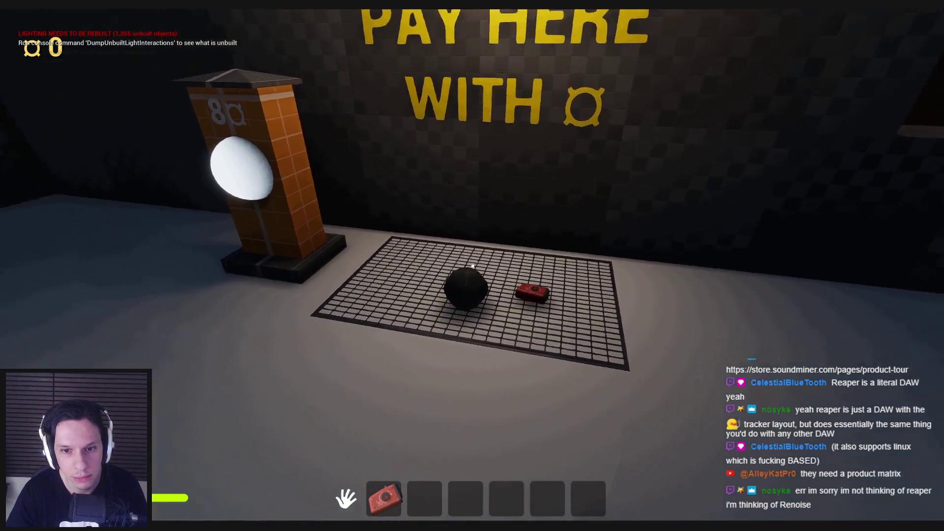
left_click(473, 290)
left_click(473, 266)
key("s")
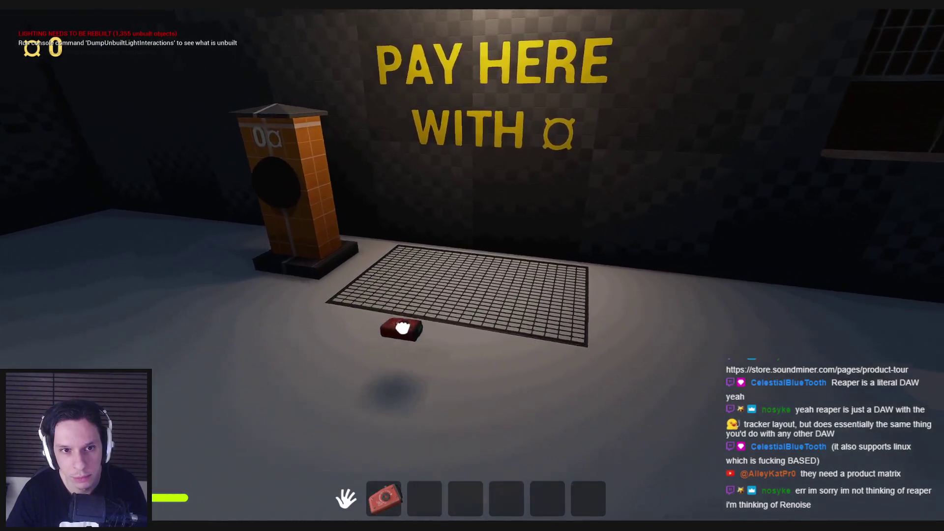
left_click(460, 261)
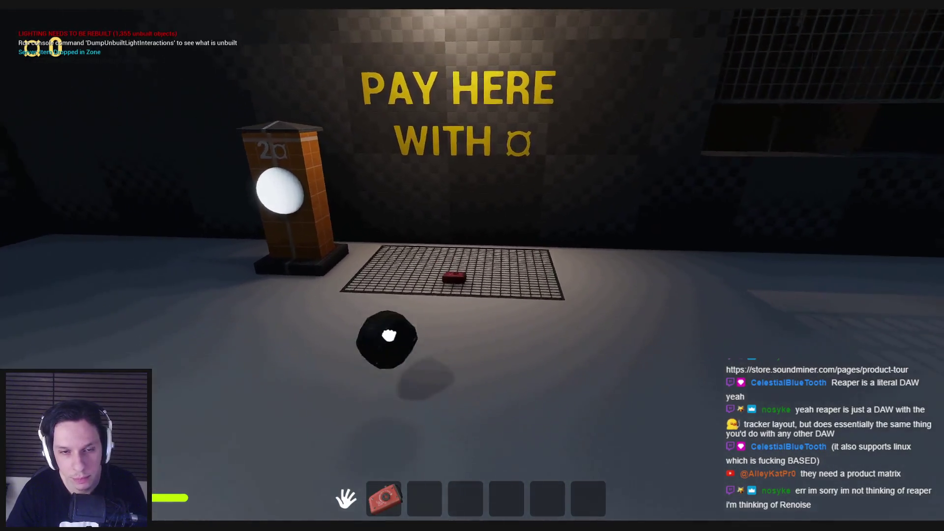
left_click(389, 335)
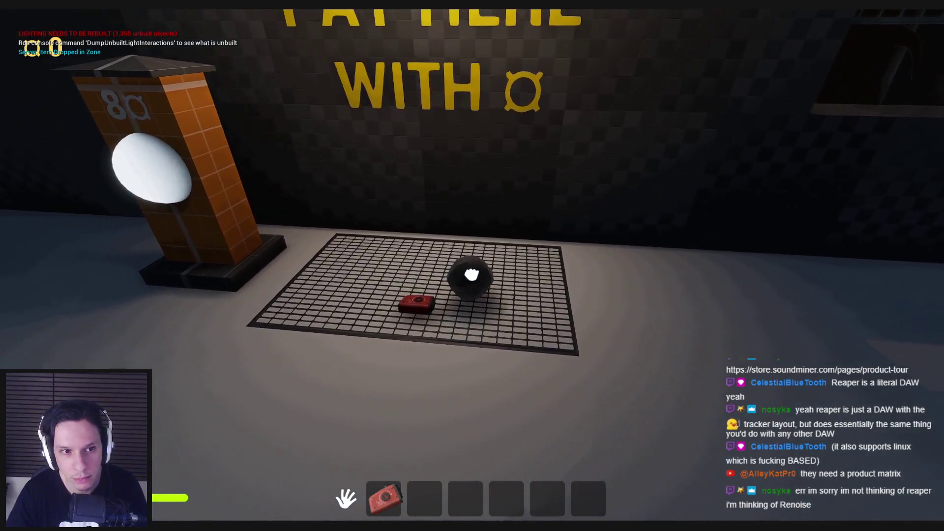
key("w")
key("s")
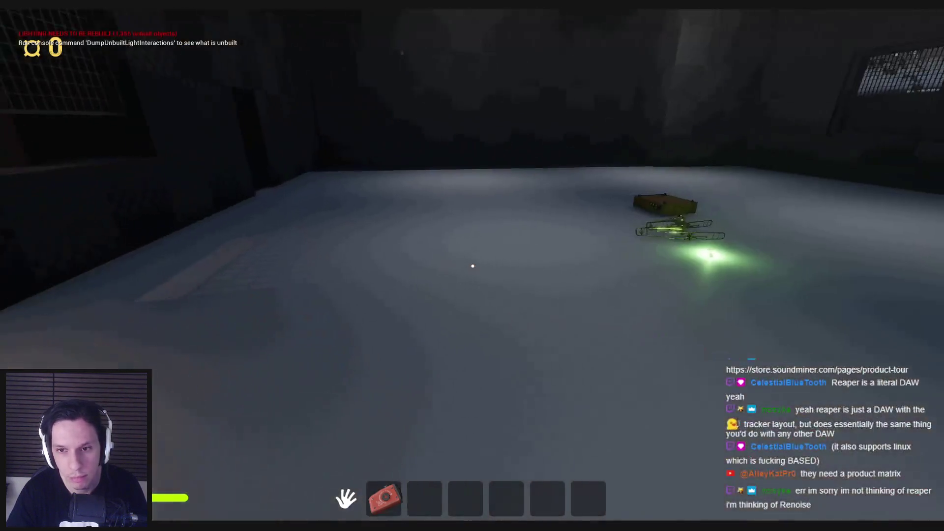
- Place two trombones onto the PAY HERE grate
left_click(474, 266)
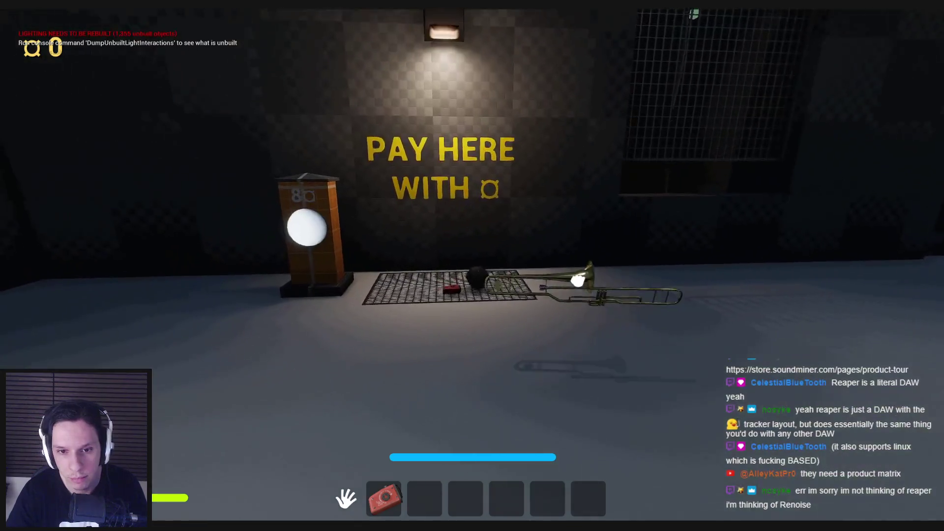
left_click(472, 265)
key("w")
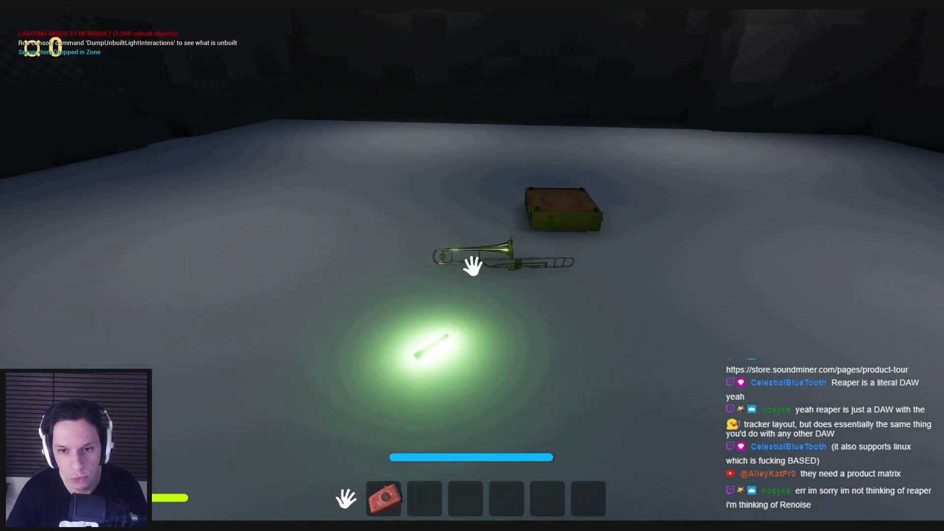
left_click(473, 266)
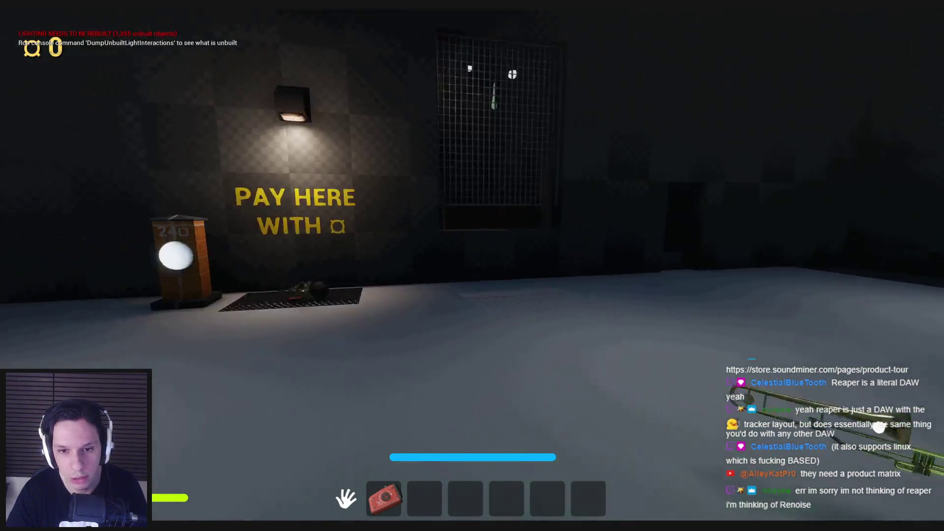
key("s")
key("w")
left_click(473, 266)
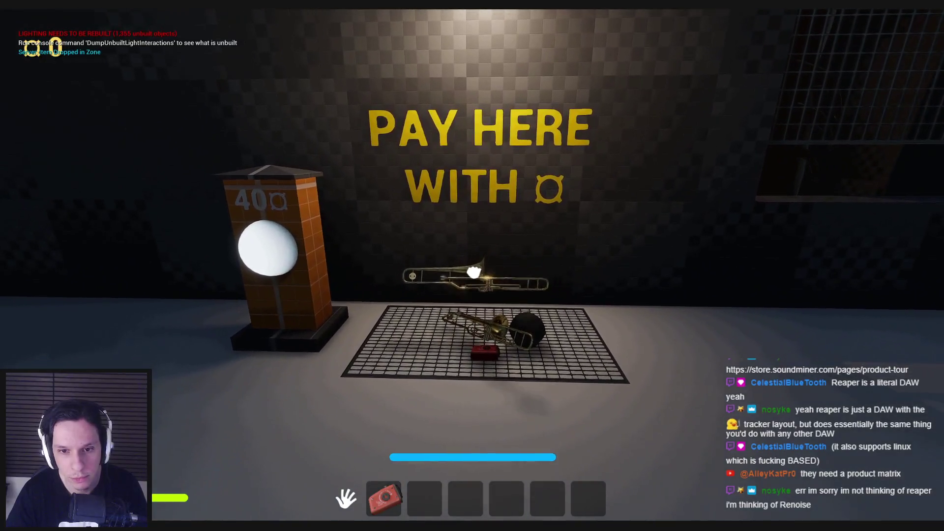
- Add the glowstick and the wooden box to the grate
key("s")
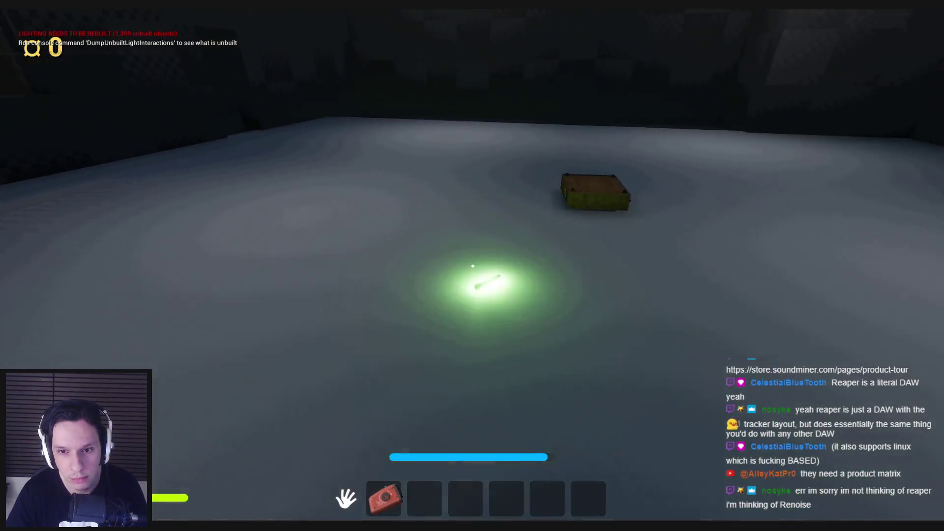
left_click(474, 267)
key("w")
left_click(474, 266)
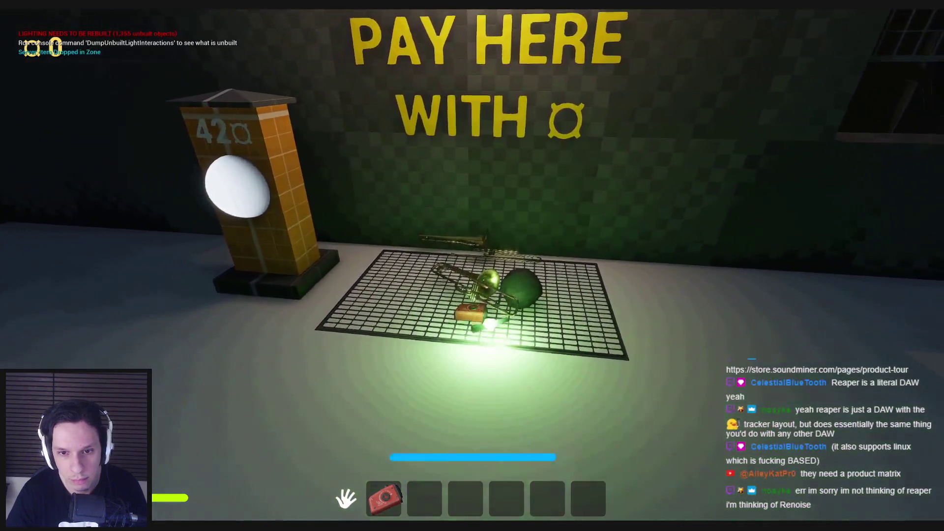
key("w")
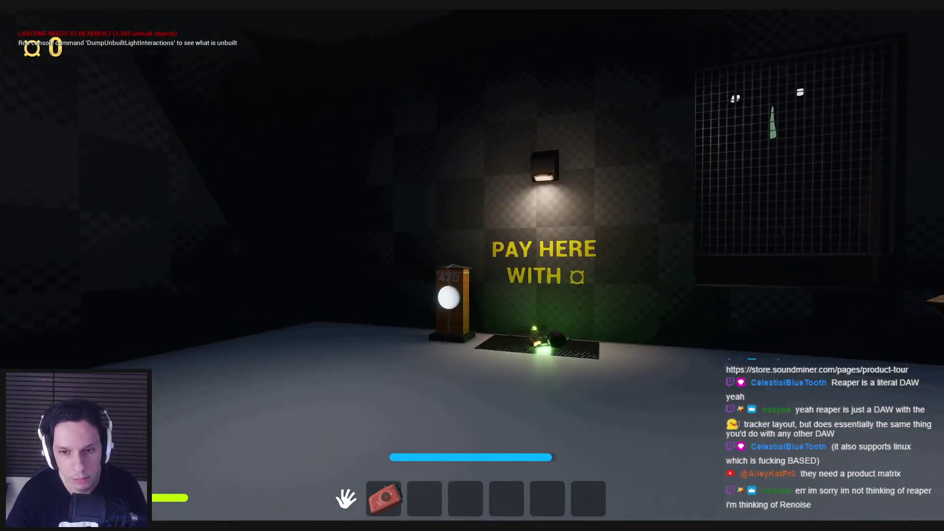
key("w")
left_click(472, 265)
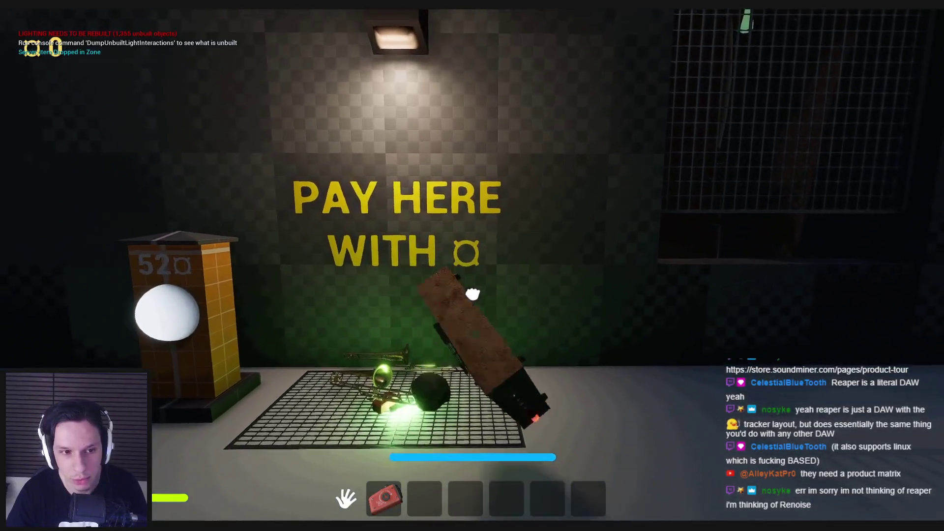
- Approach the payment kiosk, then pull the amp box, ball and trombone off the grate
key("a")
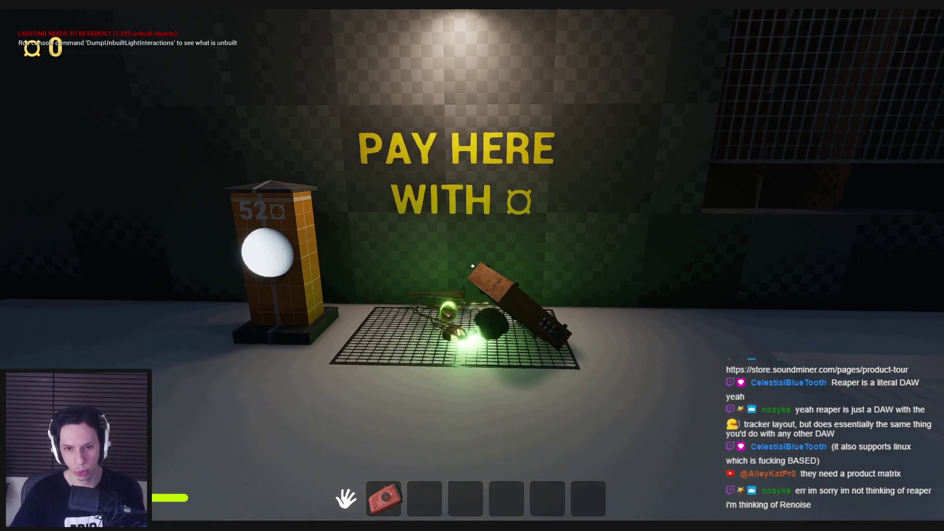
key("w")
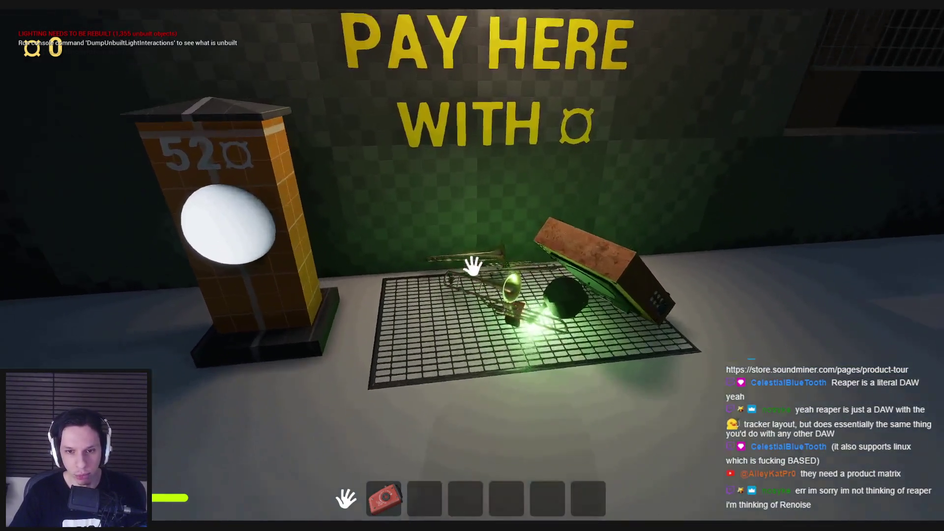
key("s")
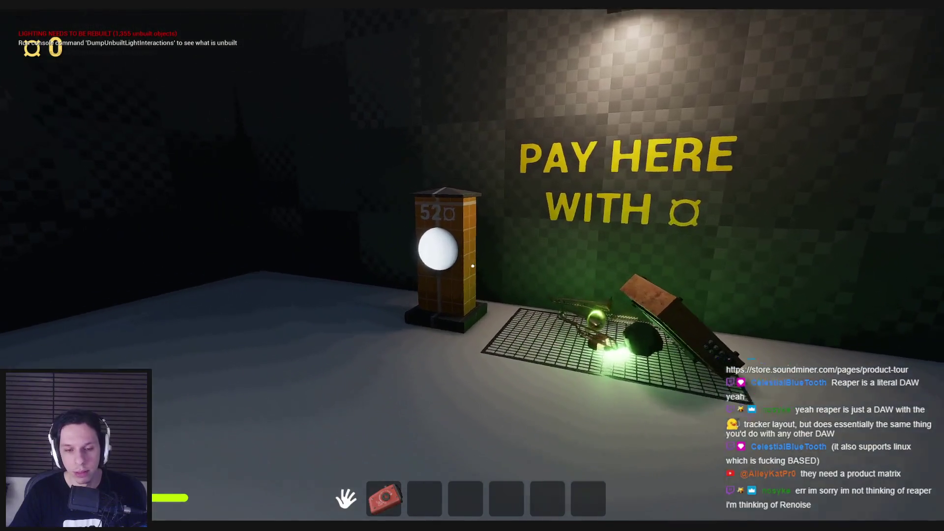
key("w")
key("s")
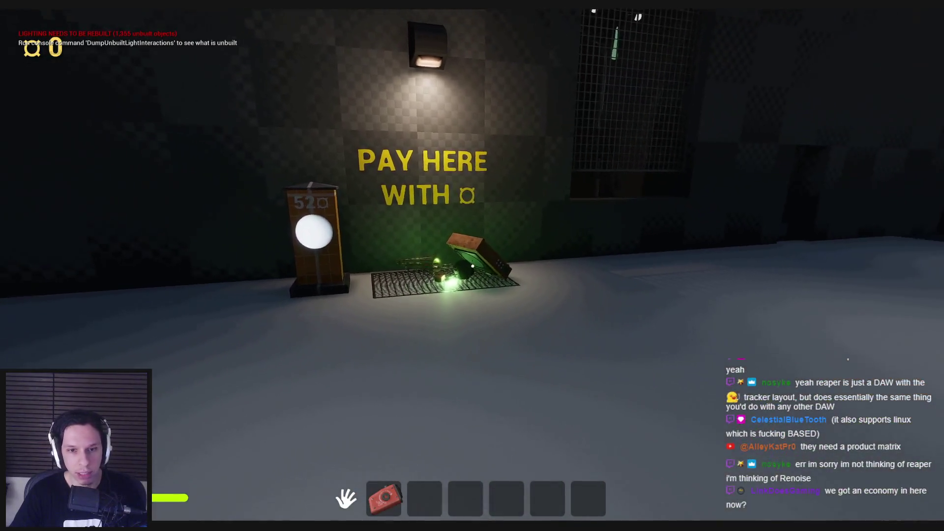
key("w")
key("w")
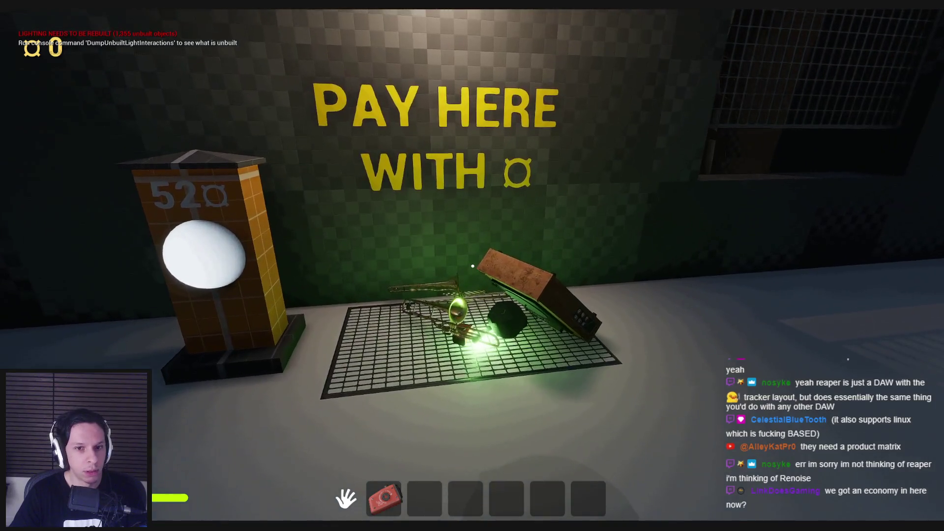
key("w")
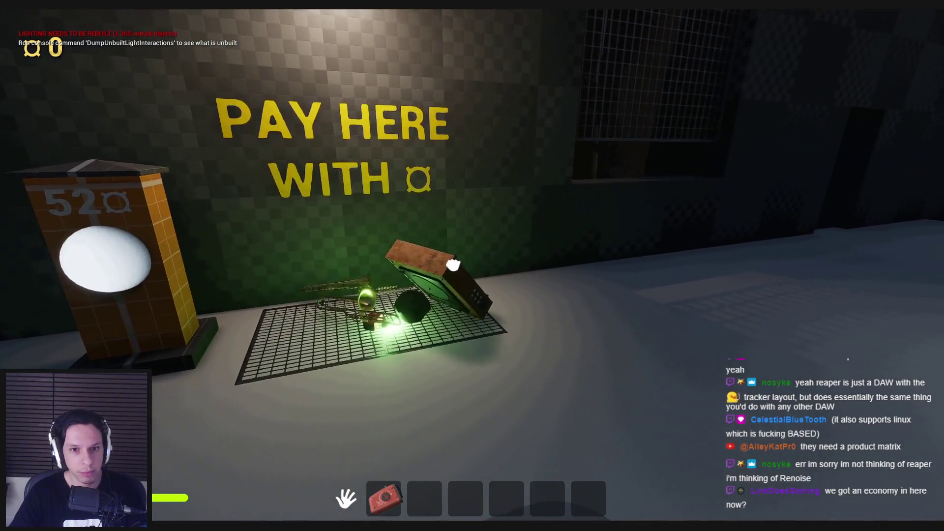
left_click_drag(453, 264, 473, 267)
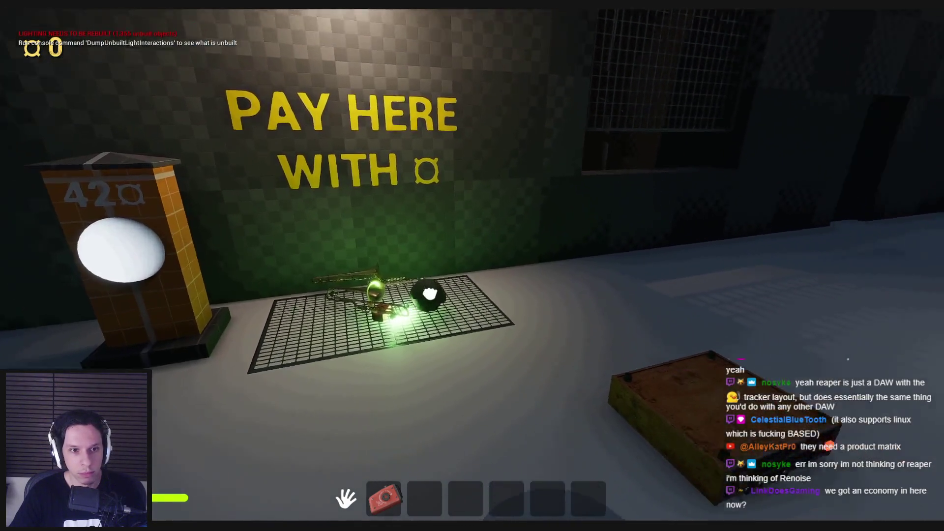
left_click_drag(430, 293, 472, 265)
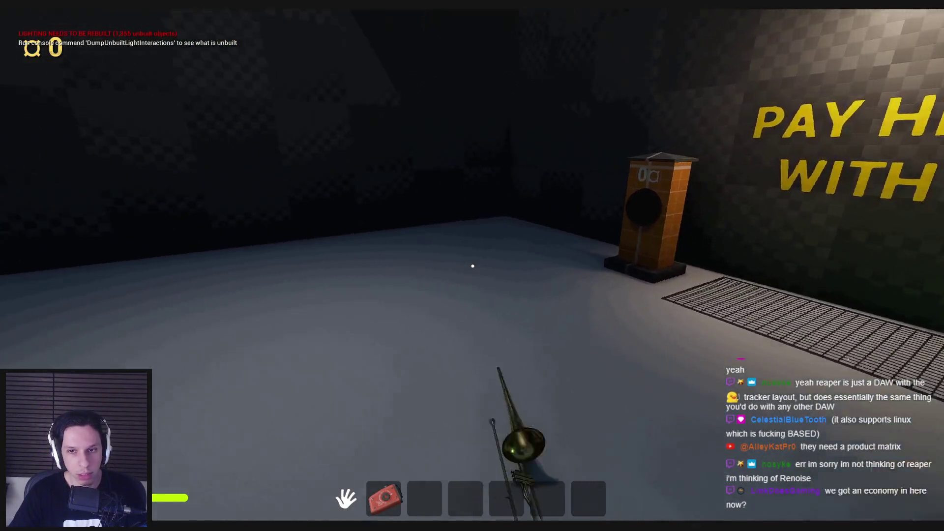
left_click_drag(473, 266, 472, 266)
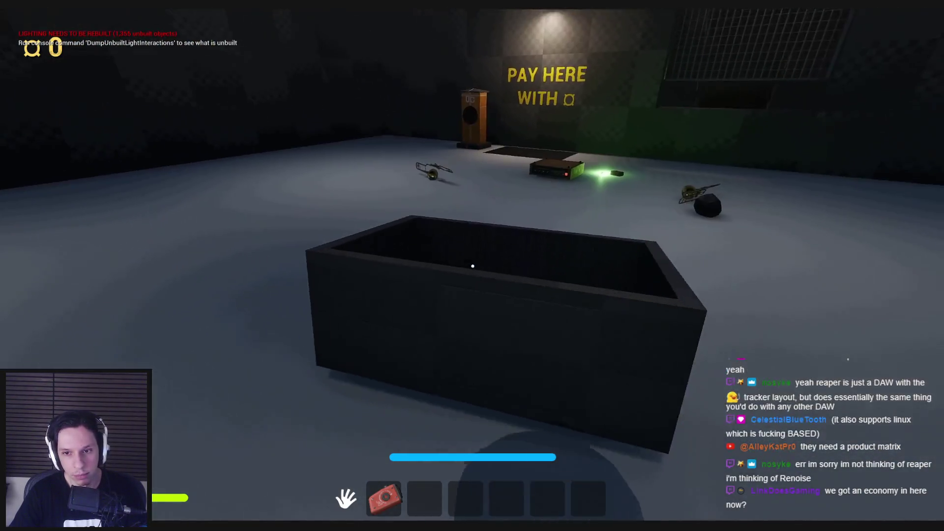
left_click_drag(473, 265, 472, 266)
- Walk into the dark PAY HERE shop room and drop the held item in the zone
key("w")
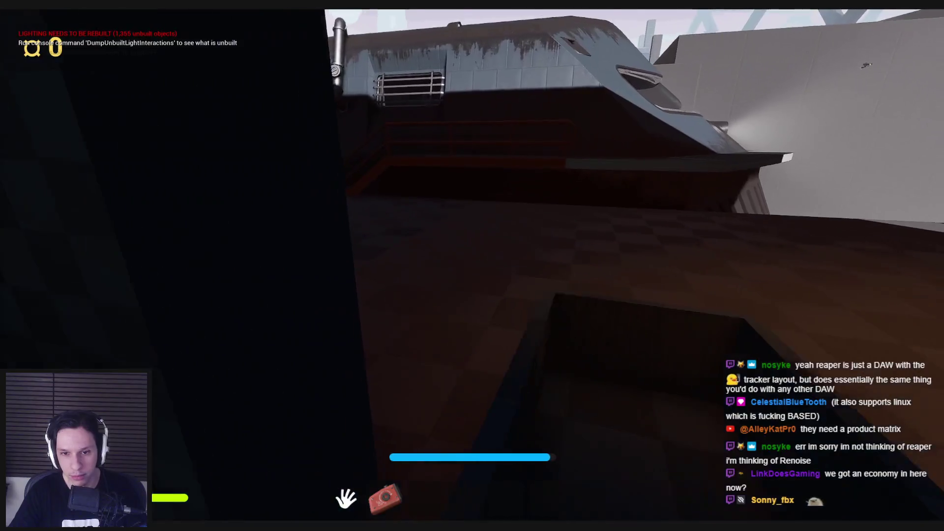
key("shift+w")
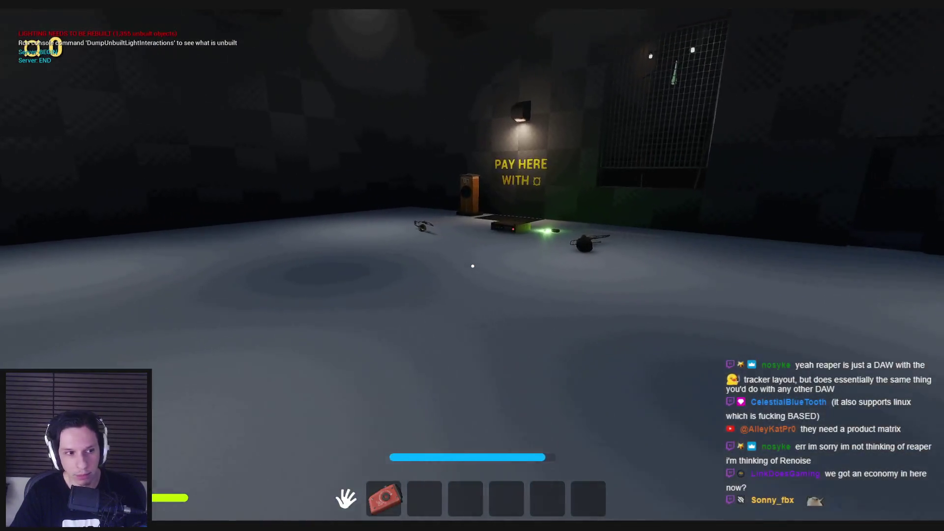
key("w")
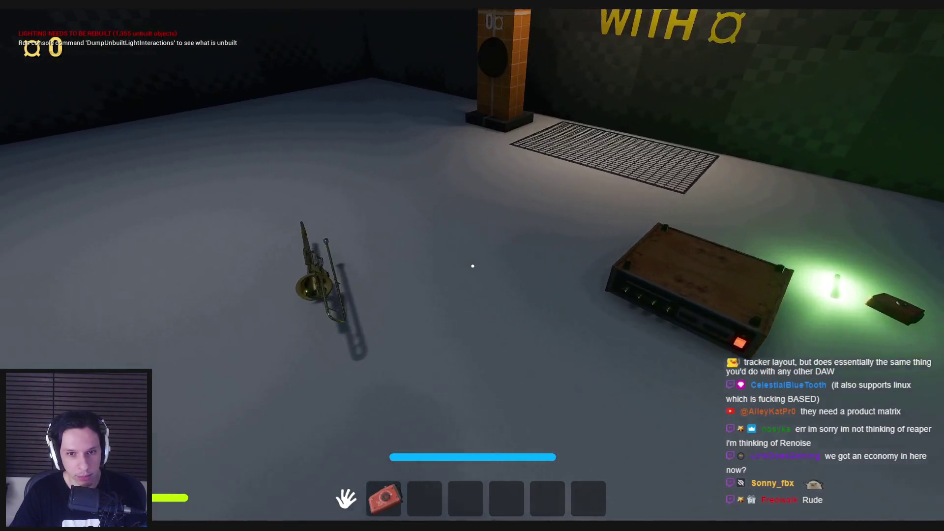
key("w")
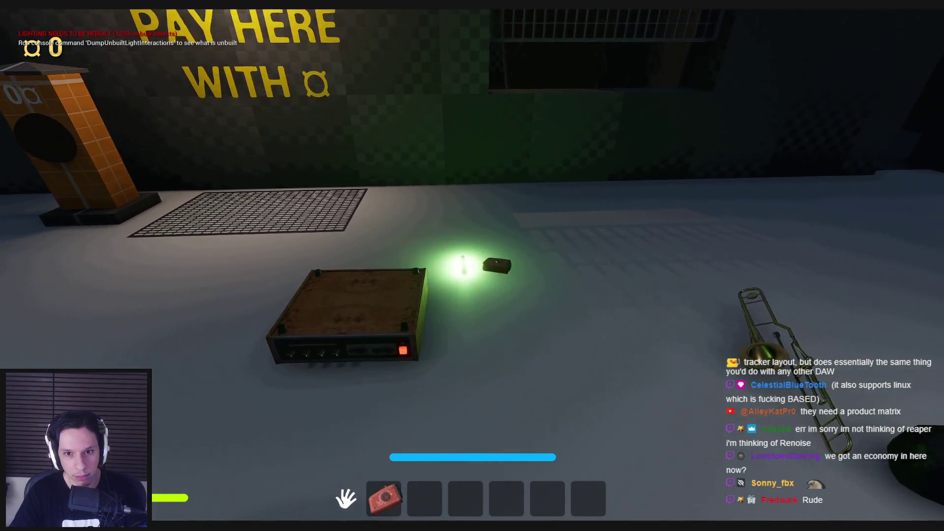
key("s")
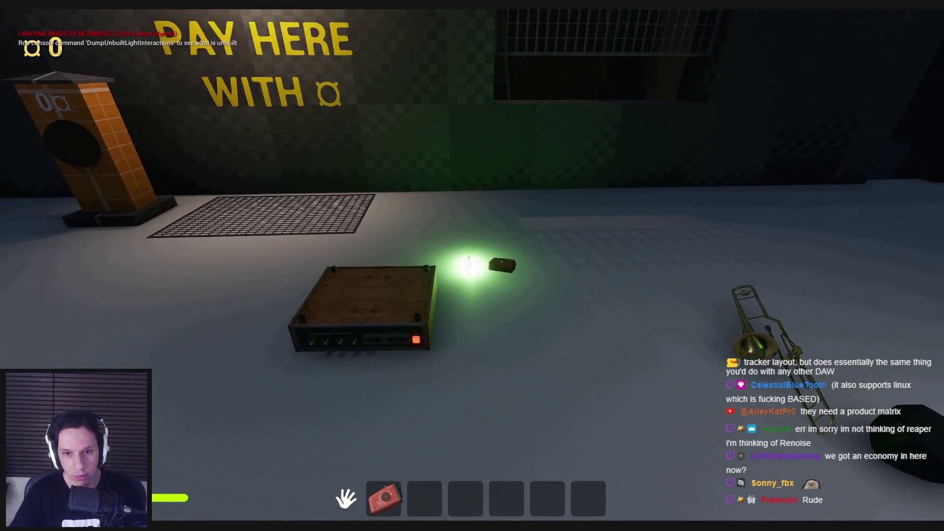
left_click(471, 266)
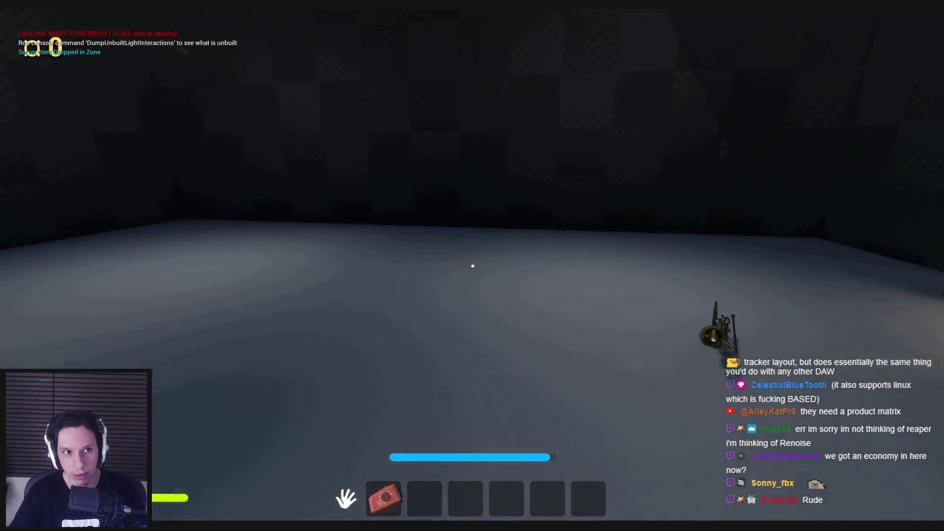
- Walk outdoors to the lit garage room, end the playtest, and reopen BP_BuyShopBox
key("w")
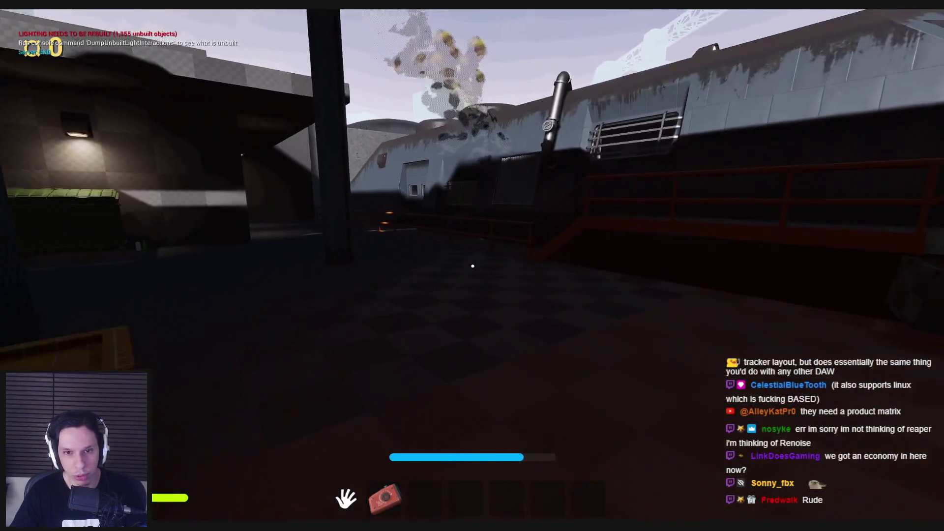
key("w")
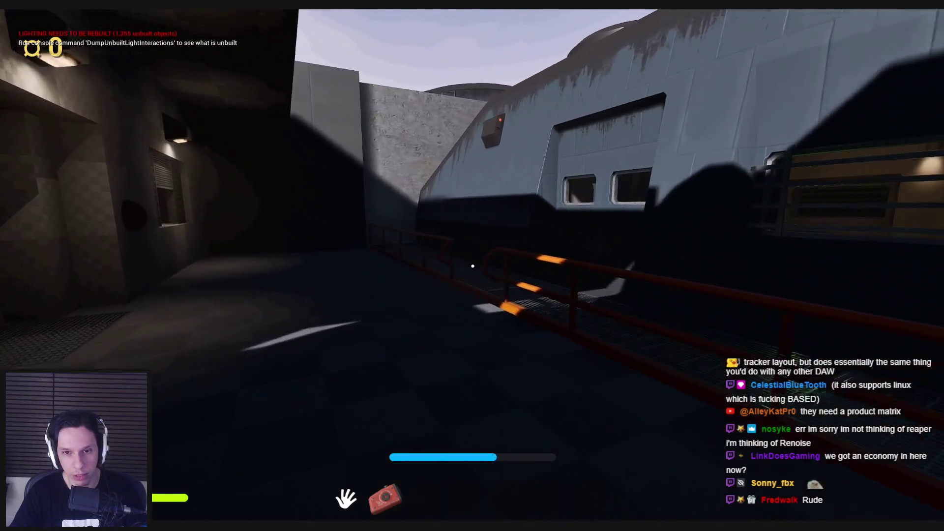
key("w")
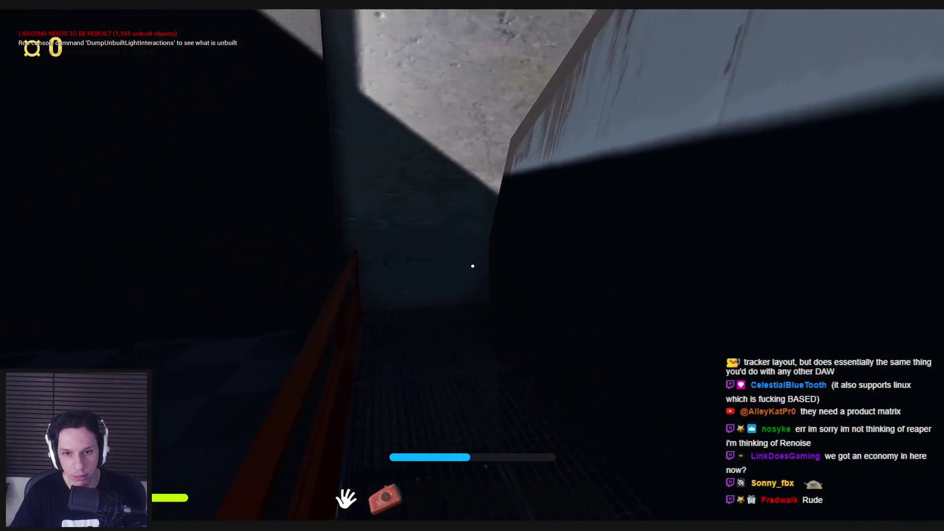
key("w")
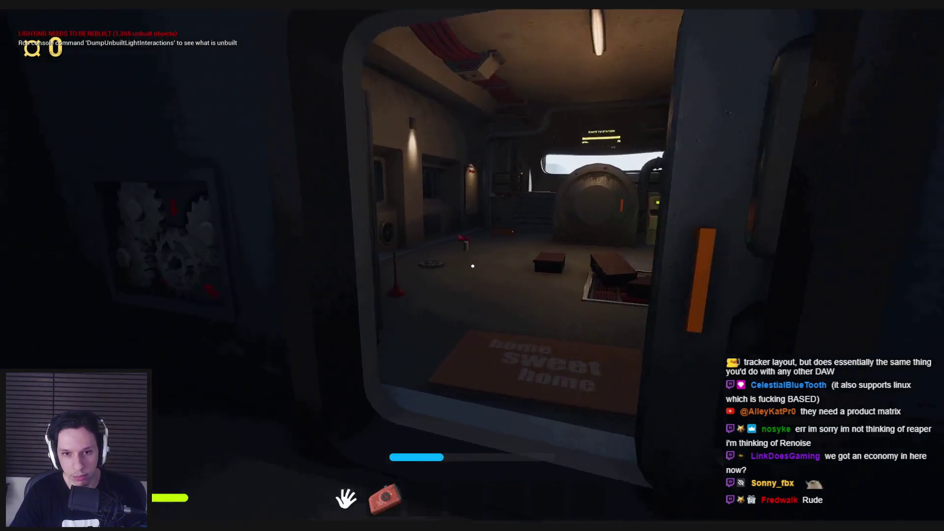
key("w")
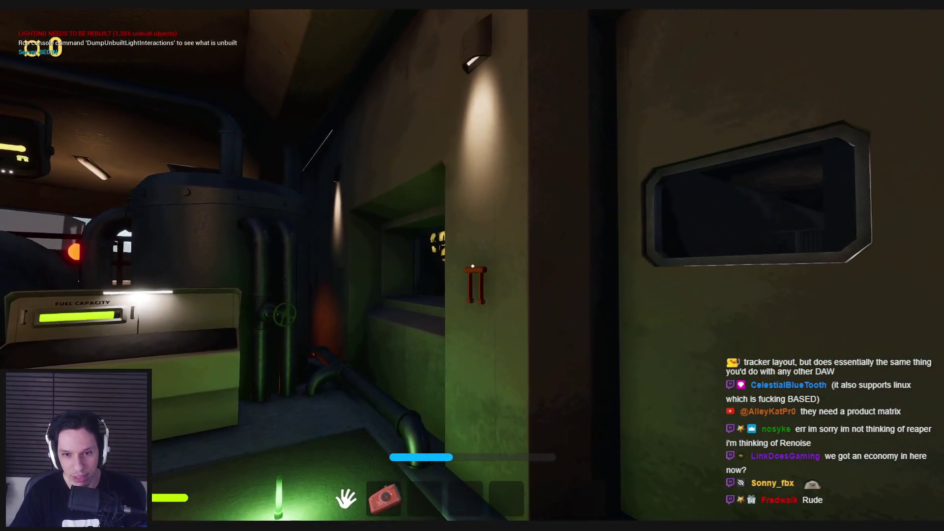
left_click(473, 267)
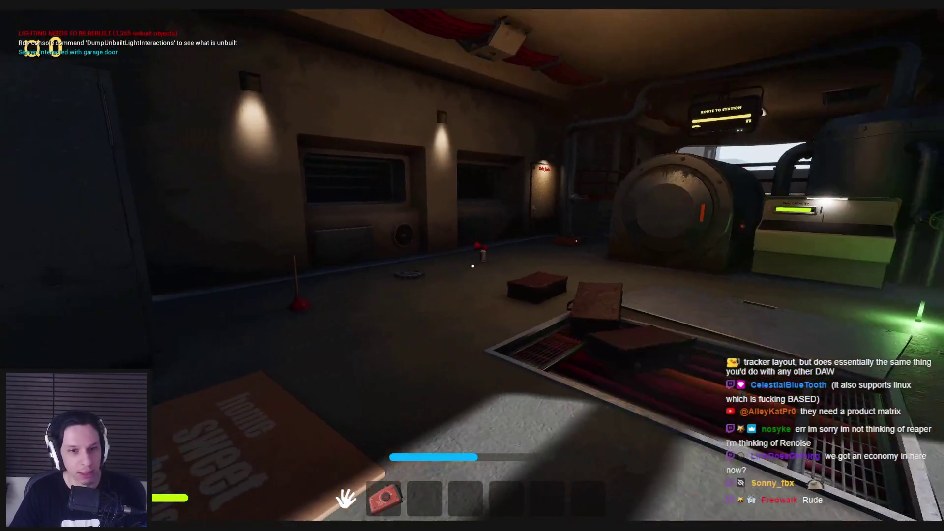
key("Escape")
left_click(350, 481)
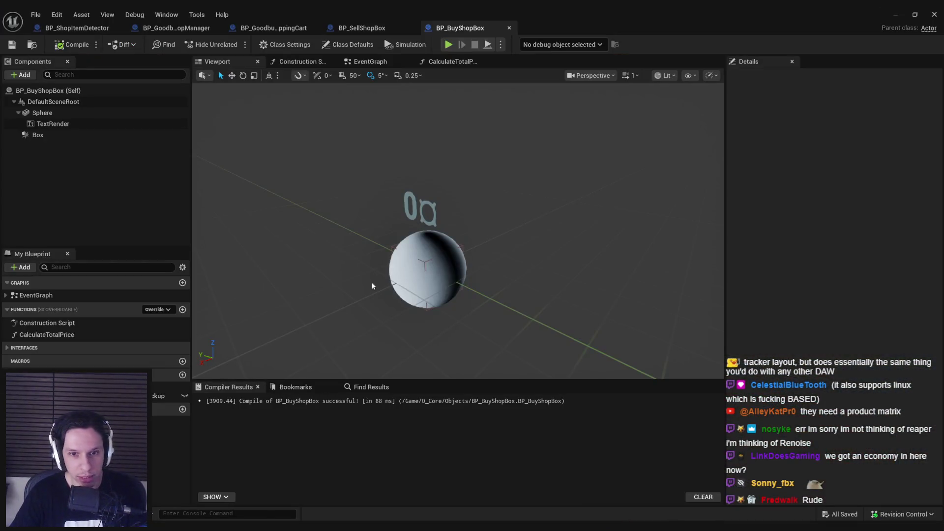
- Inspect the Cast and Round purchase nodes in BP_BuyShopBox's EventGraph
left_click(371, 62)
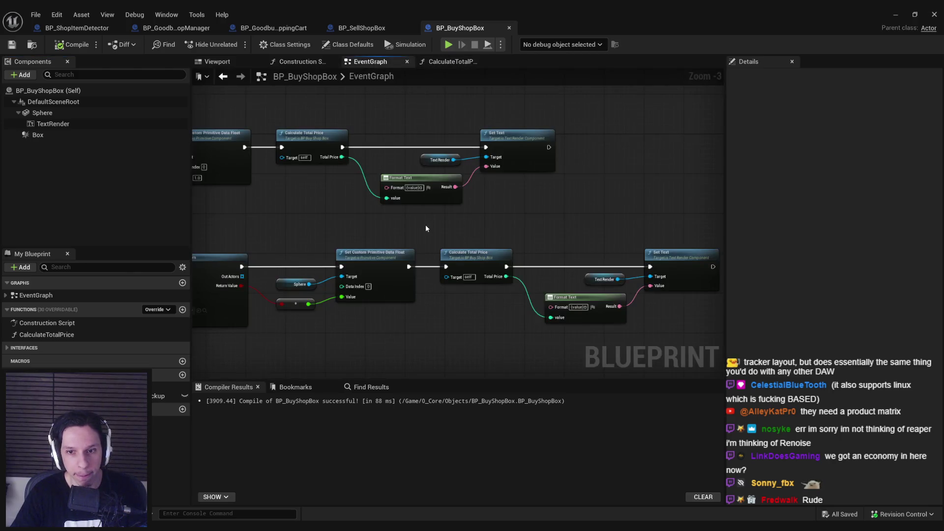
scroll(437, 225, "down", 3)
scroll(407, 209, "up", 2)
scroll(408, 208, "up", 1)
mouse_move(319, 255)
left_mouse_down()
mouse_move(249, 253)
mouse_move(466, 295)
mouse_move(301, 300)
left_mouse_up()
scroll(613, 279, "up", 2)
left_click_drag(585, 278, 528, 300)
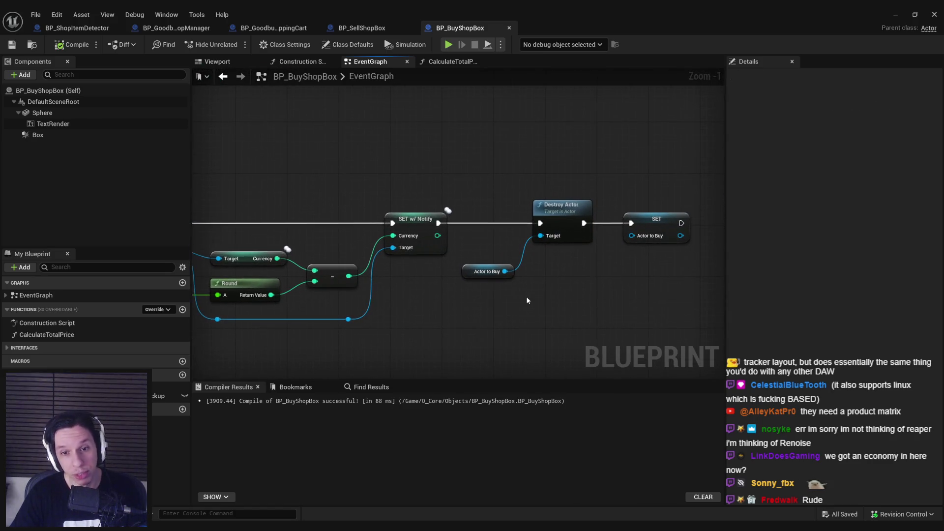
- Nudge the Actor to Buy getter up and right, then minimize the Blueprint editor
left_click_drag(471, 274, 479, 249)
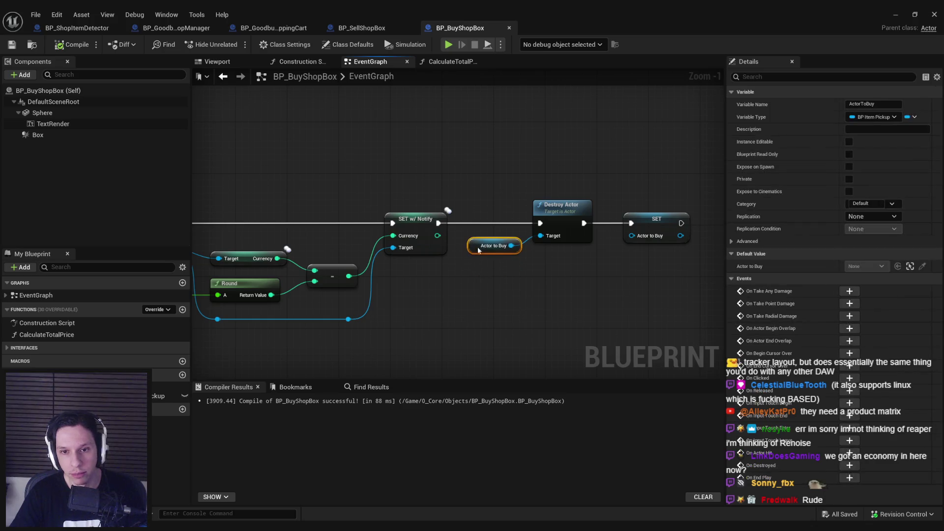
left_click(479, 291)
scroll(571, 262, "down", 4)
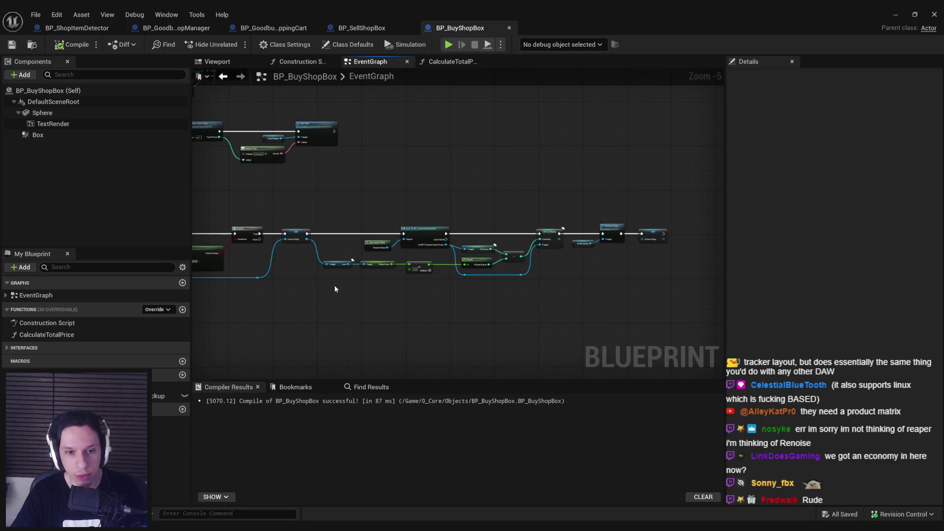
scroll(342, 291, "up", 4)
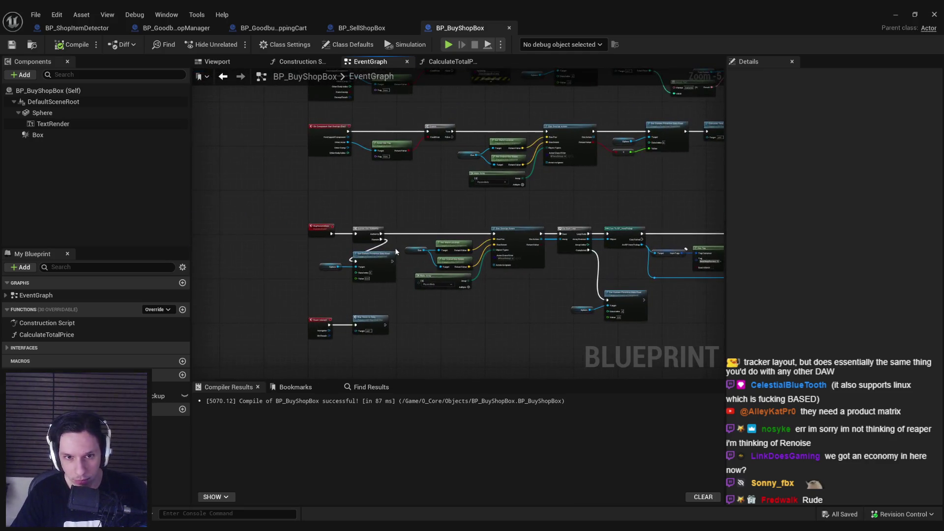
scroll(427, 271, "down", 3)
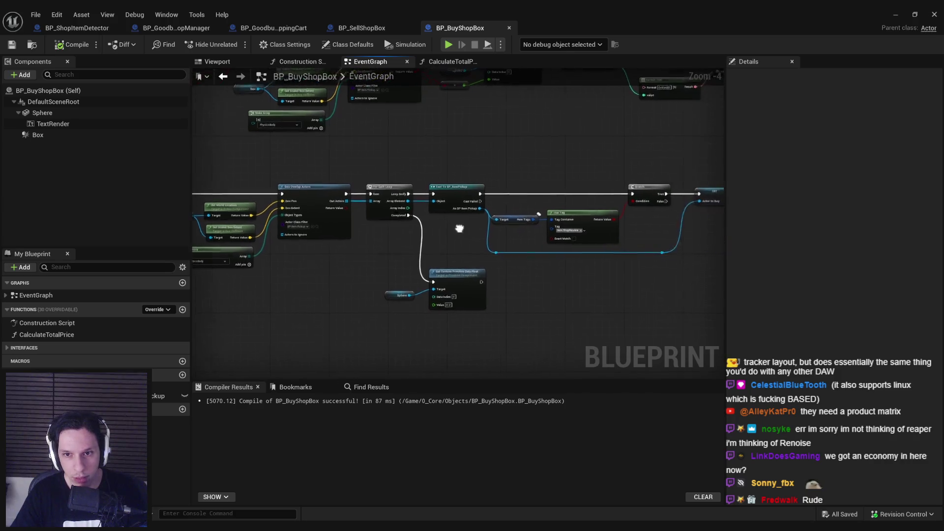
scroll(366, 299, "down", 1)
scroll(530, 291, "up", 2)
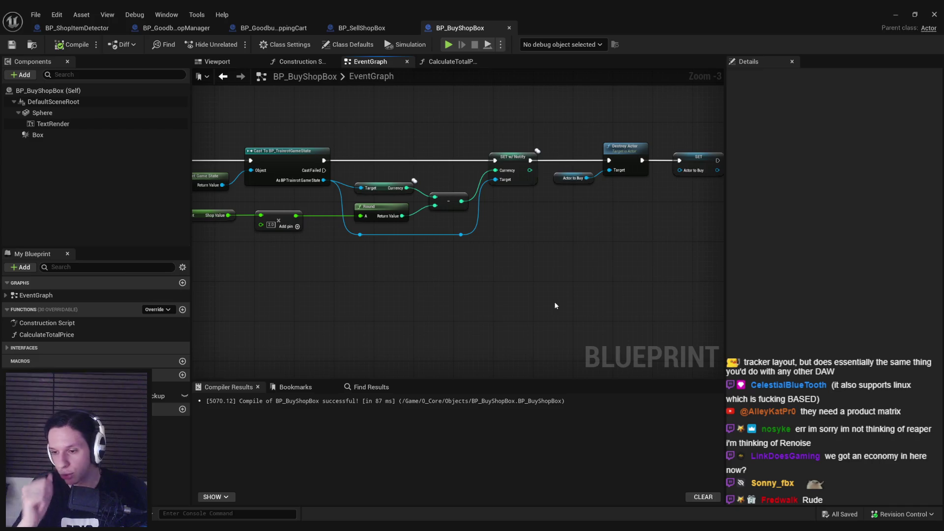
left_click(891, 18)
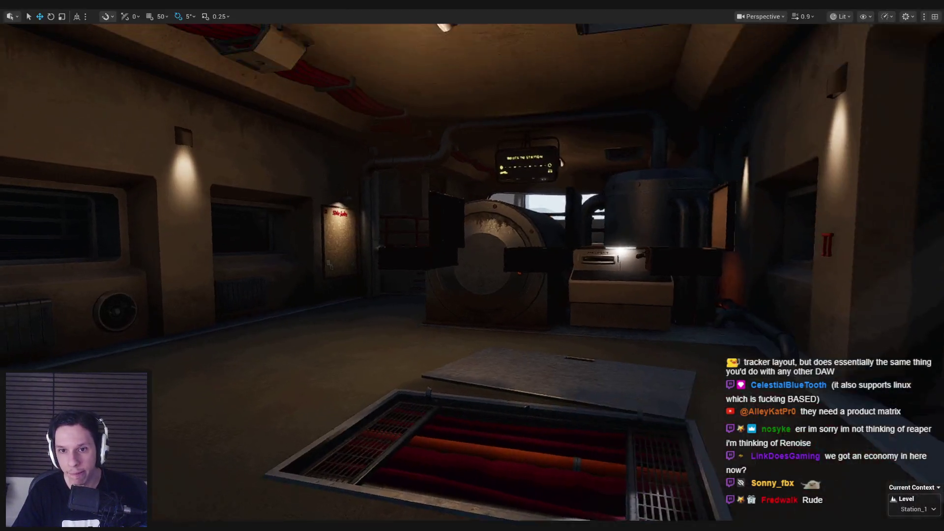
- Fly through the shop in immersive view, past the PAY HERE room, crate room and alley
key("g")
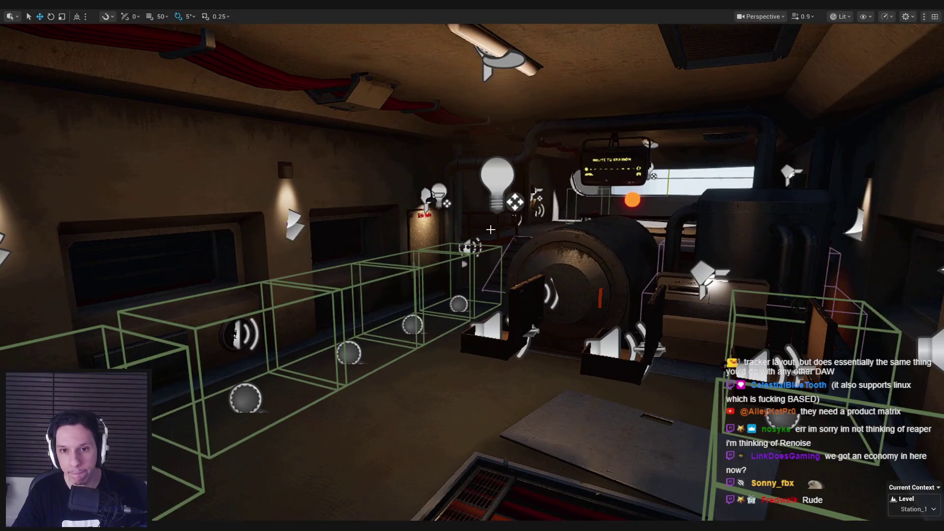
key("w")
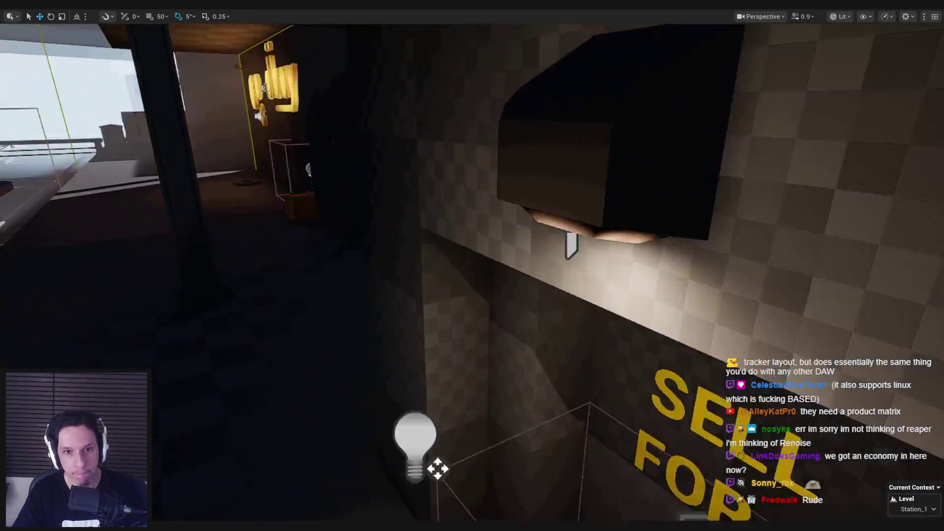
key("w")
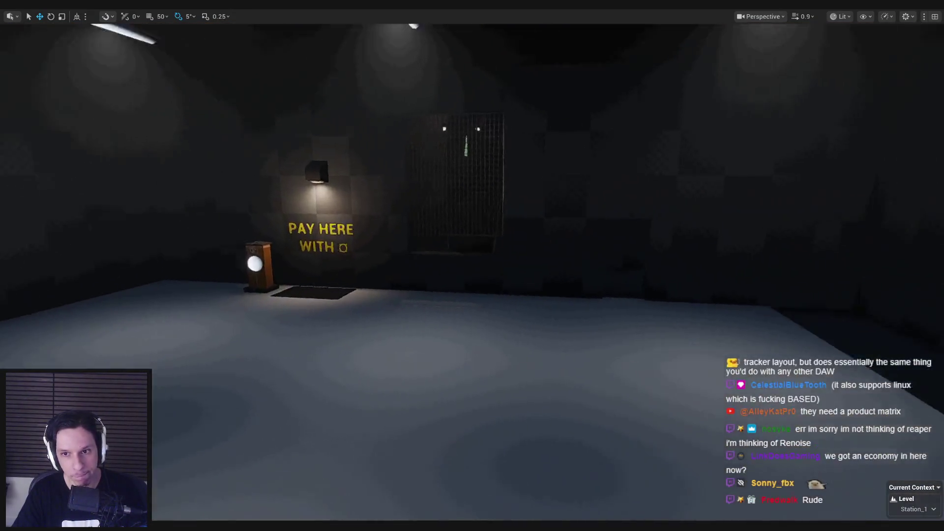
key("s")
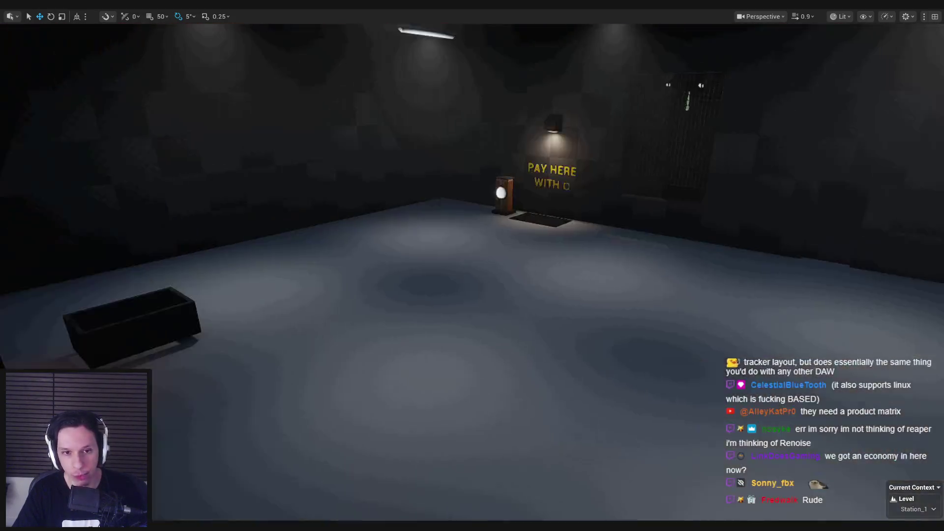
key("s")
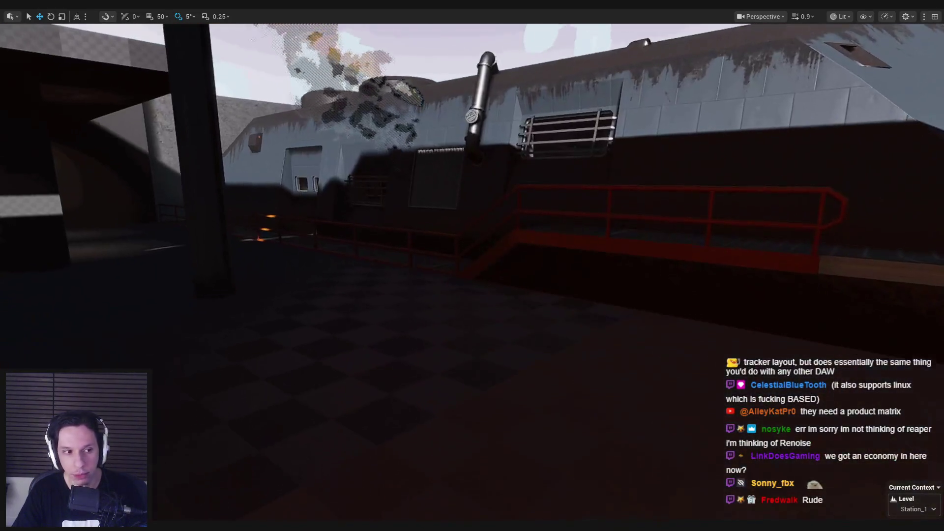
key("w")
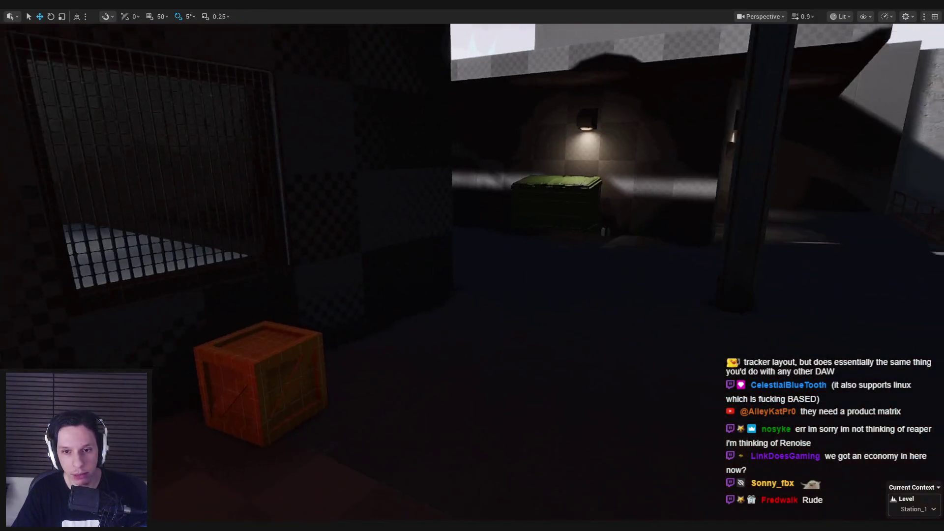
key("w")
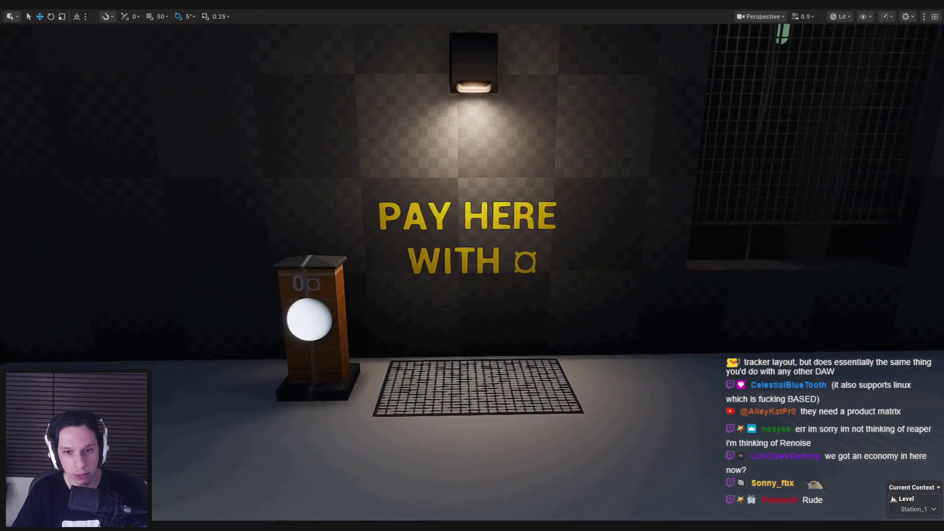
key("s")
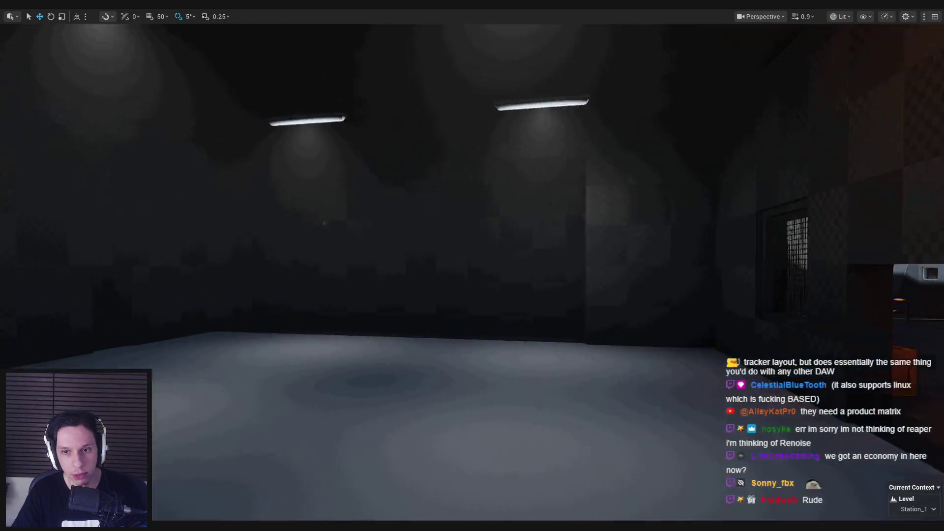
key("w")
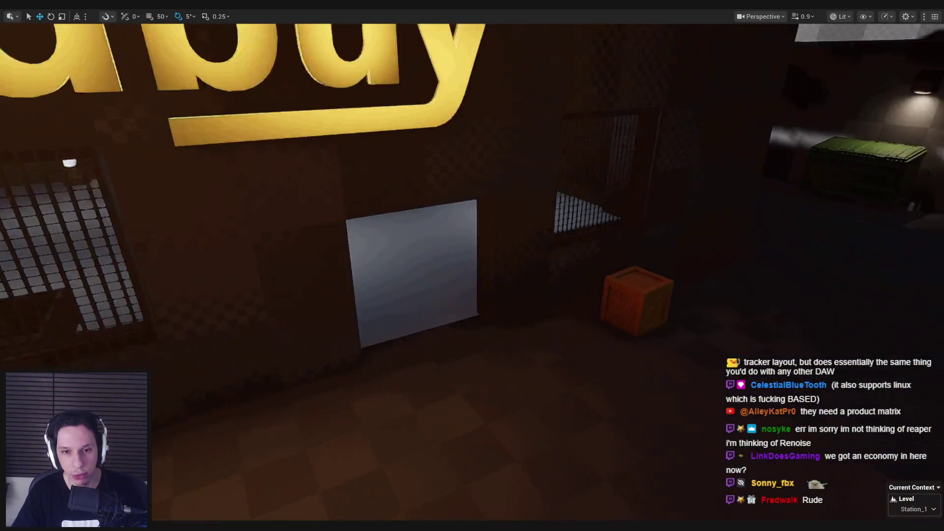
key("w")
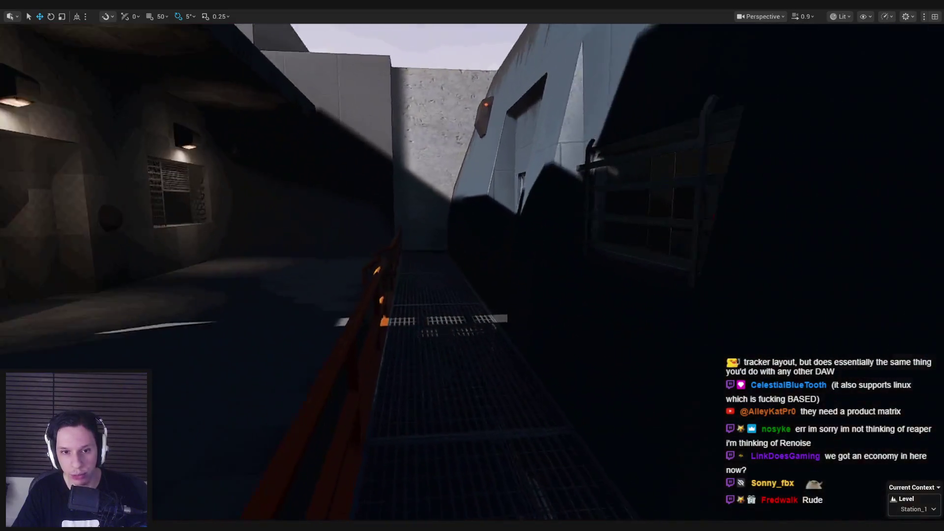
- Fly past the Goodbuy sign to the PAY HERE counter, then exit fullscreen with F11
key("s")
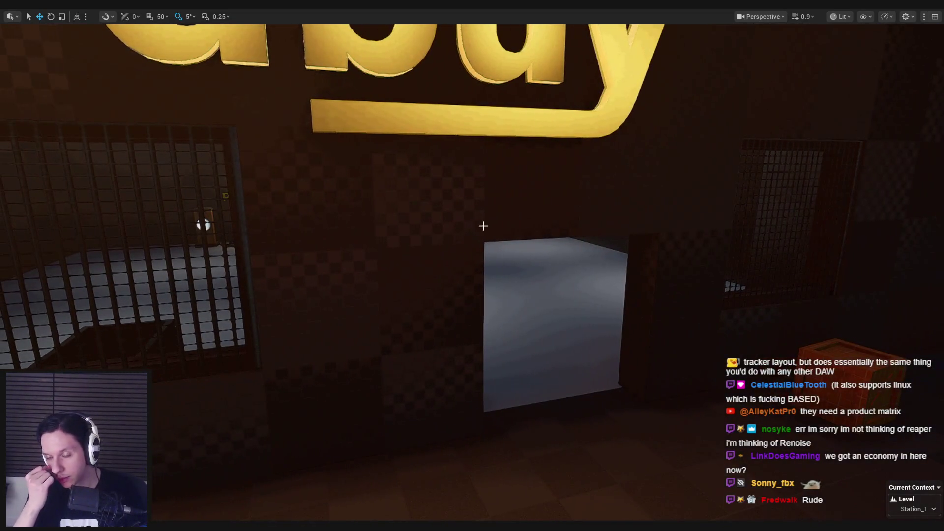
key("s")
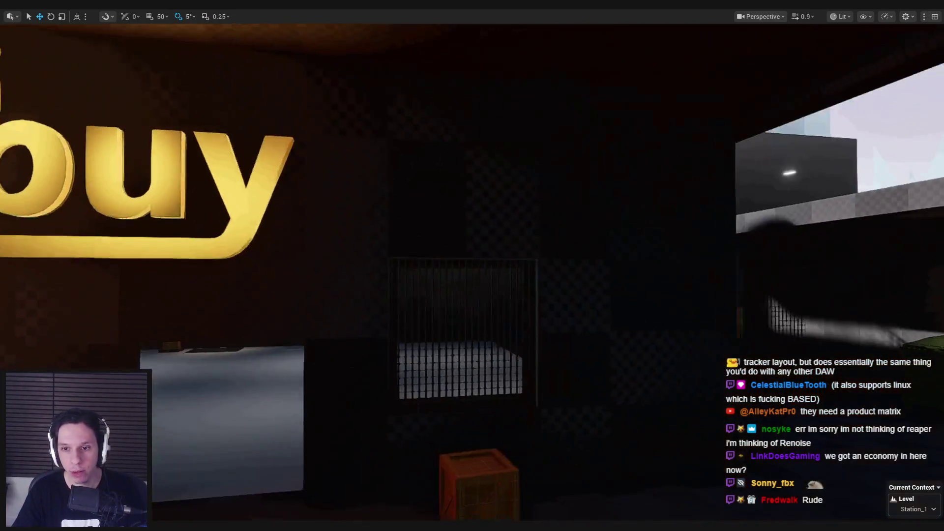
key("w")
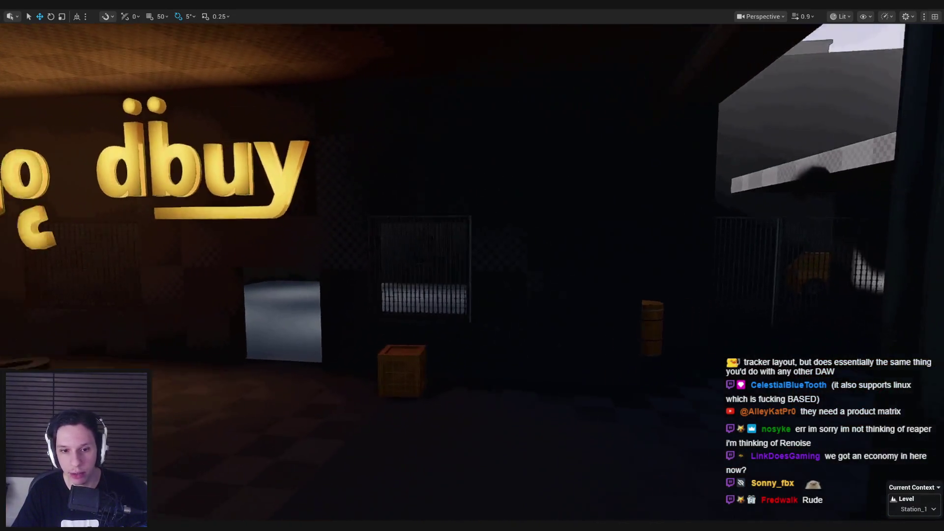
key("s")
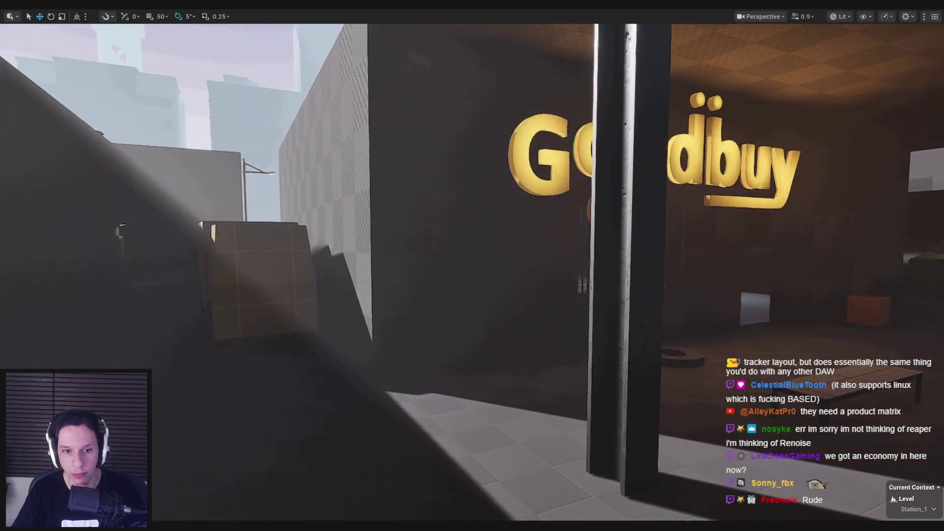
key("d")
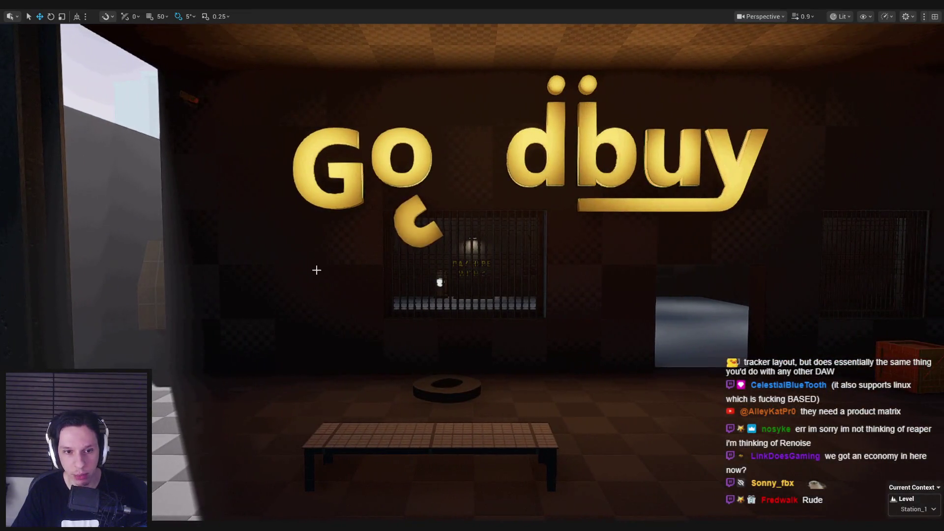
key("w")
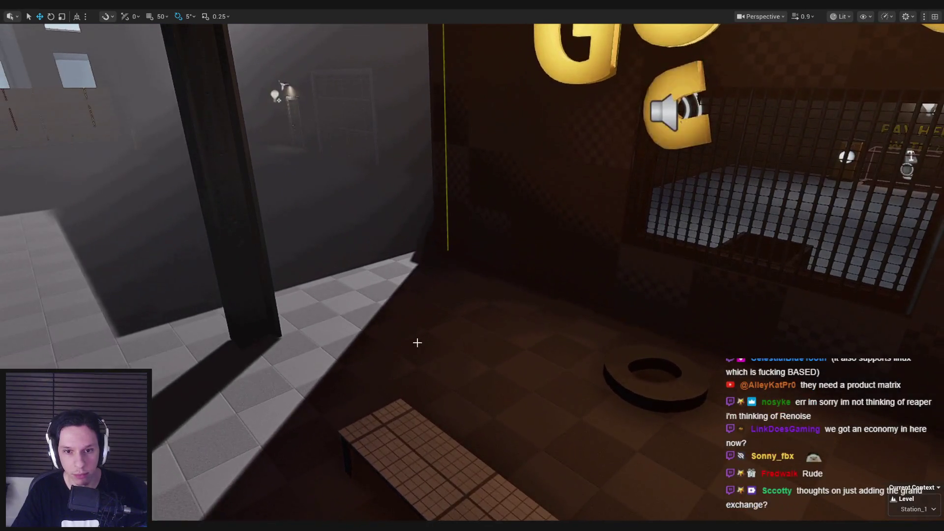
key("w")
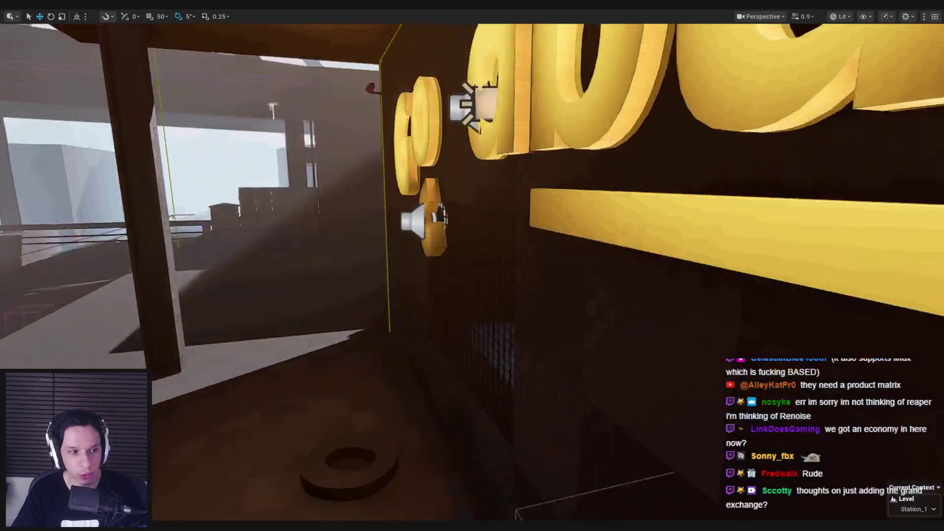
key("w")
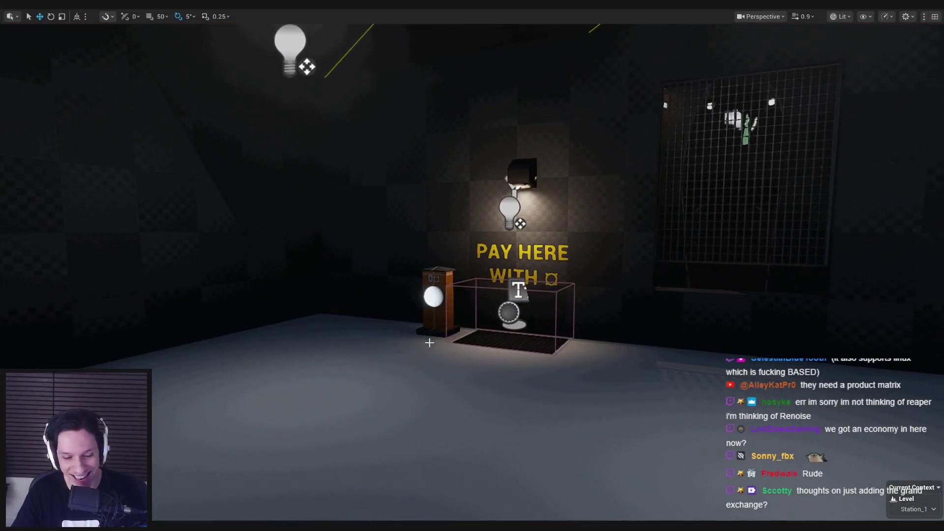
key("F11")
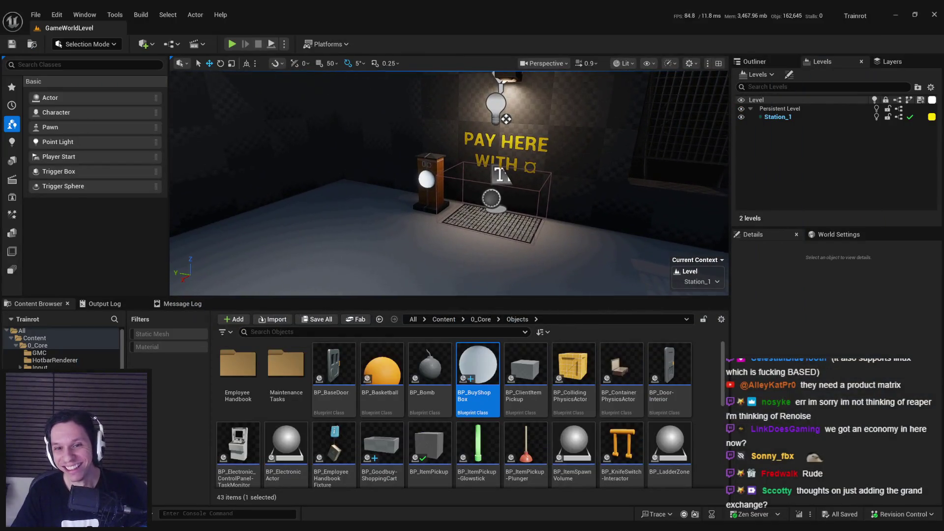
- Select the BP_BuyShopBox actor at the counter and frame it in the viewport
left_click(468, 218)
key("w")
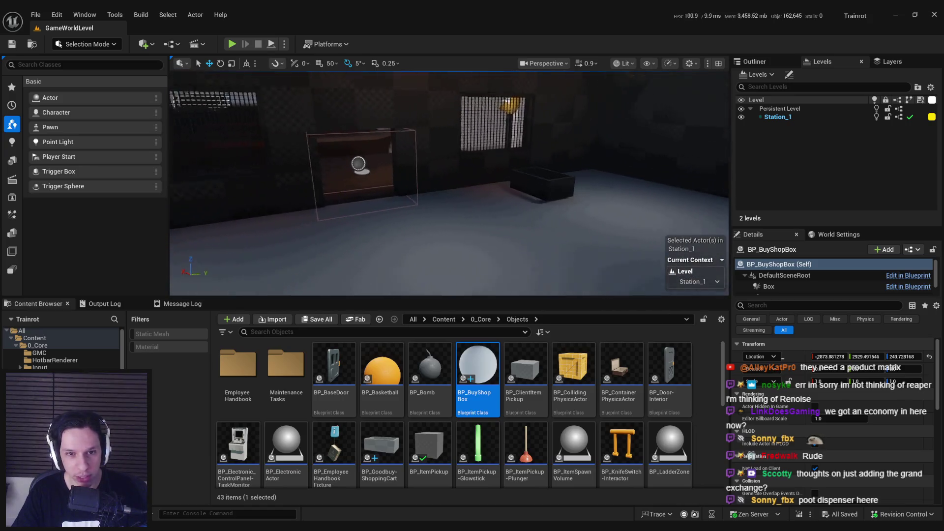
key("f")
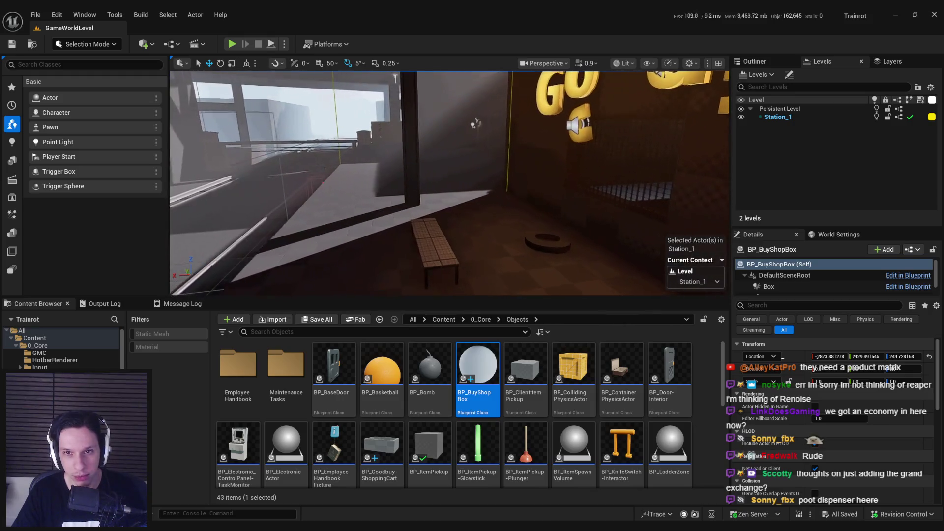
key("f")
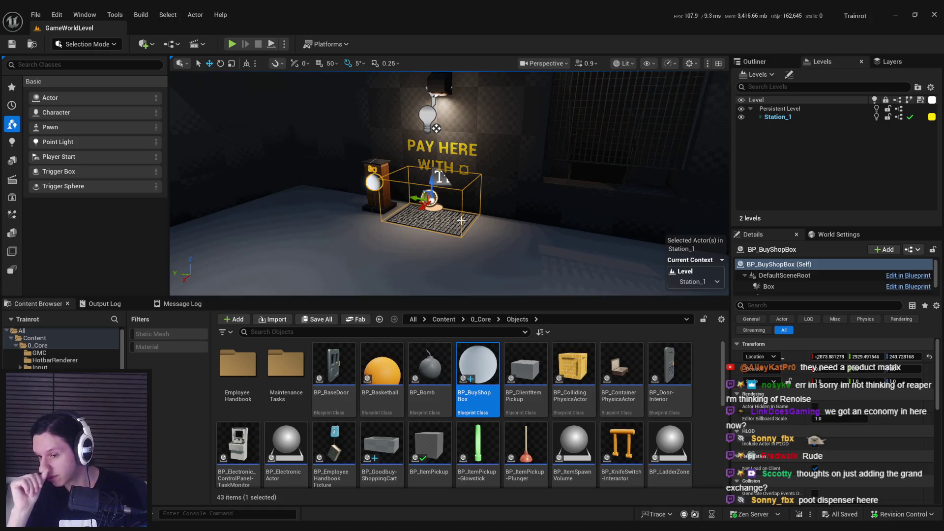
mouse_move(450, 197)
left_mouse_down()
mouse_move(460, 179)
mouse_move(516, 177)
left_mouse_up()
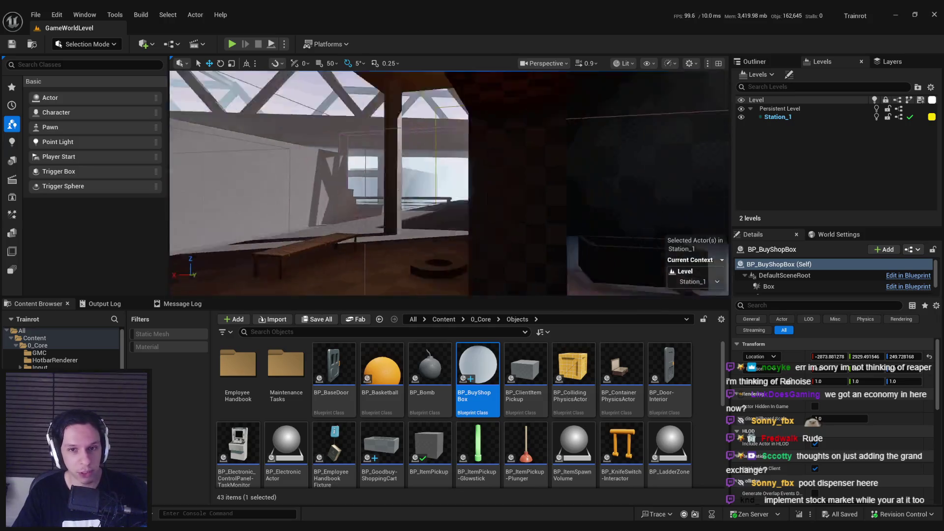
key("f")
- Orbit around the counter, then open BP_BuyShopBox's Blueprint with Ctrl+E
mouse_move(449, 197)
left_mouse_down()
mouse_move(425, 191)
mouse_move(462, 222)
left_mouse_up()
mouse_move(439, 102)
left_mouse_down()
mouse_move(411, 108)
mouse_move(488, 302)
left_mouse_up()
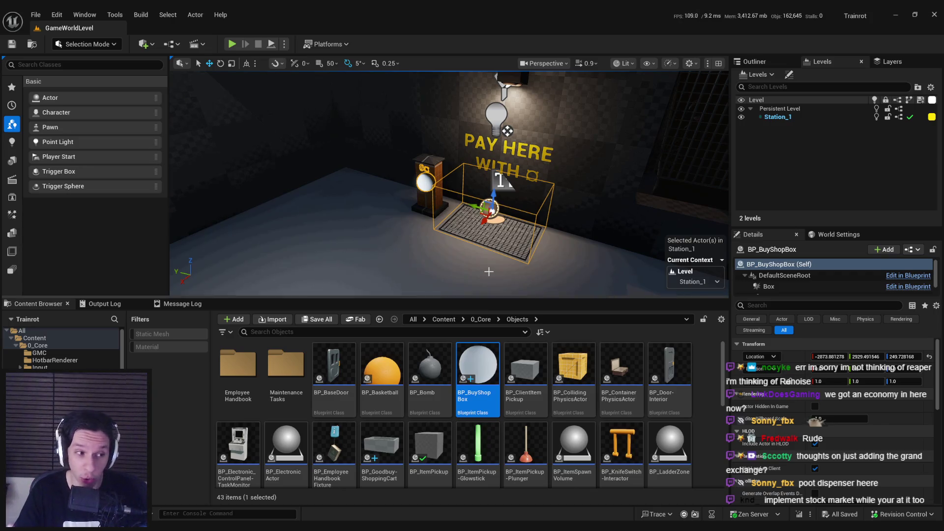
left_click_drag(490, 262, 490, 262)
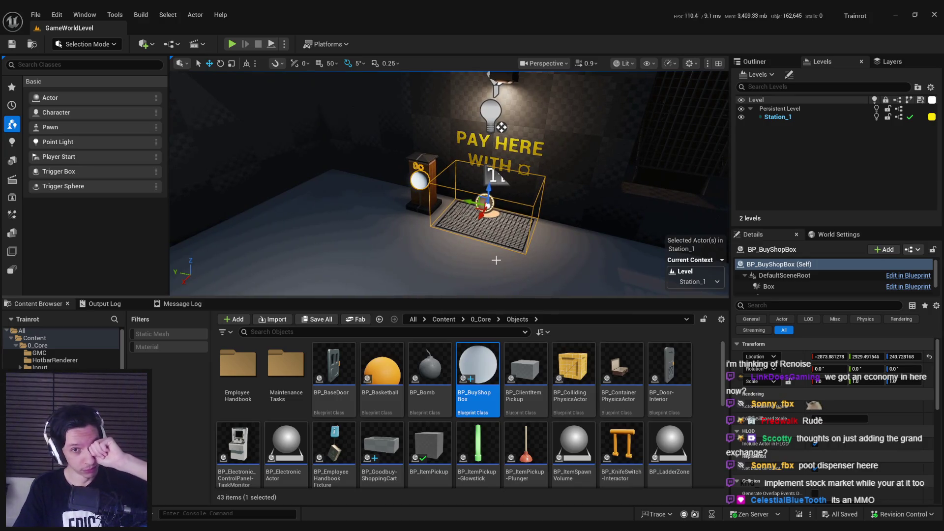
left_click_drag(496, 260, 502, 232)
left_click_drag(397, 255, 397, 255)
left_click_drag(472, 219, 473, 218)
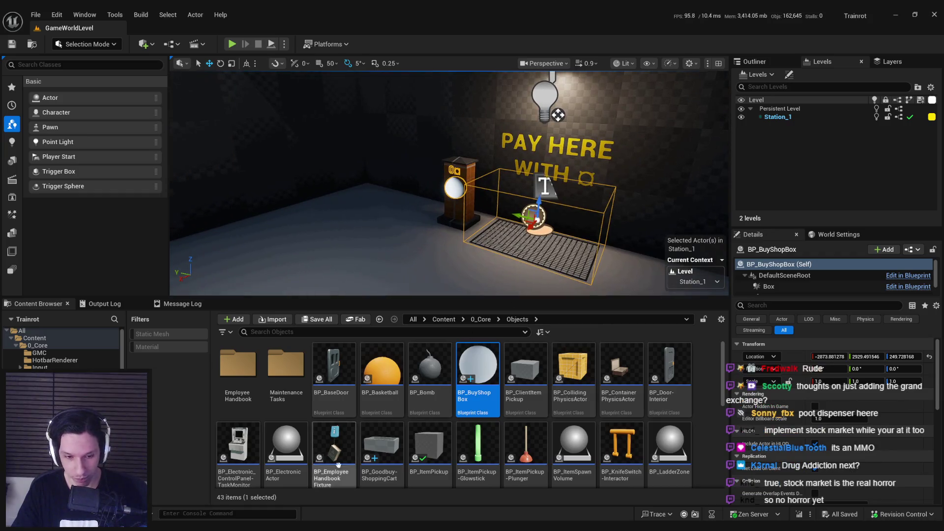
key("ctrl+e")
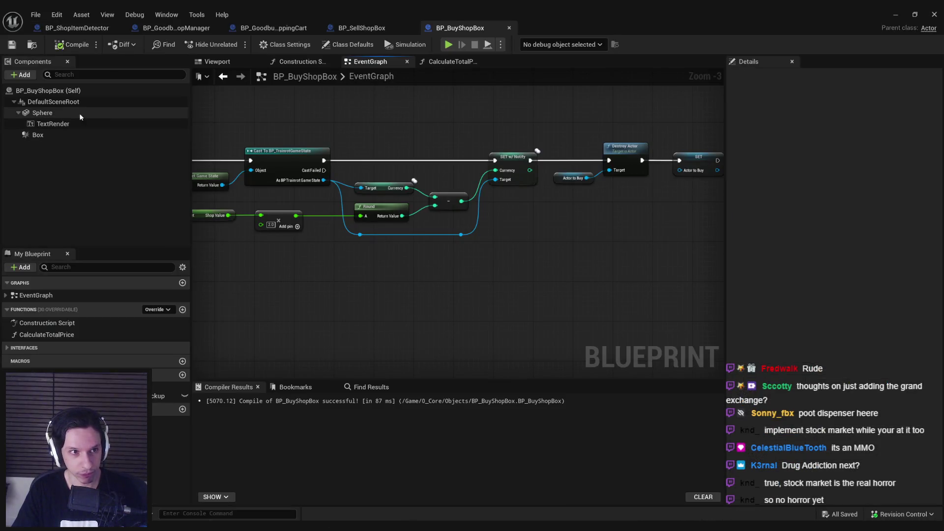
- Add a Scene component named DropoffArea to BP_BuyShopBox
left_click(21, 75)
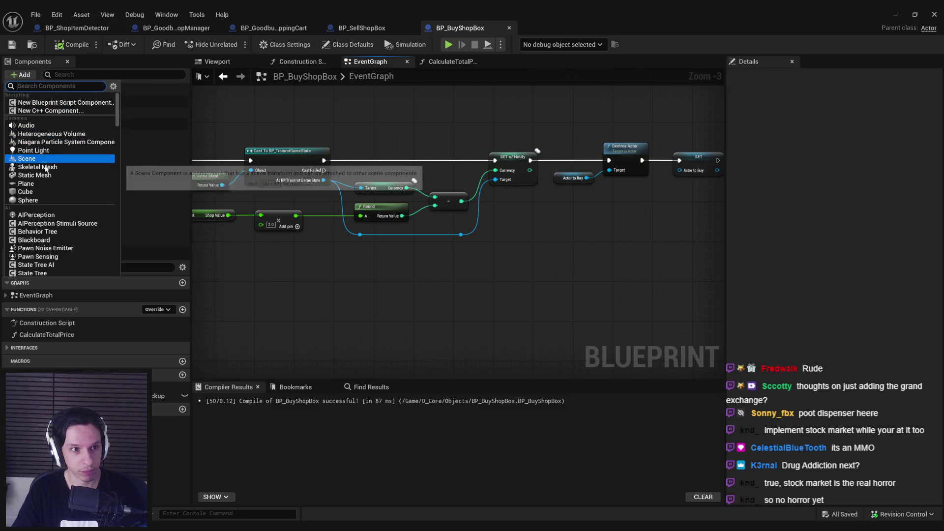
scroll(50, 172, "down", 2)
scroll(49, 167, "down", 5)
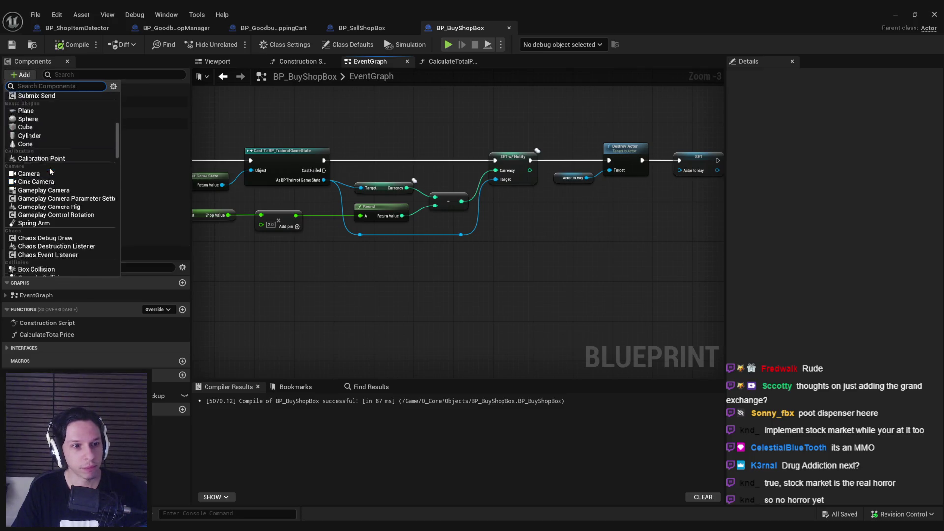
scroll(117, 154, "down", 3)
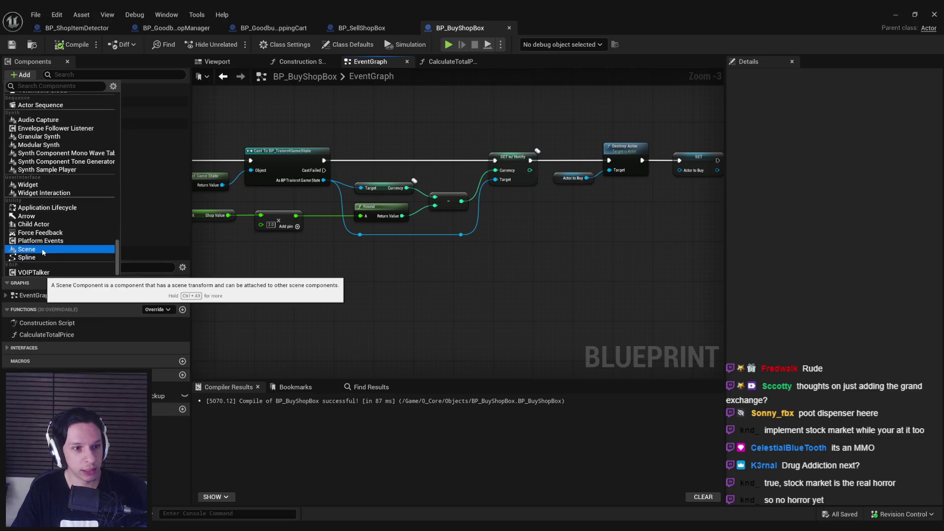
key("Escape")
type("DropoffArea")
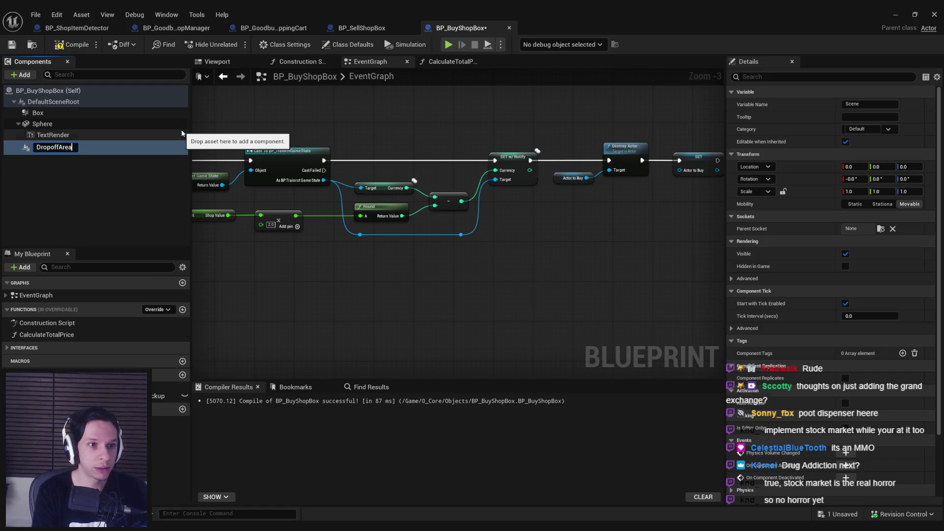
- Move DropoffArea onto the floor in front of the PAY HERE counter
left_click(895, 15)
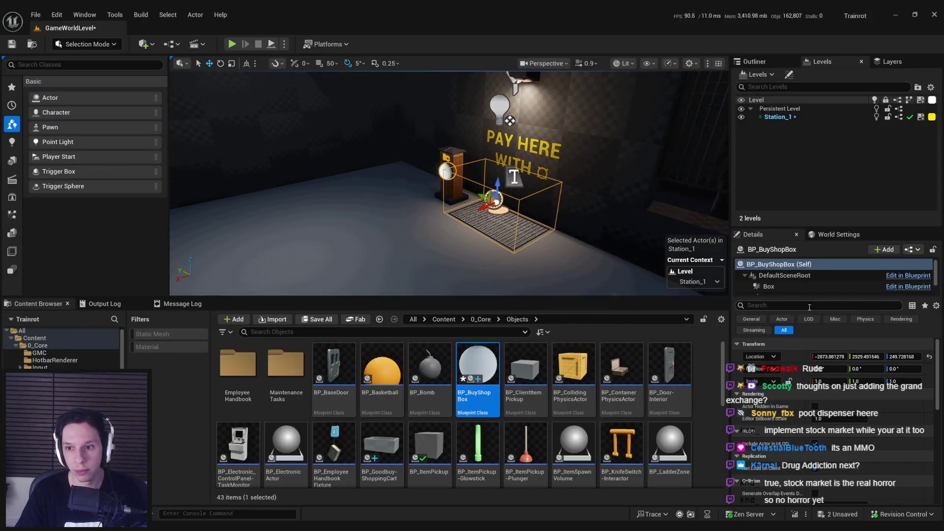
left_click_drag(485, 205, 516, 248)
mouse_move(539, 211)
left_mouse_down()
mouse_move(561, 267)
mouse_move(581, 280)
left_mouse_up()
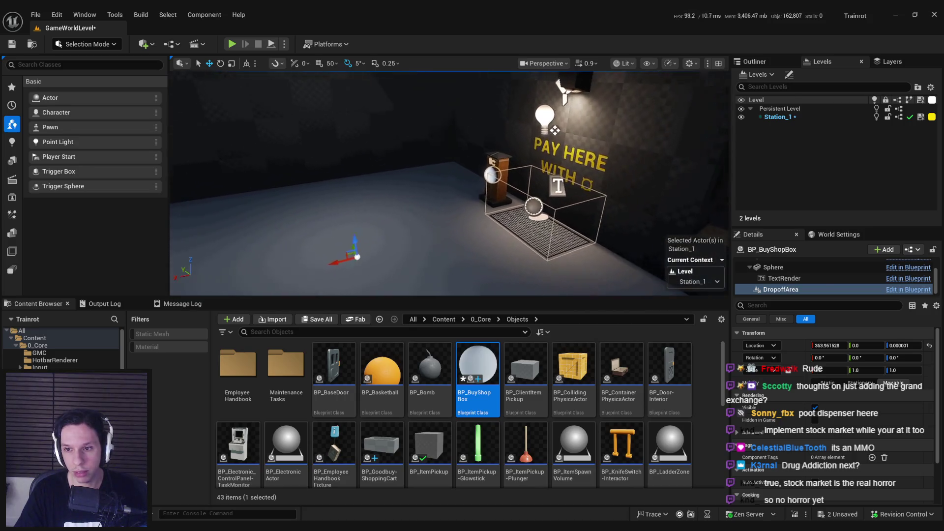
left_click_drag(531, 246, 495, 243)
key("g")
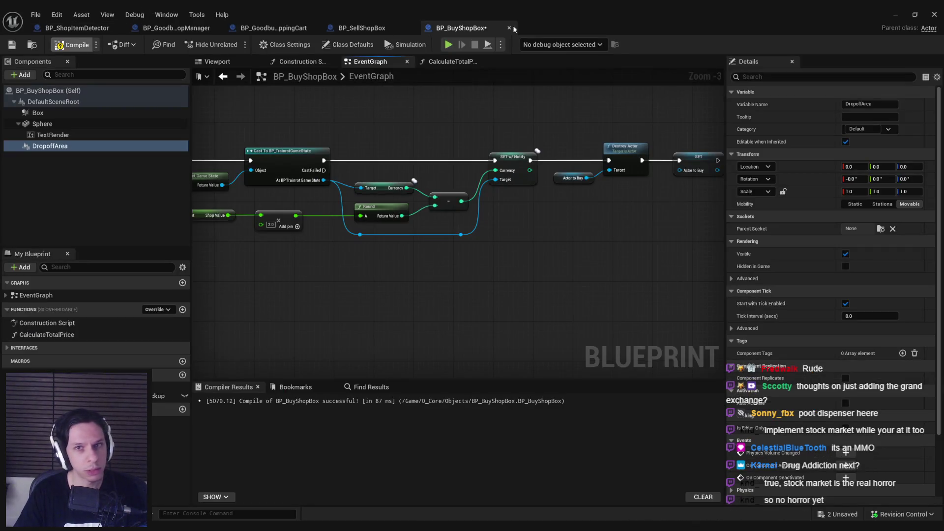
- Set DropoffArea's Mobility to Static and save the BP_BuyShopBox Blueprint
left_click(896, 14)
scroll(416, 190, "up", 2)
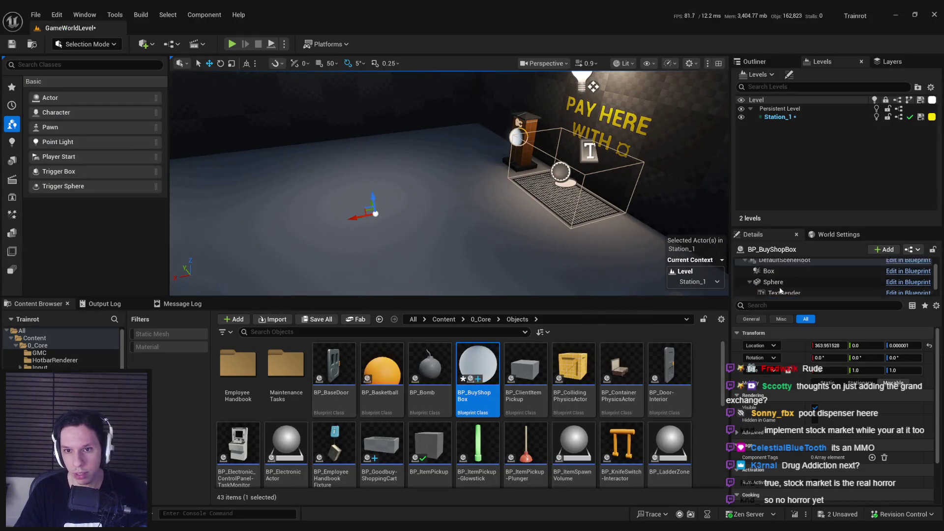
scroll(784, 285, "down", 2)
left_click(781, 290)
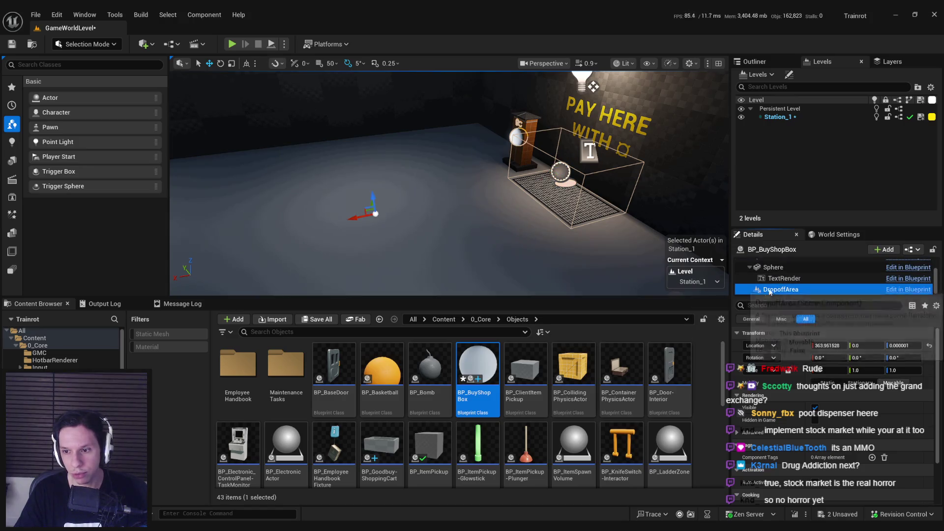
left_click(367, 497)
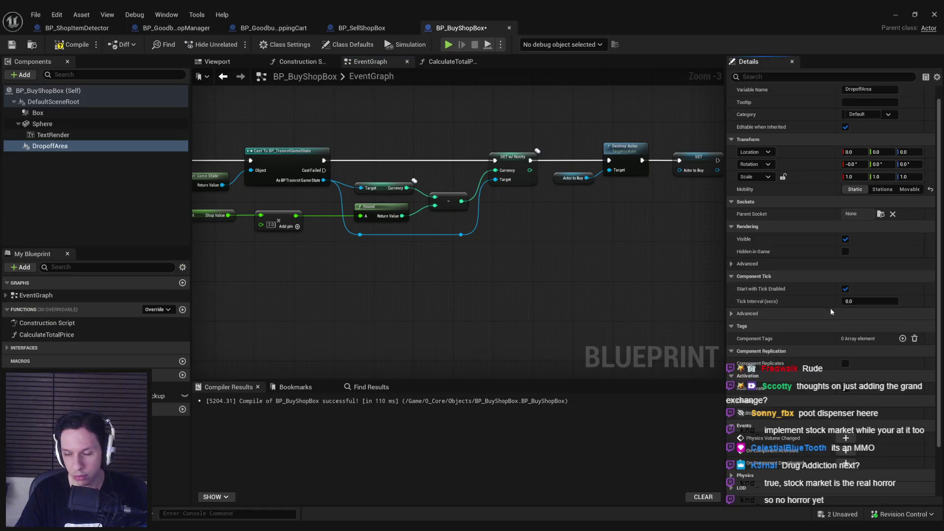
scroll(833, 305, "down", 3)
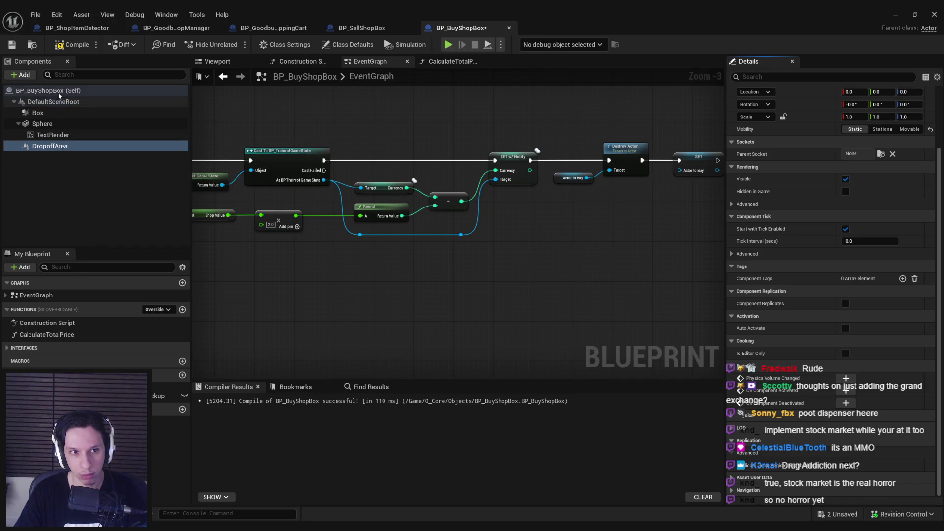
left_click(12, 45)
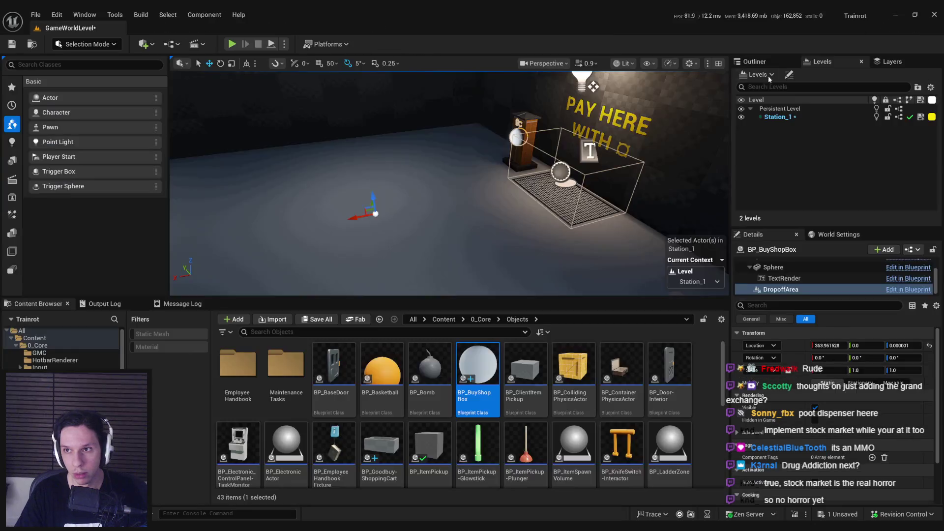
- Reposition DropoffArea inside the building and save the level
mouse_move(266, 180)
left_mouse_down()
mouse_move(185, 154)
mouse_move(285, 207)
mouse_move(371, 194)
mouse_move(418, 204)
left_mouse_up()
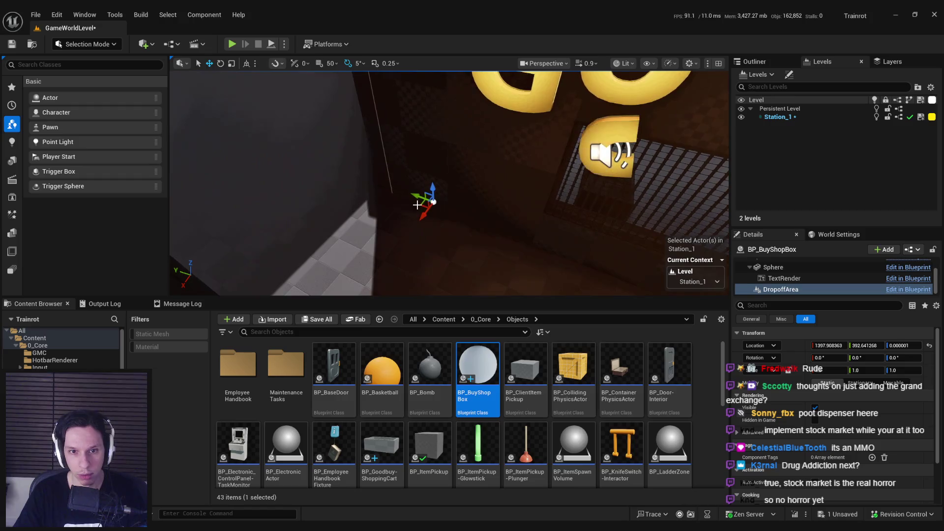
mouse_move(412, 249)
left_mouse_down()
mouse_move(400, 249)
mouse_move(464, 227)
left_mouse_up()
left_click_drag(498, 184, 519, 170)
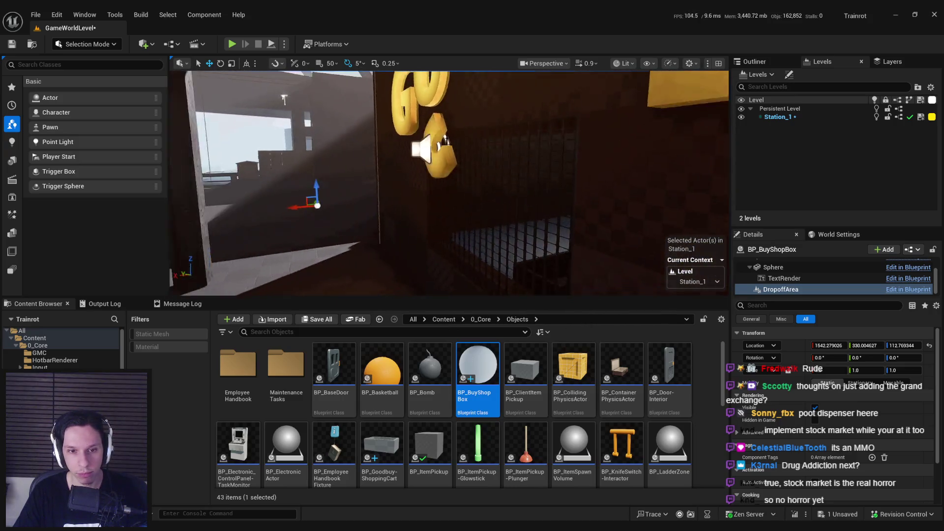
key("ctrl+s")
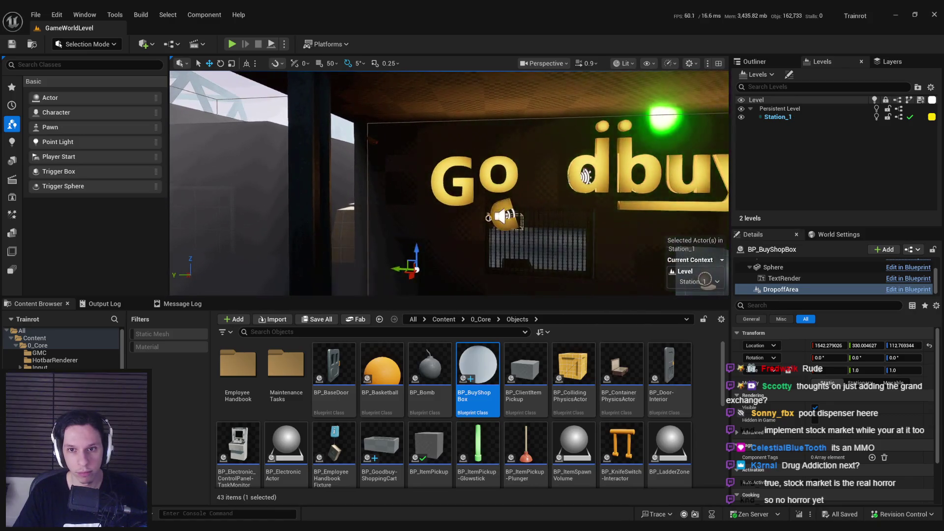
- Nudge DropoffArea sideways, then frame BP_BuyShopBox and open its EventGraph
mouse_move(369, 225)
left_mouse_down()
mouse_move(379, 205)
mouse_move(426, 217)
left_mouse_up()
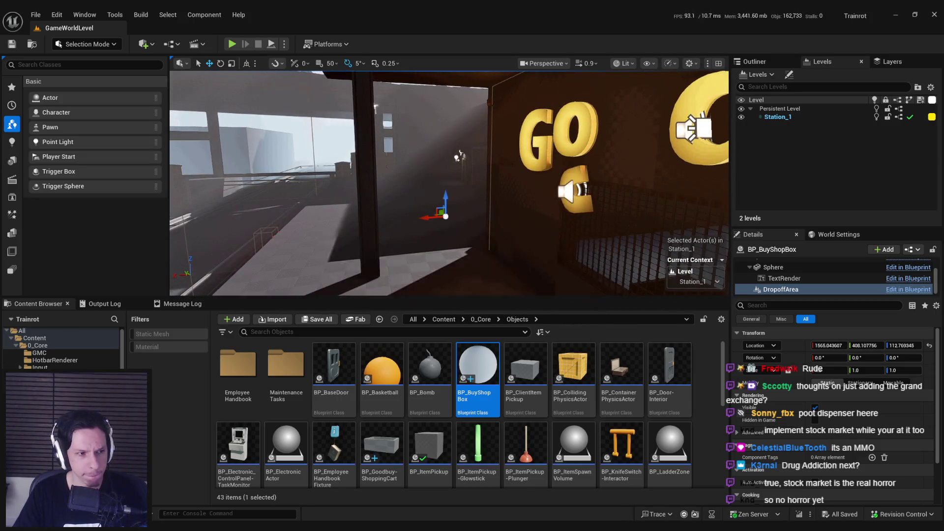
key("f")
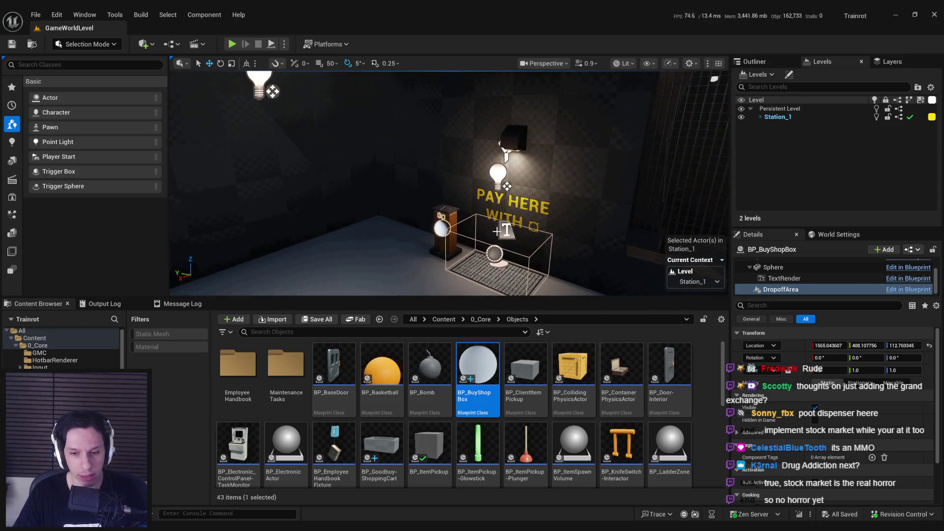
key("ctrl+e")
scroll(567, 260, "up", 2)
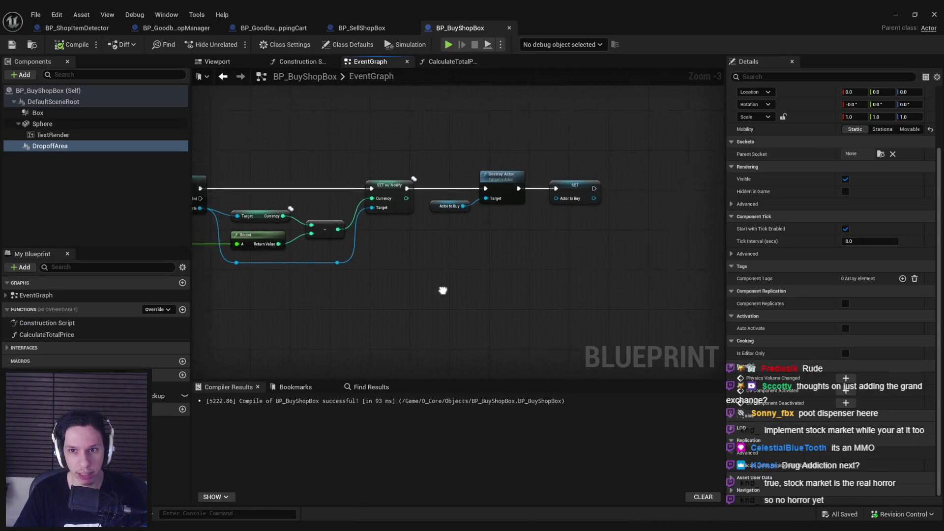
- Move the Destroy Actor, SET and Actor to Buy nodes farther right
scroll(555, 229, "down", 2)
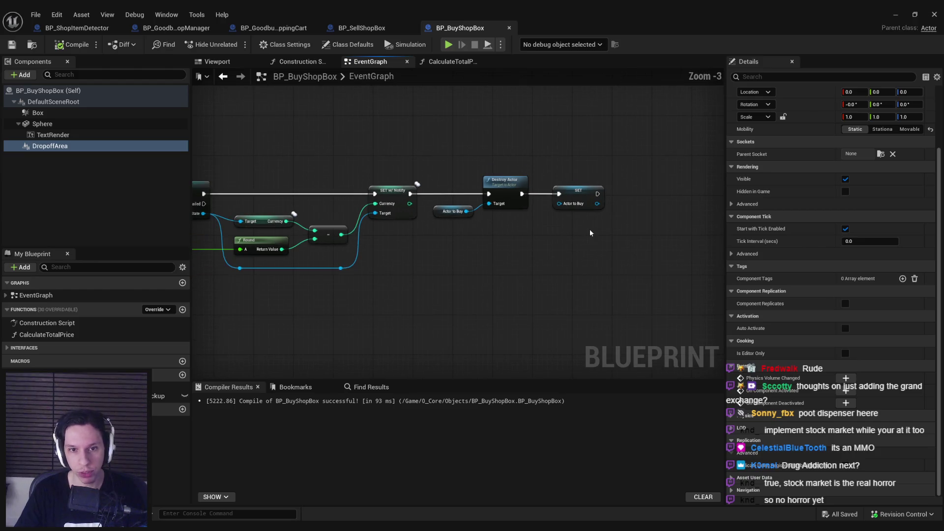
left_click_drag(462, 165, 462, 165)
mouse_move(515, 186)
left_mouse_down()
mouse_move(663, 208)
mouse_move(610, 199)
mouse_move(621, 201)
left_mouse_up()
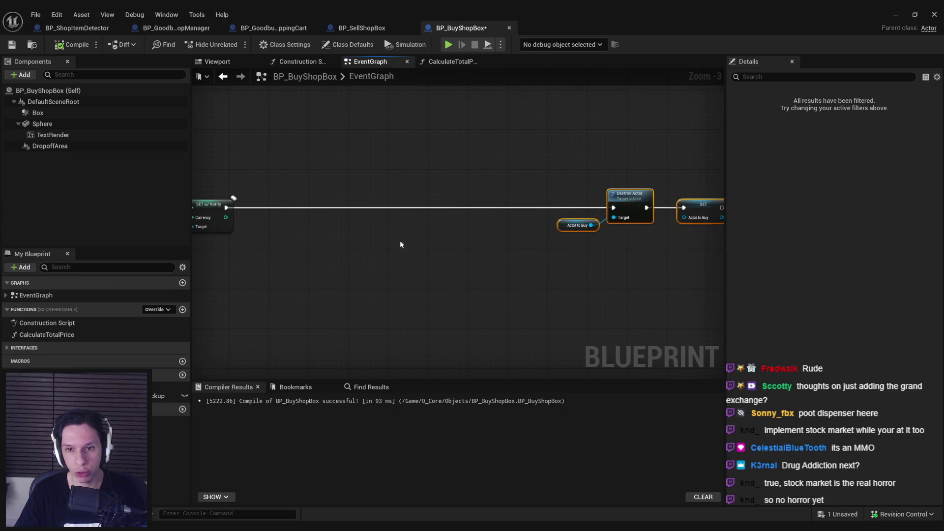
left_click(612, 252)
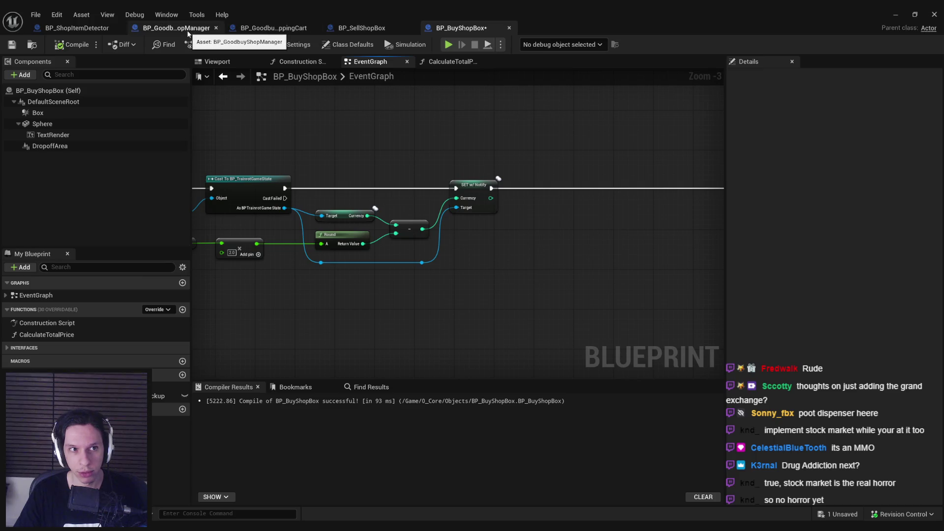
- Select BP_GoodbuyShopManager's item-spawning node chain for copying, then return to BP_BuyShopBox
left_click(86, 30)
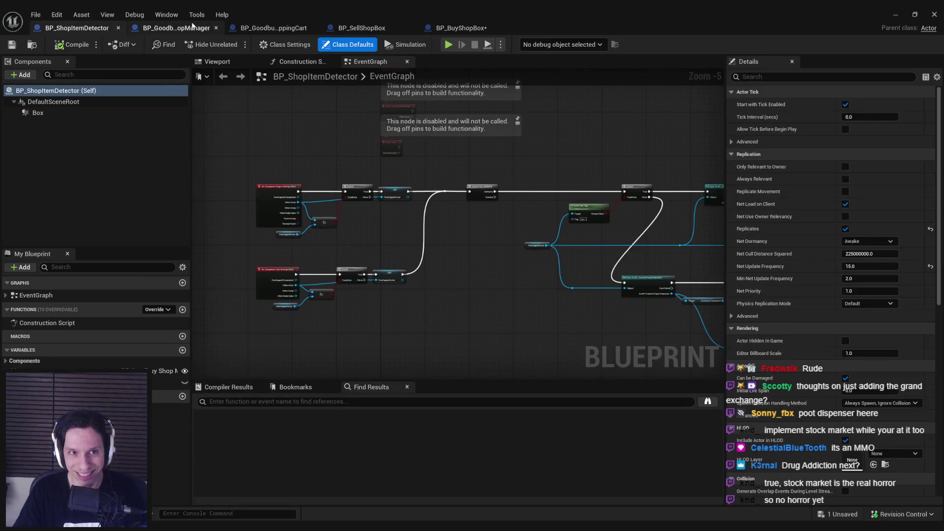
left_click(194, 25)
scroll(444, 234, "down", 2)
scroll(443, 234, "up", 3)
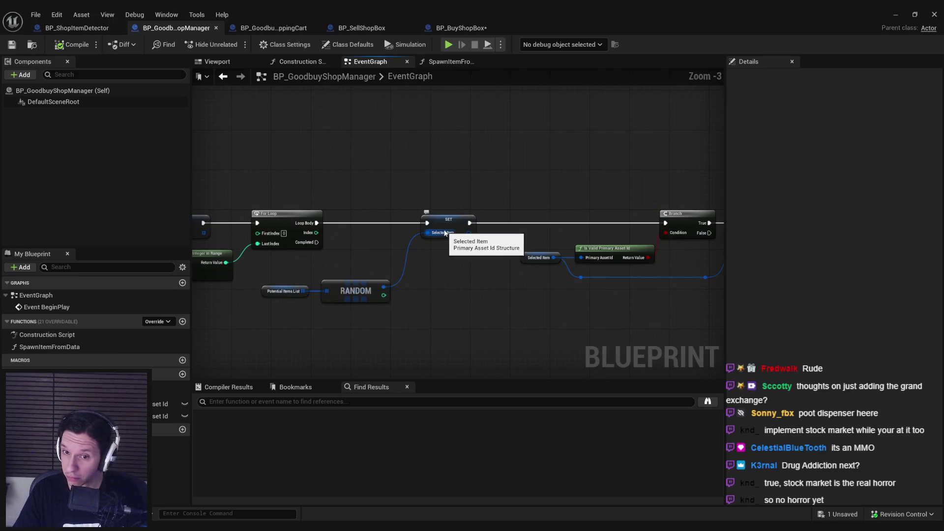
scroll(445, 233, "down", 2)
scroll(439, 252, "down", 1)
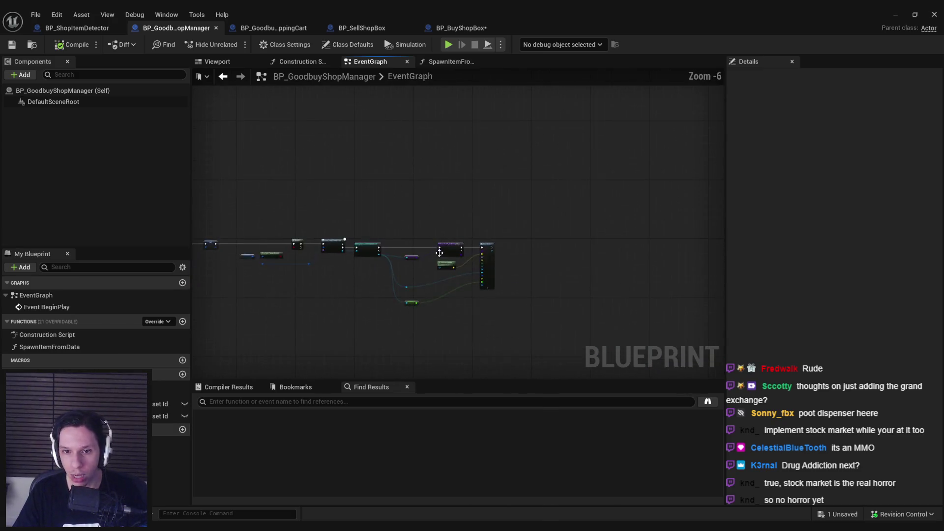
scroll(440, 252, "up", 3)
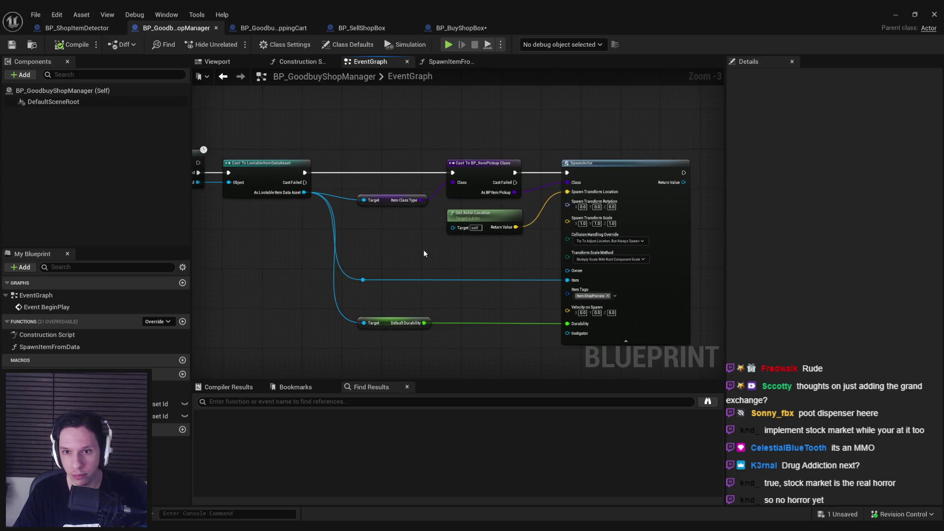
scroll(453, 244, "up", 1)
scroll(344, 207, "down", 1)
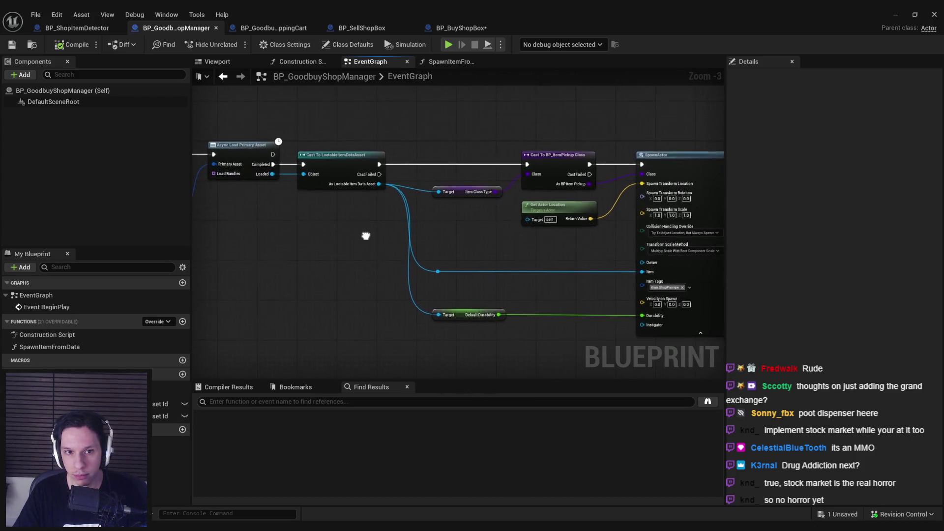
scroll(415, 207, "down", 2)
left_click_drag(663, 272, 664, 273)
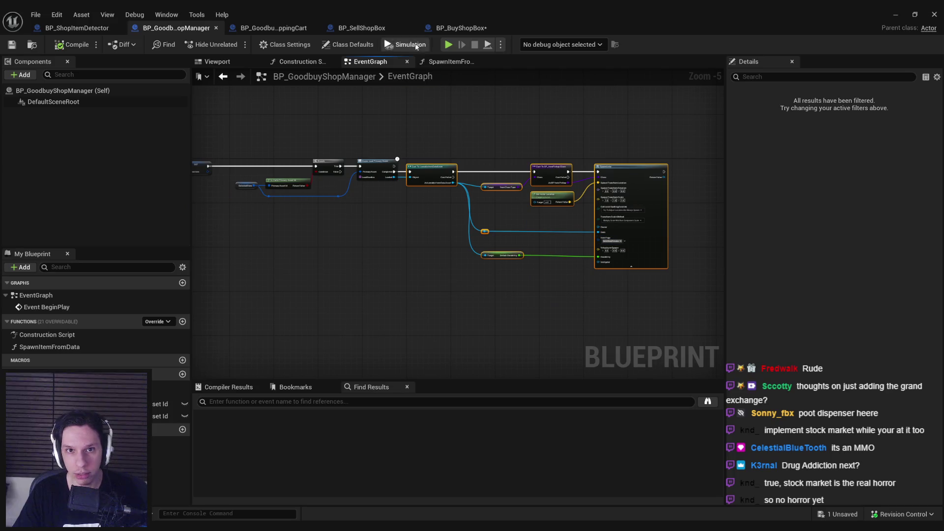
left_click(455, 28)
scroll(323, 251, "up", 1)
- Paste the item-spawning nodes and wire the Item output into the Cast To Lootable node
key("ctrl+v")
scroll(402, 259, "up", 1)
left_click_drag(401, 278, 669, 279)
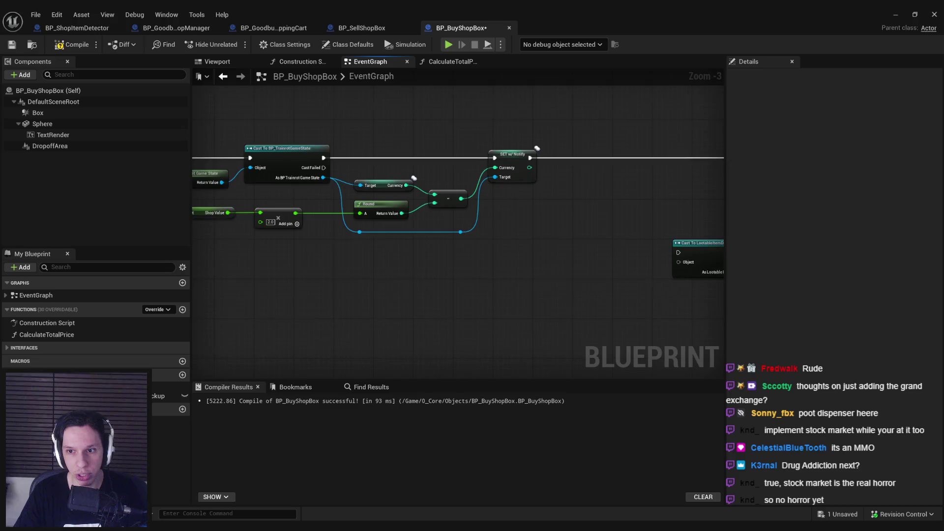
left_click_drag(498, 273, 464, 280)
left_click_drag(434, 249, 641, 248)
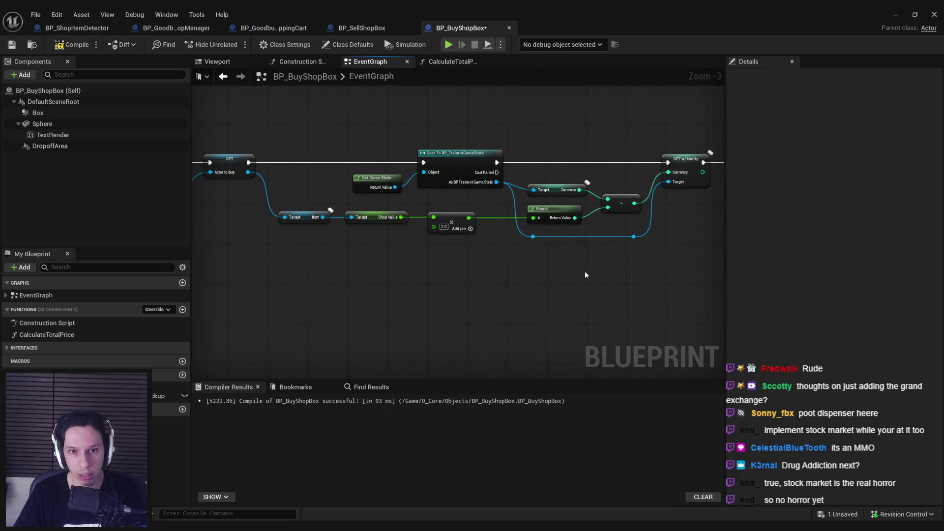
mouse_move(324, 219)
left_mouse_down()
mouse_move(723, 273)
mouse_move(499, 276)
mouse_move(497, 268)
left_mouse_up()
scroll(644, 273, "down", 1)
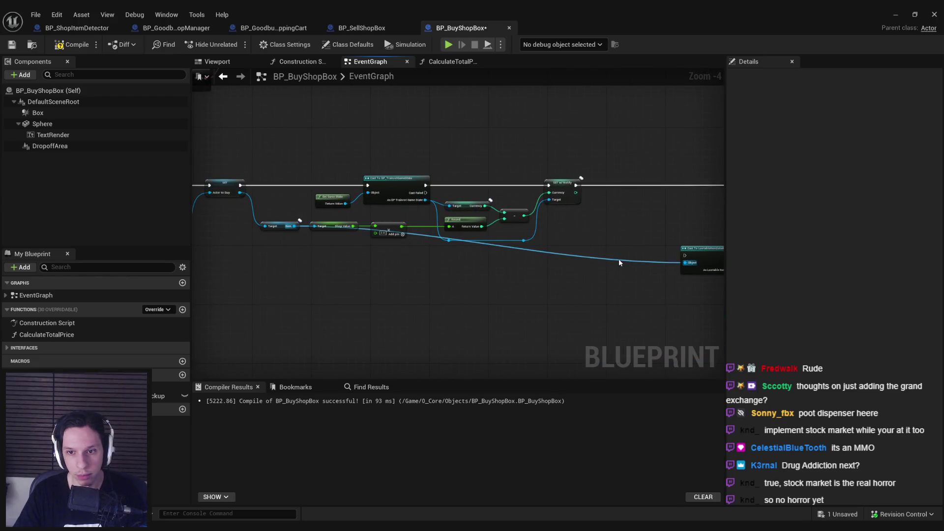
double_click(619, 259)
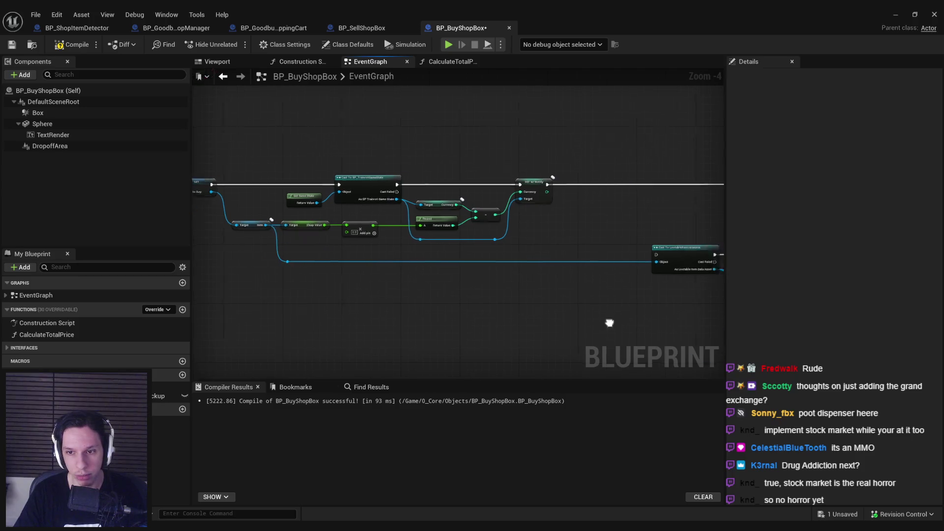
left_click_drag(607, 320, 400, 260)
double_click(335, 252)
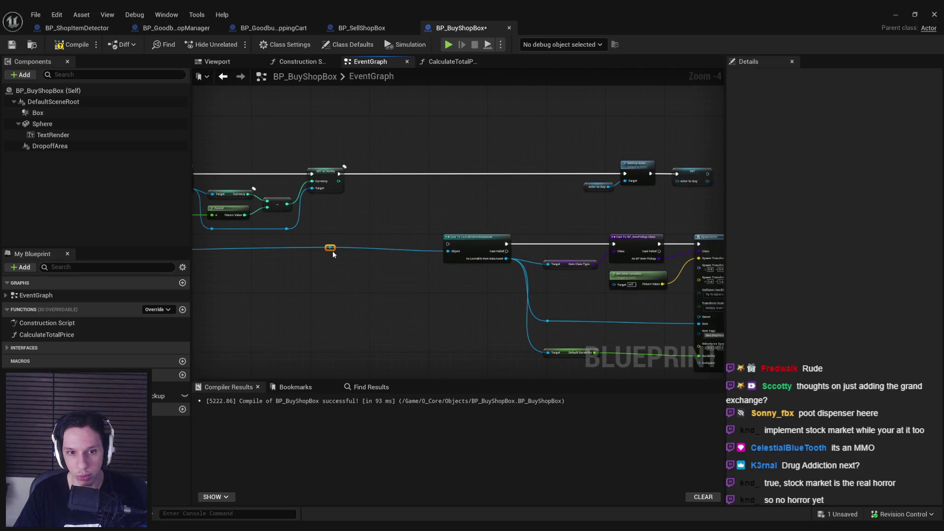
- Add a Sequence after SET w/ Notify, with Then 0 driving the Cast and spawn nodes
left_click_drag(322, 208, 636, 335)
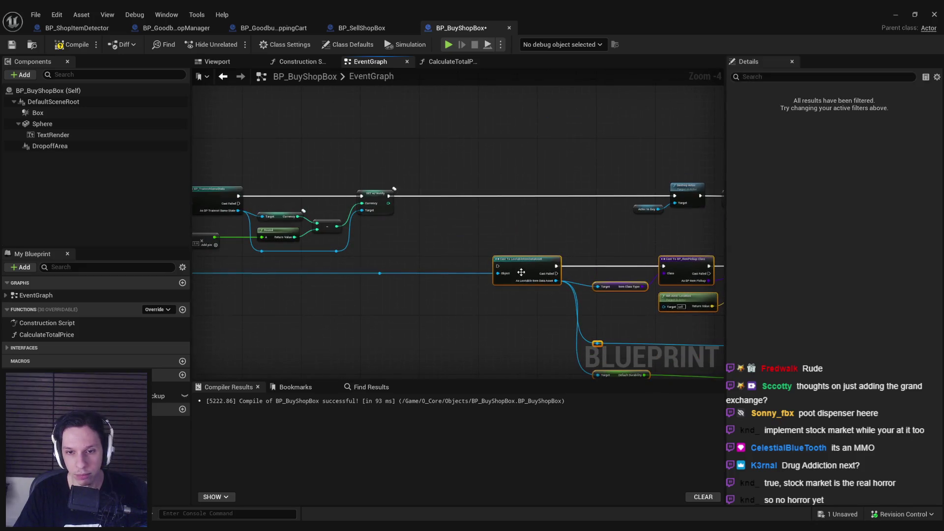
left_click_drag(390, 195, 421, 193)
type("sequ")
key("Return")
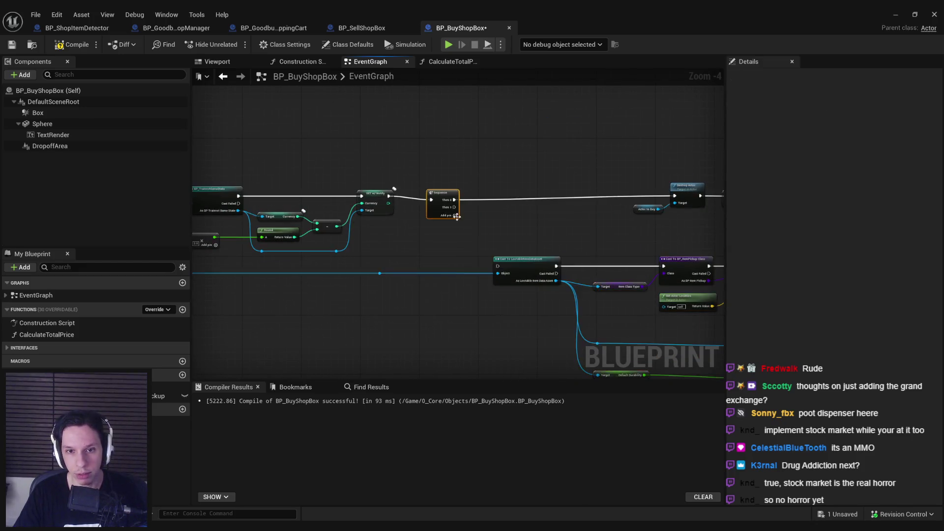
scroll(432, 205, "up", 1)
left_click(456, 192, "alt")
left_click_drag(474, 210, 515, 287)
scroll(386, 238, "down", 1)
left_click_drag(387, 238, 708, 374)
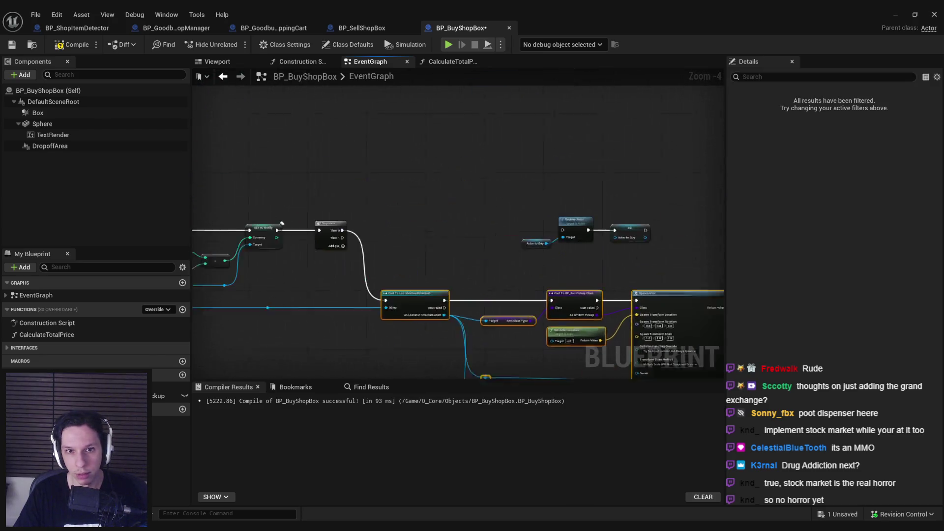
mouse_move(426, 311)
left_mouse_down()
mouse_move(459, 137)
mouse_move(504, 155)
mouse_move(500, 188)
left_mouse_up()
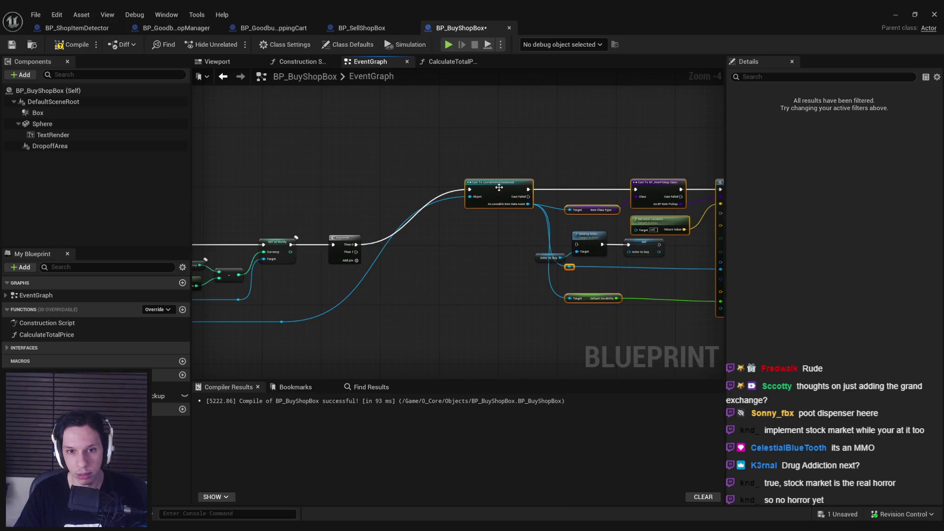
double_click(405, 224)
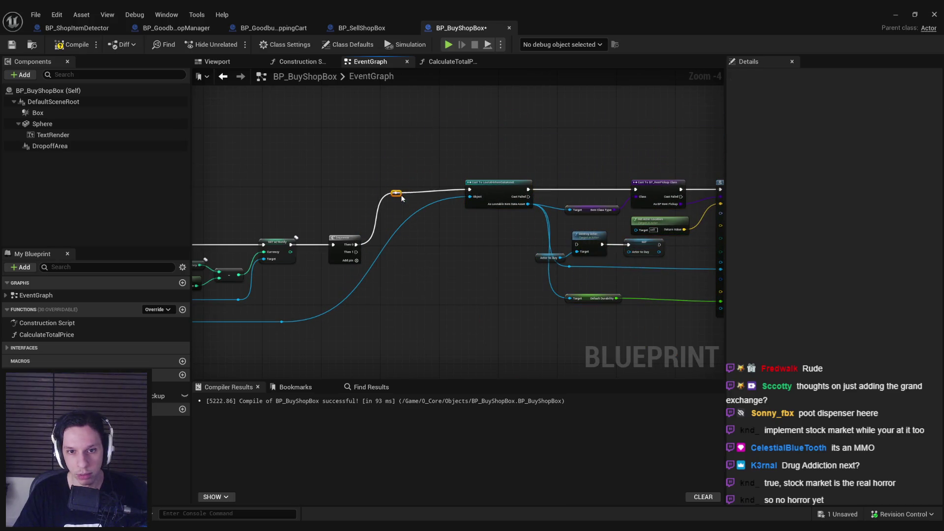
- Rearrange the Destroy Actor and spawn nodes and straighten the Default Durability wire
mouse_move(453, 231)
left_mouse_down()
mouse_move(531, 244)
mouse_move(422, 277)
mouse_move(358, 313)
mouse_move(335, 303)
mouse_move(308, 310)
left_mouse_up()
left_click(261, 131)
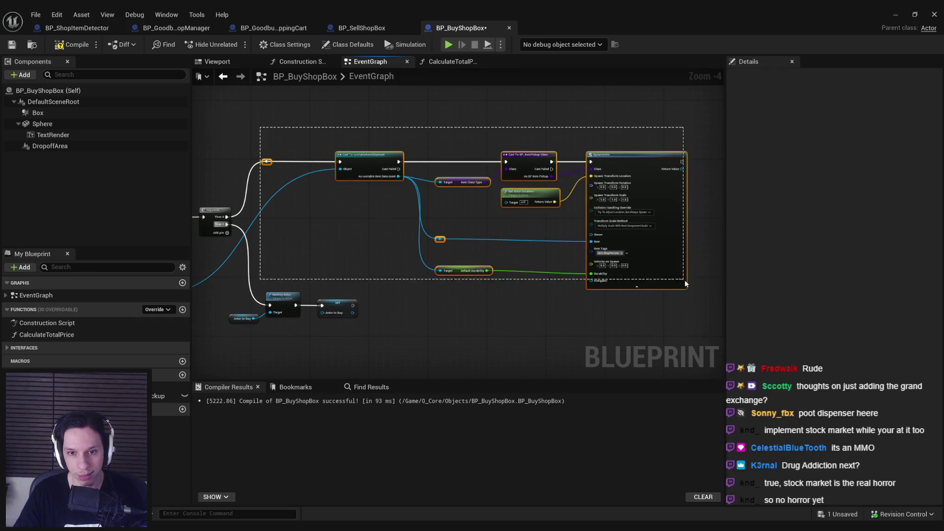
left_click_drag(367, 162, 371, 188)
left_click(248, 170)
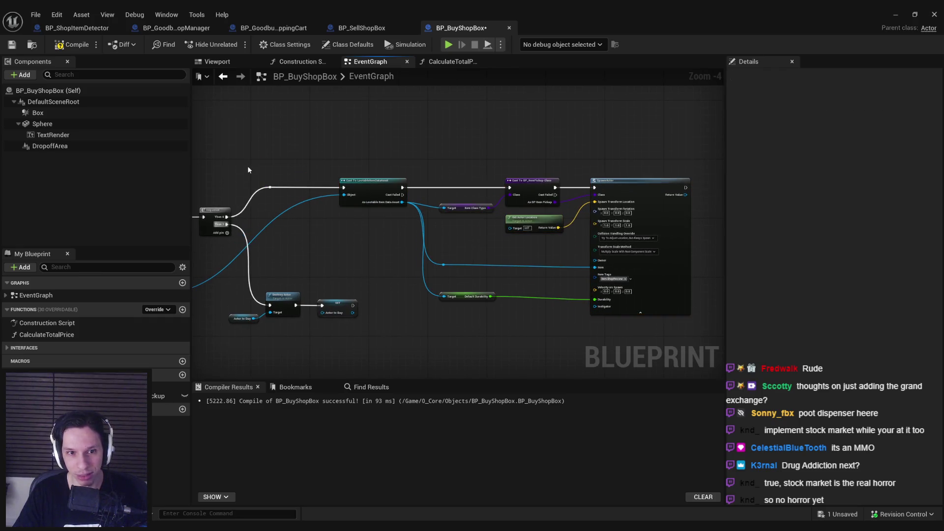
scroll(316, 227, "up", 1)
left_click_drag(359, 244, 300, 208)
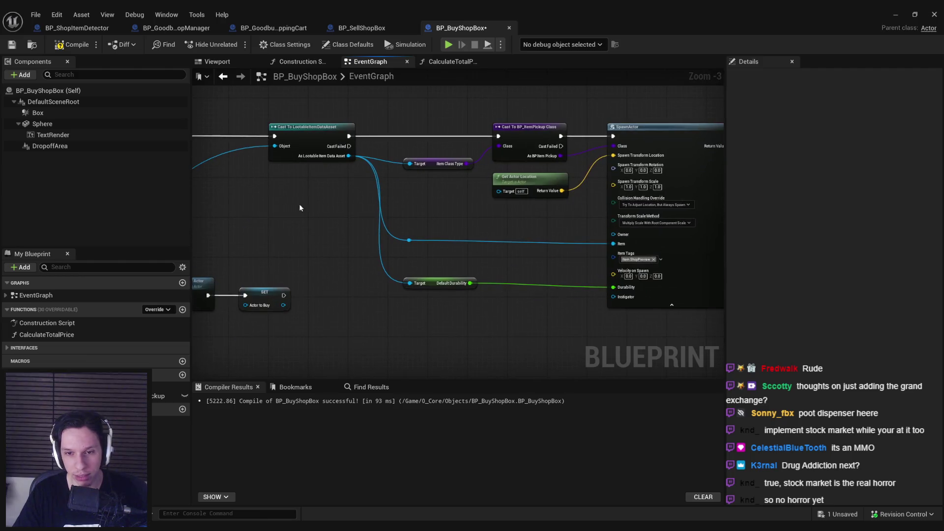
left_click_drag(454, 299, 689, 270)
key("q")
key("q")
left_click(584, 268)
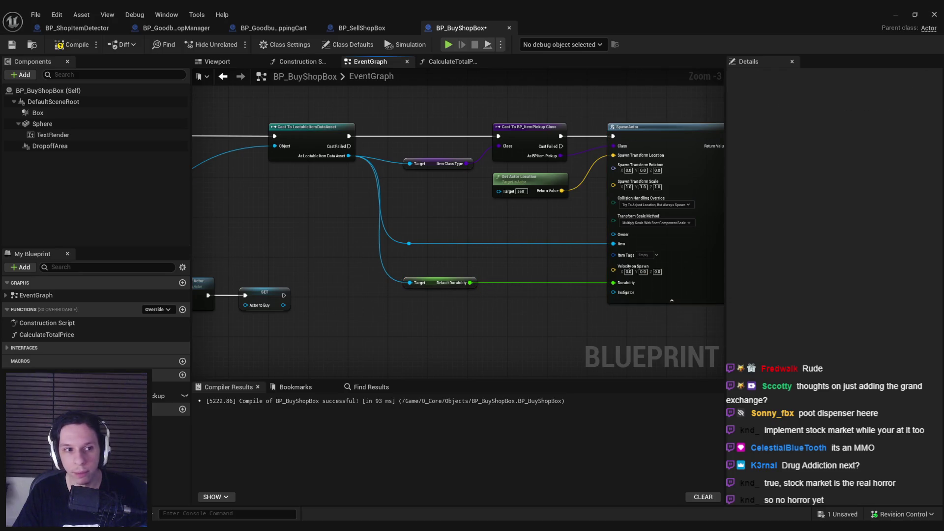
- Replace Get Actor Location with DropoffArea's Get World Location for the spawn, then compile
left_click_drag(492, 197, 439, 267)
left_click(463, 254)
key("Delete")
mouse_move(50, 146)
left_mouse_down()
mouse_move(405, 254)
mouse_move(442, 255)
left_mouse_up()
type("get world location")
key("Return")
key("q")
left_click_drag(504, 271, 560, 230)
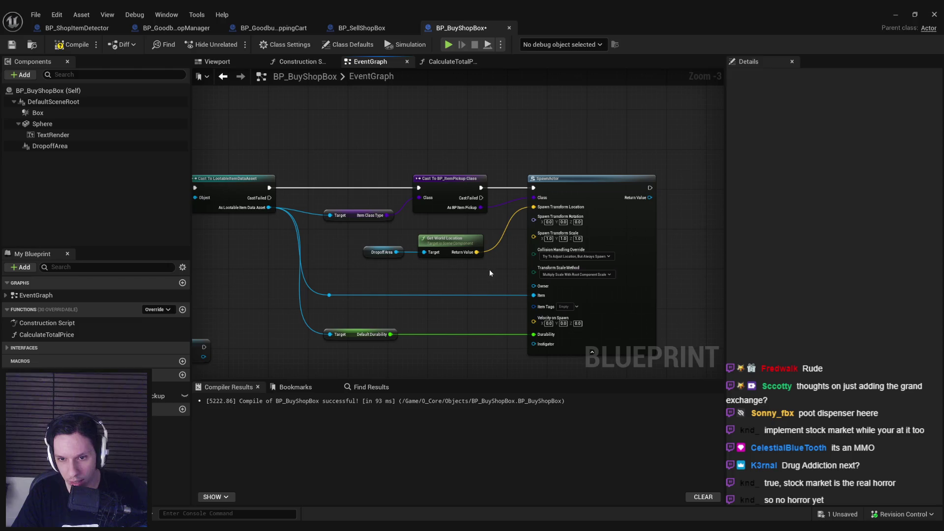
left_click(59, 46)
left_click_drag(296, 263, 479, 256)
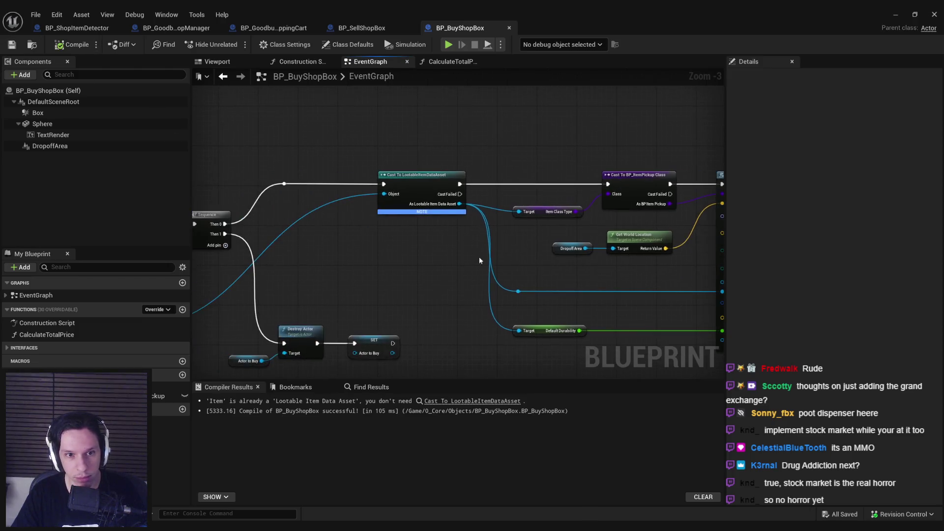
- Add a reroute knot on the SpawnActor wire, then compile and save BP_BuyShopBox
left_click_drag(351, 259, 368, 259)
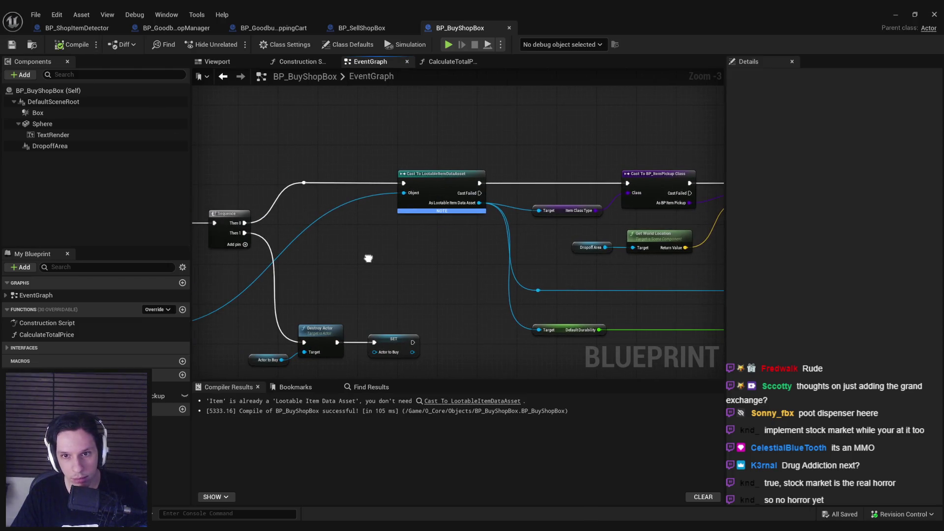
scroll(386, 265, "down", 1)
double_click(301, 293)
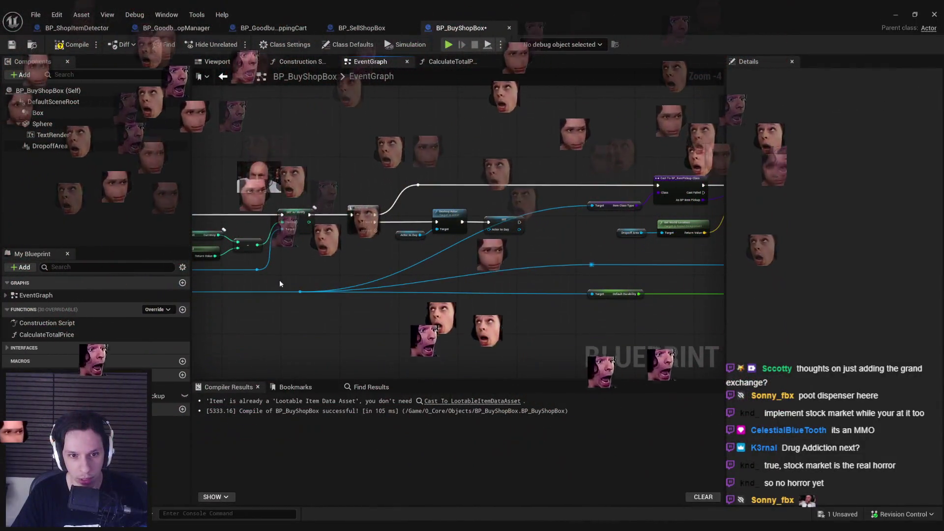
left_click_drag(304, 293, 478, 292)
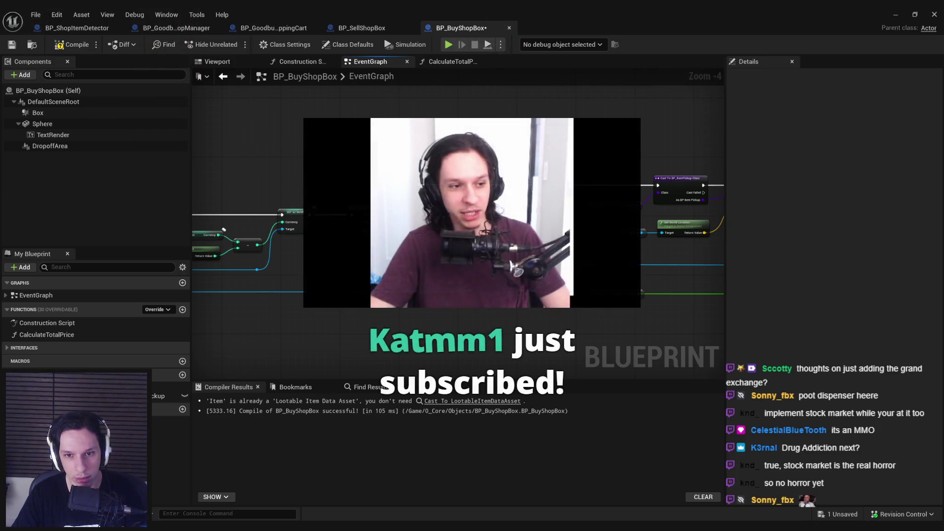
key("f")
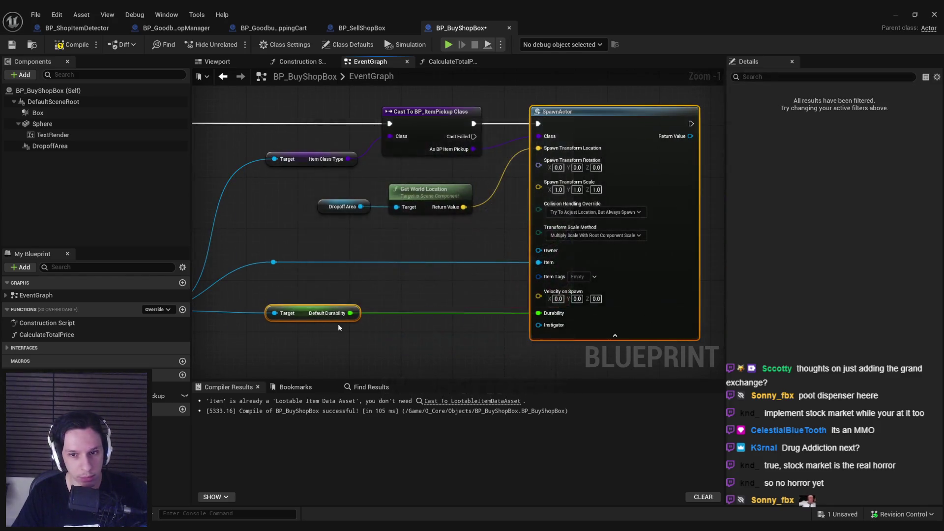
scroll(338, 323, "down", 4)
left_click(71, 45)
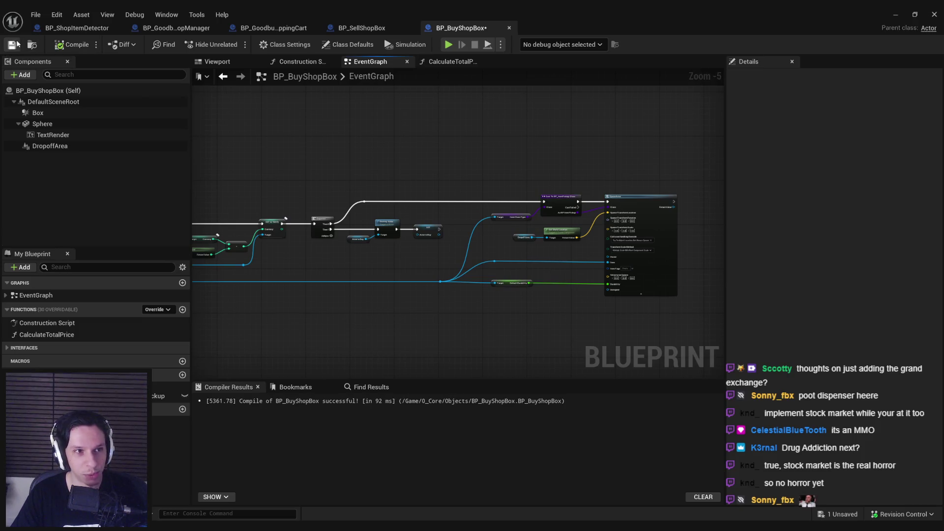
left_click(12, 44)
- Review the graph from Dropoff Area through Cast, Round and Sequence, and compile again
mouse_move(367, 182)
left_mouse_down()
mouse_move(450, 263)
mouse_move(530, 274)
left_mouse_up()
scroll(444, 273, "up", 2)
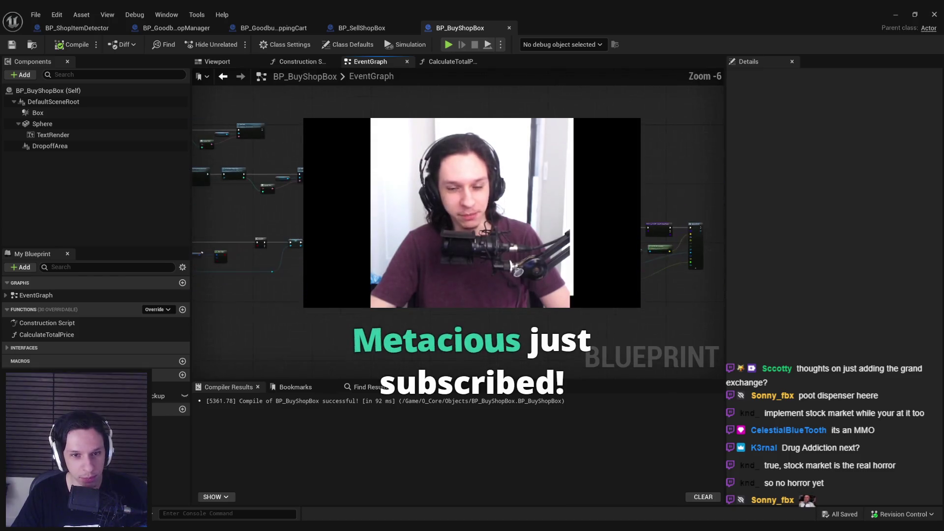
scroll(261, 220, "down", 1)
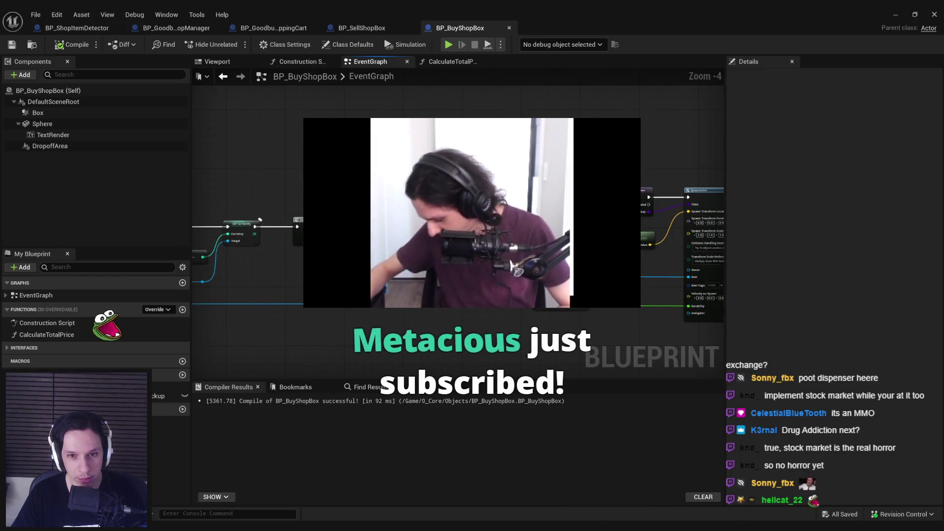
scroll(426, 204, "up", 3)
mouse_move(498, 224)
left_mouse_down()
mouse_move(373, 219)
mouse_move(459, 274)
mouse_move(329, 250)
left_mouse_up()
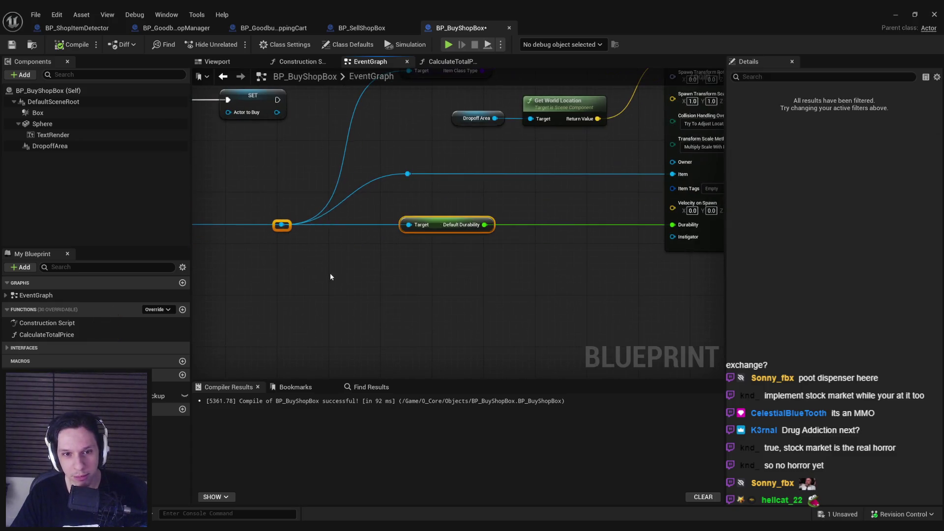
scroll(480, 259, "down", 2)
left_click_drag(480, 258, 1, 241)
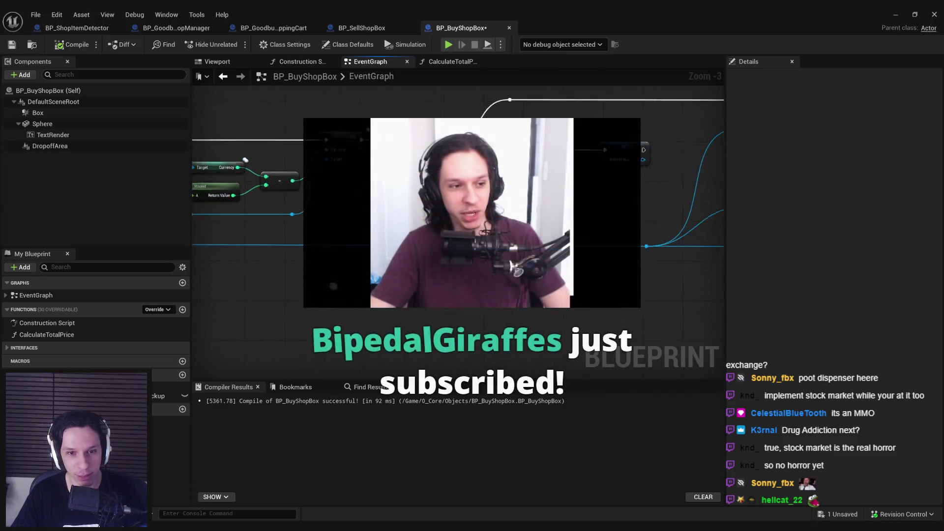
left_click(72, 45)
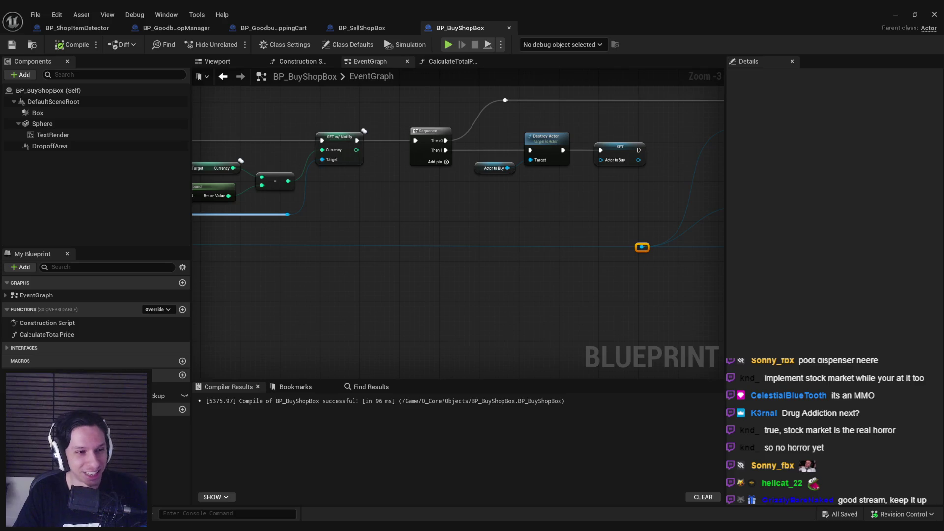
left_click_drag(241, 161, 269, 171)
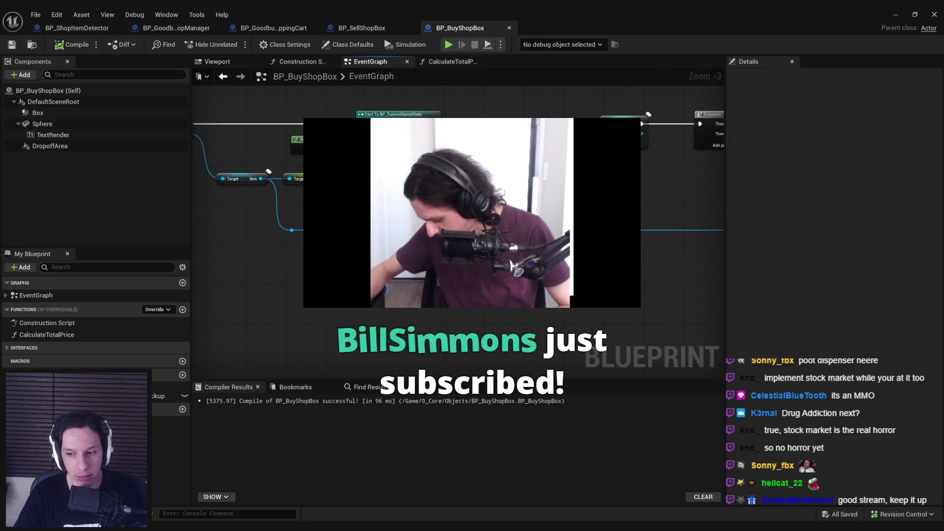
scroll(374, 244, "down", 2)
mouse_move(491, 244)
left_mouse_down()
mouse_move(479, 264)
mouse_move(563, 276)
left_mouse_up()
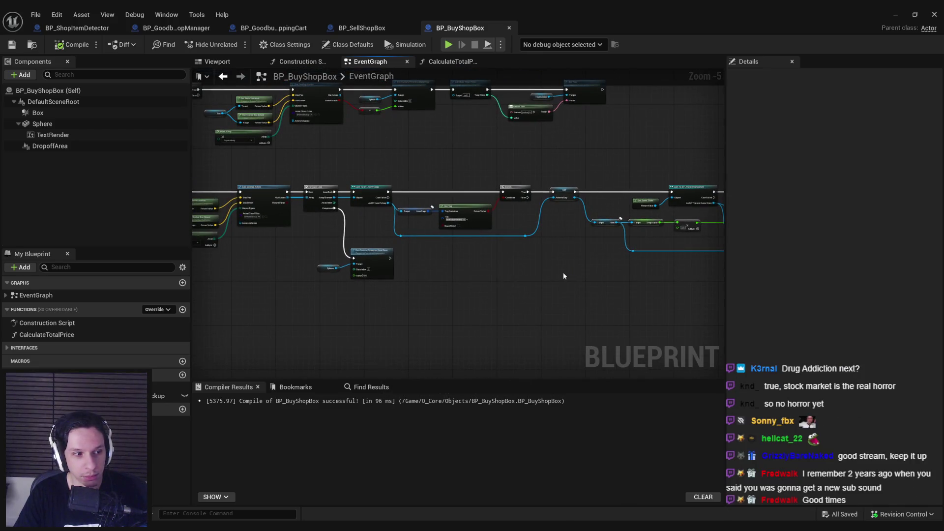
scroll(375, 233, "up", 4)
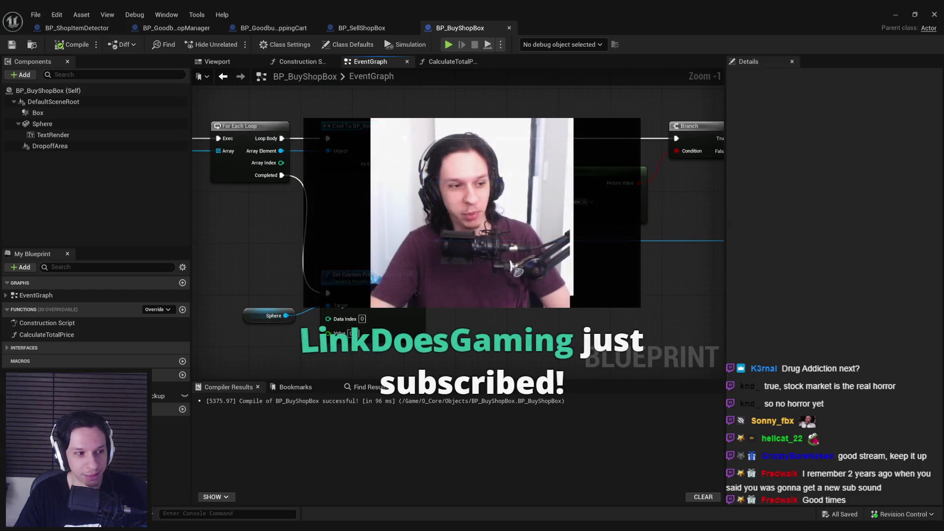
scroll(374, 233, "down", 3)
scroll(231, 239, "up", 3)
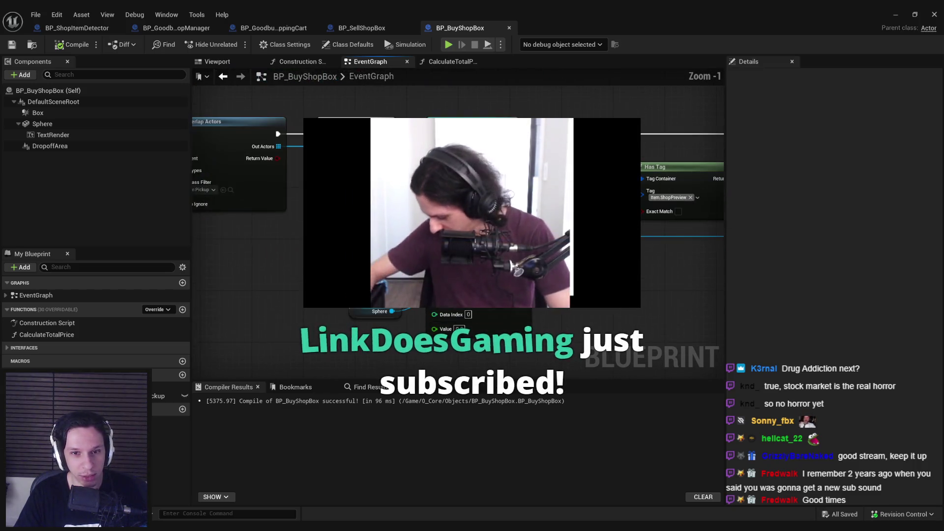
left_click_drag(561, 231, 370, 222)
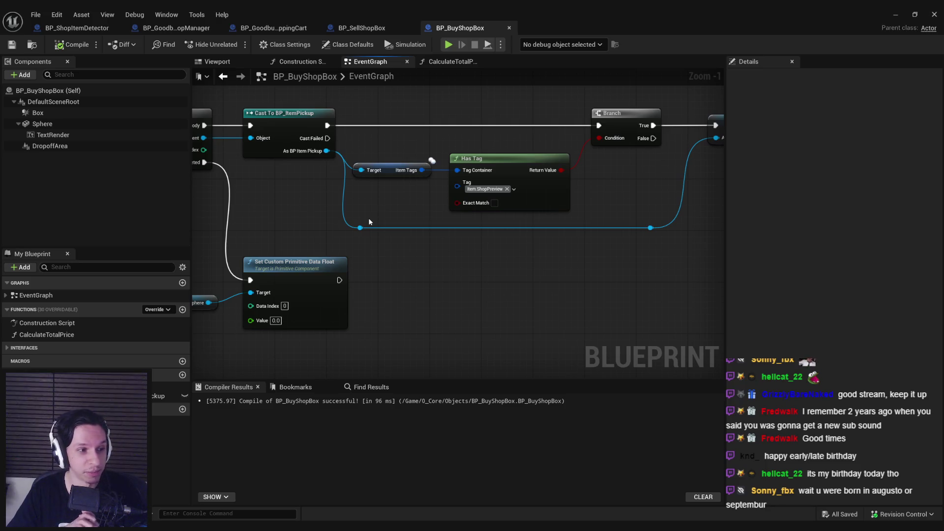
scroll(456, 254, "down", 2)
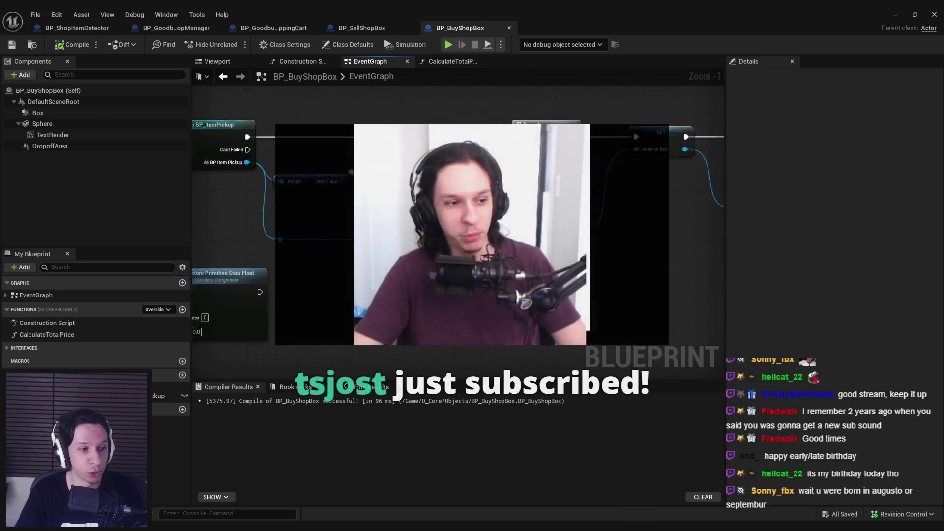
scroll(457, 254, "up", 1)
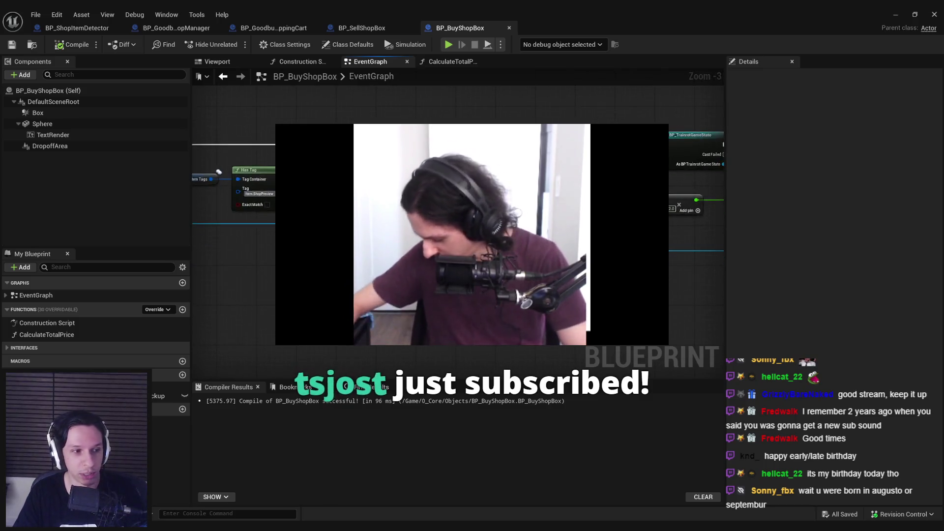
scroll(428, 262, "up", 2)
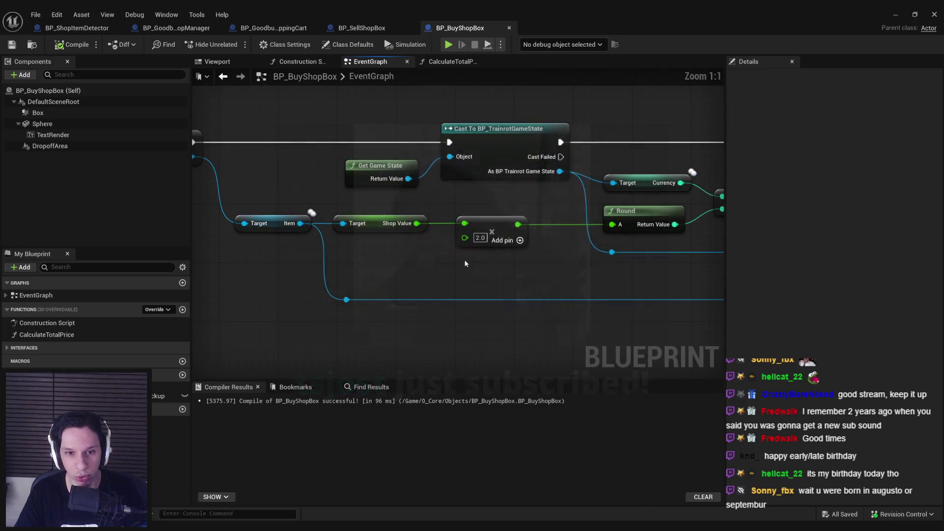
scroll(428, 261, "down", 2)
mouse_move(341, 265)
left_mouse_down()
mouse_move(685, 264)
mouse_move(213, 262)
left_mouse_up()
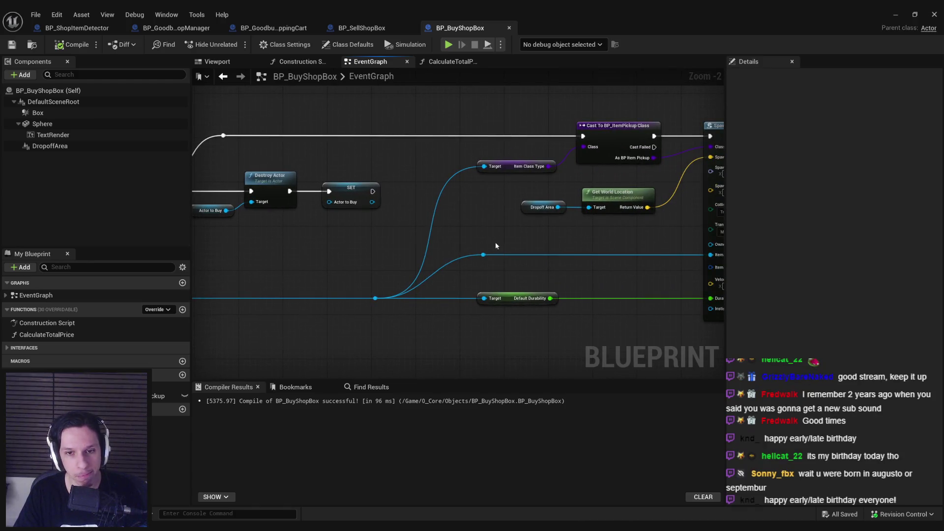
mouse_move(476, 237)
left_mouse_down()
mouse_move(249, 230)
mouse_move(713, 233)
left_mouse_up()
scroll(249, 229, "down", 1)
left_click_drag(309, 275, 519, 285)
scroll(520, 285, "up", 1)
left_click_drag(452, 283, 484, 283)
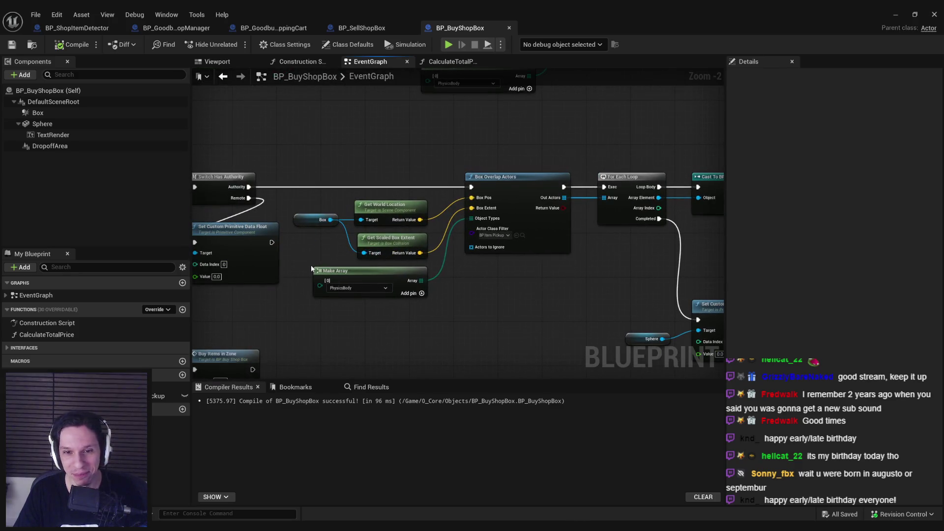
left_click_drag(311, 269, 489, 271)
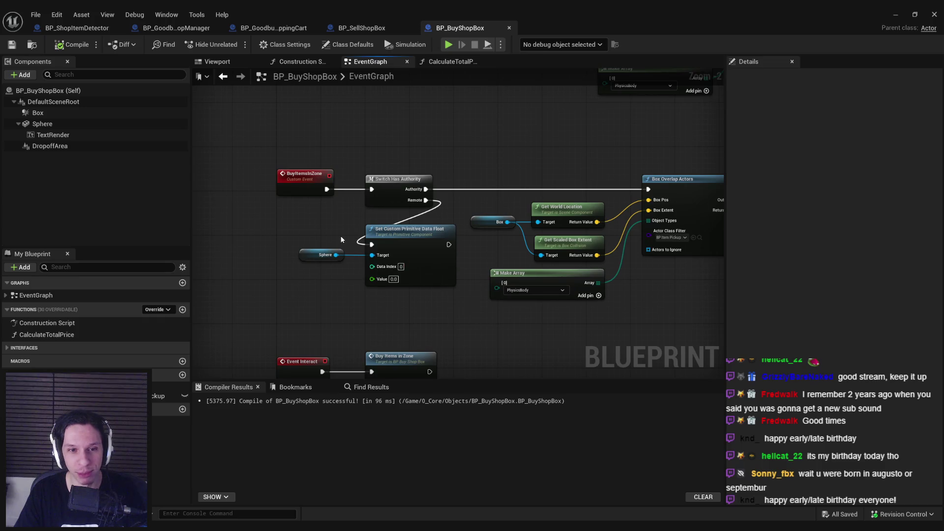
left_click_drag(336, 238, 457, 245)
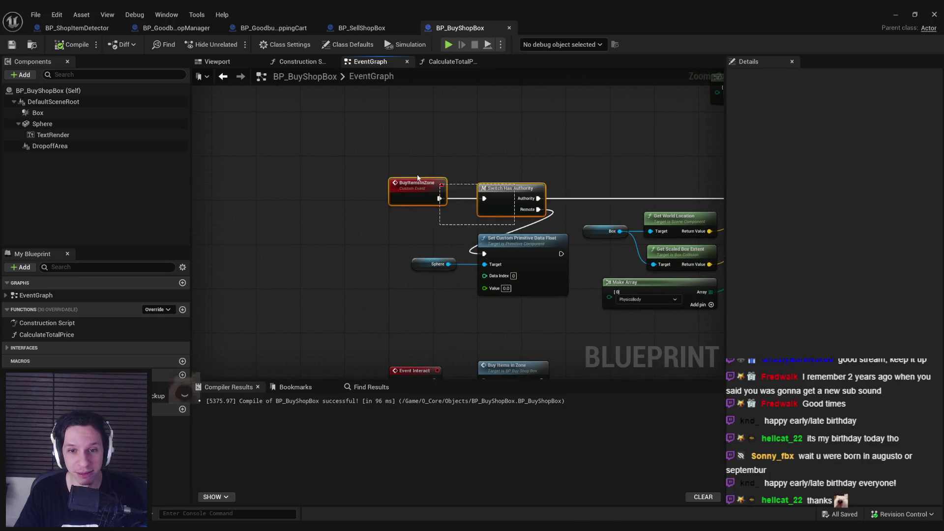
scroll(409, 217, "down", 1)
mouse_move(409, 217)
left_mouse_down()
mouse_move(309, 184)
mouse_move(354, 279)
mouse_move(424, 287)
left_mouse_up()
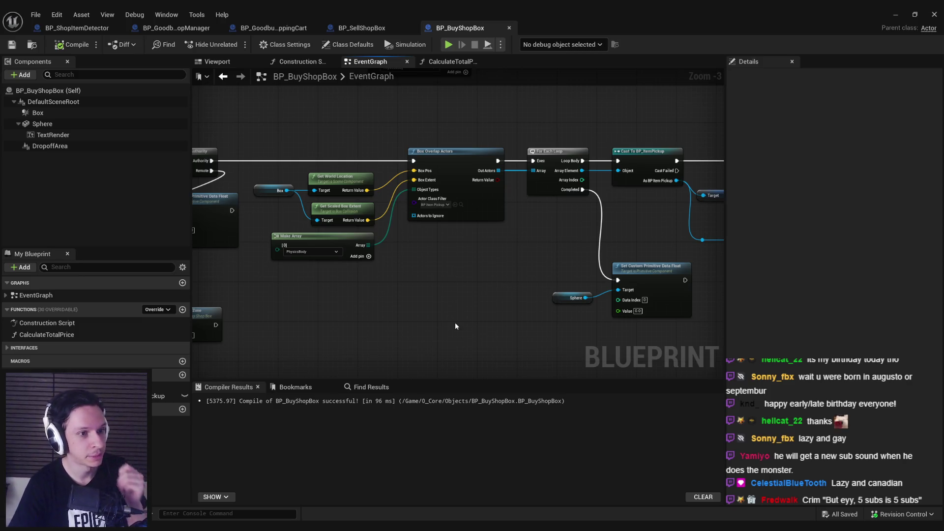
- Bring the Spotify window with the Chill Mix search results in front of Unreal
key("alt+Tab")
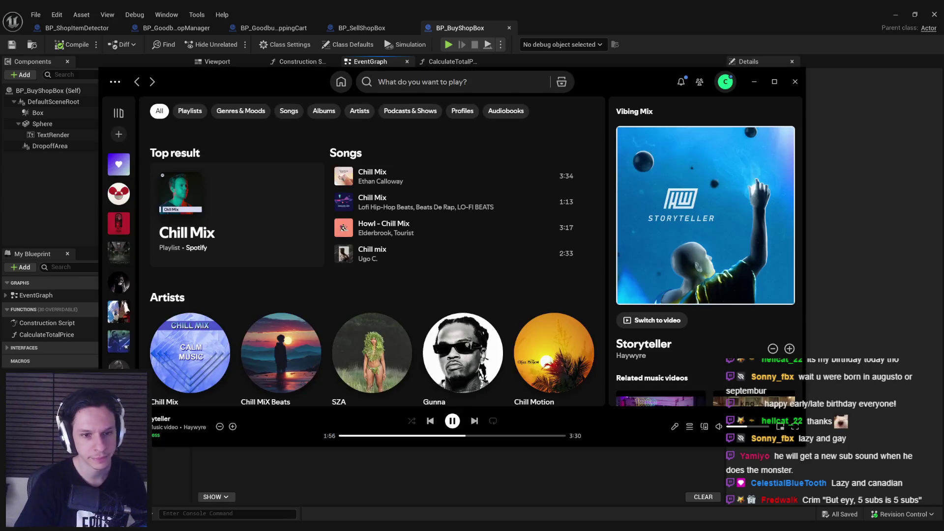
- Hide Spotify to return to the BP_BuyShopBox EventGraph
key("alt+Tab")
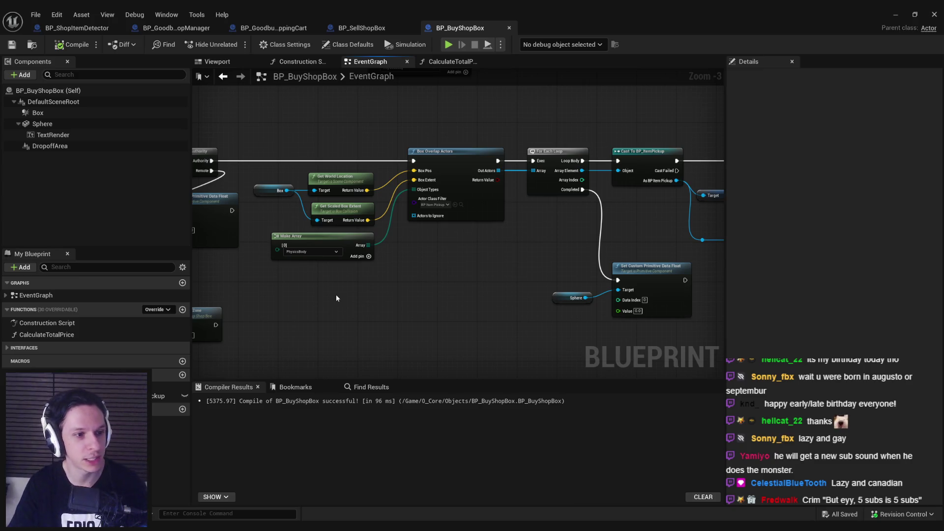
- Pan the event graph to view the Branch, Has Tag, SET w/ Notify and Sequence nodes
scroll(348, 298, "down", 1)
scroll(387, 306, "up", 1)
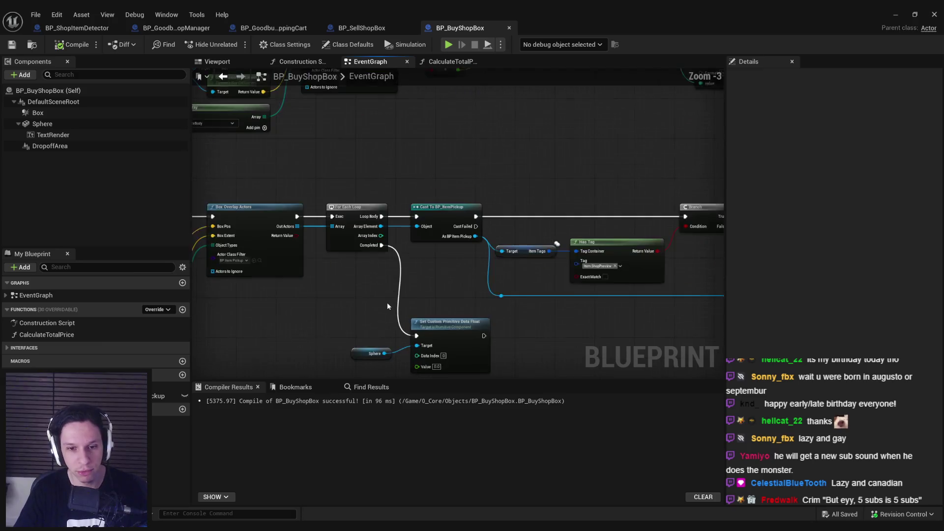
scroll(387, 306, "down", 1)
scroll(354, 243, "up", 1)
mouse_move(383, 315)
left_mouse_down()
mouse_move(363, 284)
mouse_move(313, 284)
mouse_move(382, 280)
left_mouse_up()
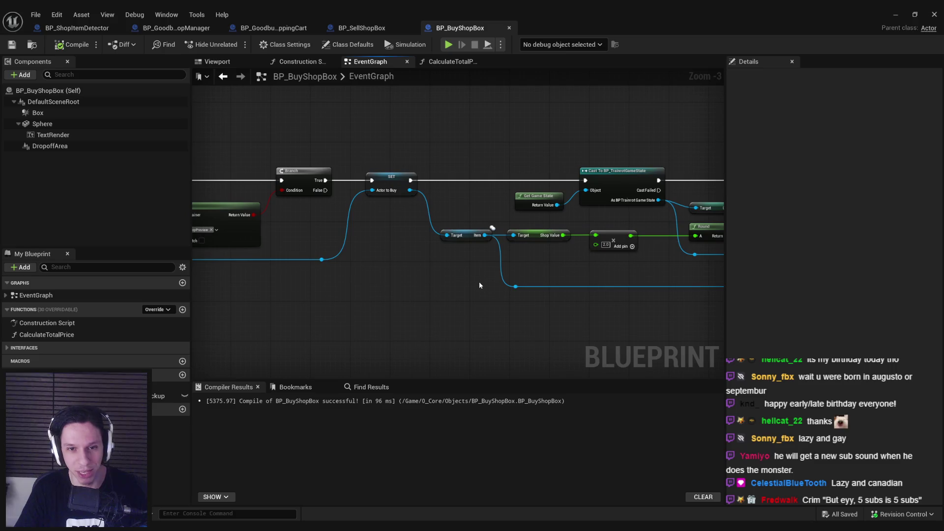
mouse_move(470, 288)
left_mouse_down()
mouse_move(384, 316)
mouse_move(493, 311)
mouse_move(534, 240)
mouse_move(468, 312)
mouse_move(407, 284)
mouse_move(592, 253)
left_mouse_up()
- Marquee-select BuyItemsInZone, Switch Has Authority, Set Custom Primitive Data Float and Sphere, and drag them aside
scroll(494, 311, "down", 1)
scroll(534, 239, "down", 1)
scroll(364, 236, "up", 2)
scroll(536, 246, "up", 2)
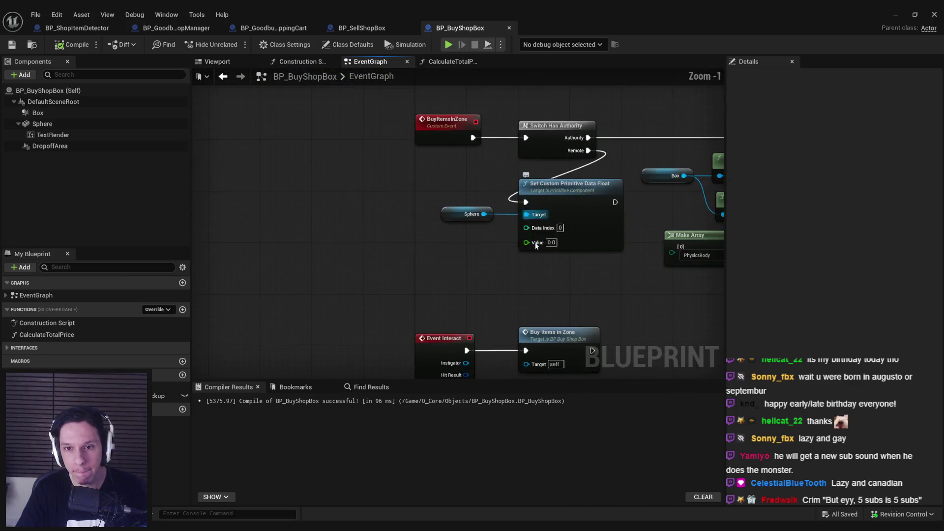
scroll(541, 271, "down", 1)
scroll(560, 288, "down", 1)
left_click_drag(562, 292, 430, 157)
mouse_move(550, 182)
left_mouse_down()
mouse_move(492, 204)
mouse_move(385, 210)
mouse_move(524, 211)
mouse_move(294, 211)
left_mouse_up()
scroll(480, 205, "down", 1)
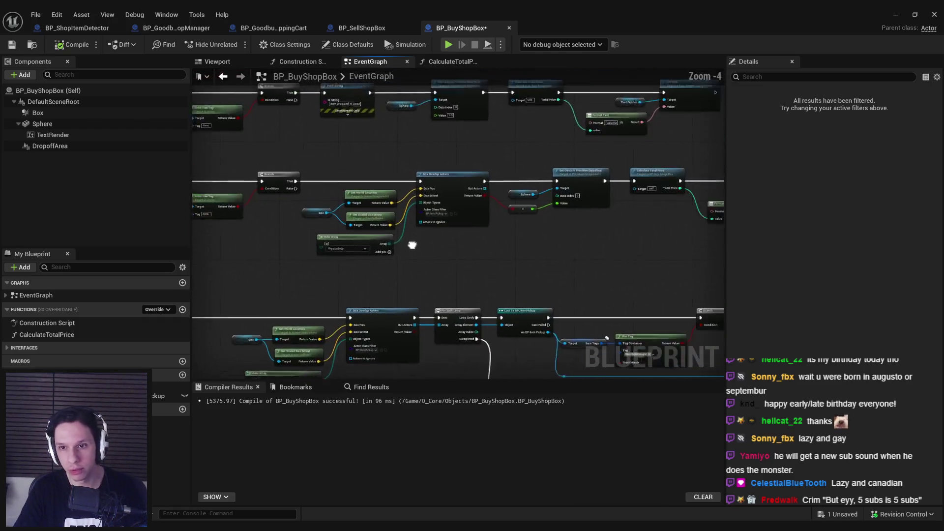
- Add a Calculate Total Price function call node to the BuyItemsInZone graph
left_click_drag(412, 245, 356, 249)
left_click(600, 180)
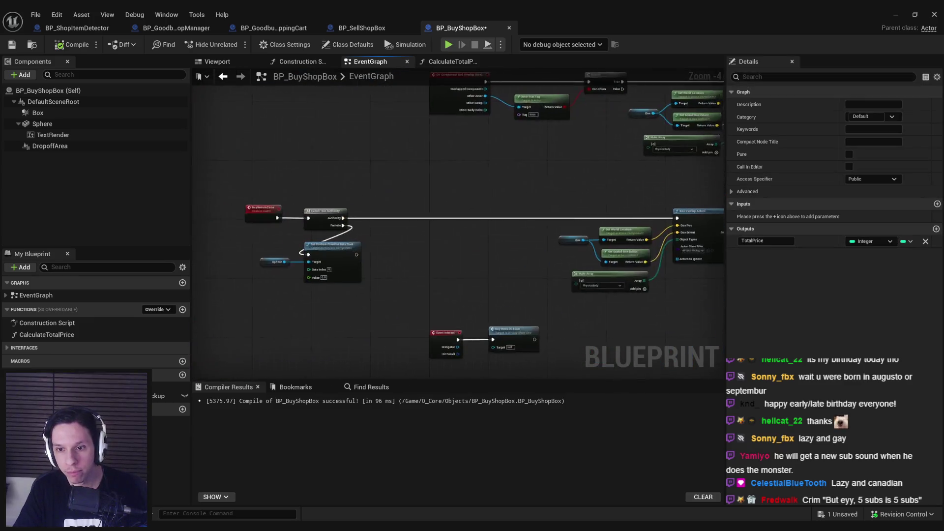
scroll(398, 216, "up", 1)
key("ctrl+v")
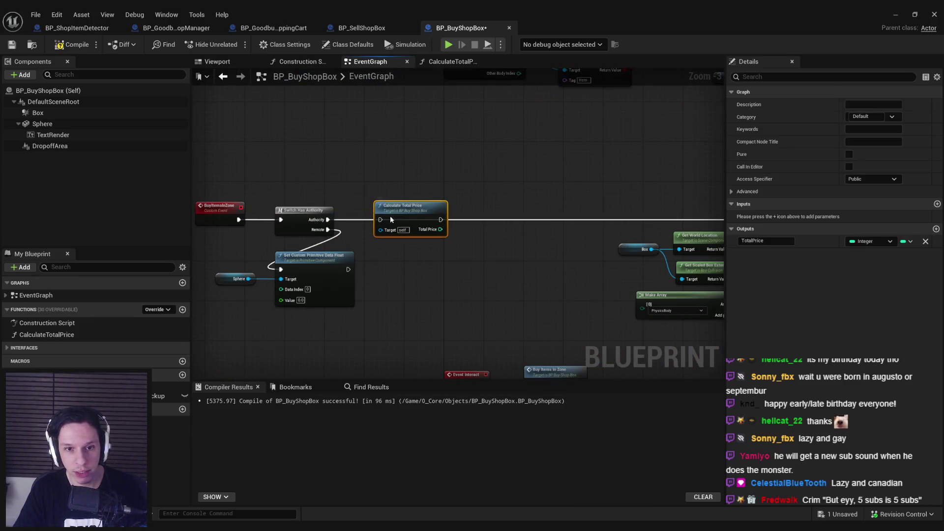
left_click(436, 263)
scroll(537, 261, "down", 2)
scroll(508, 204, "up", 3)
- Select the Get Game State, Cast and Currency nodes and move them right and up
left_click_drag(508, 203, 379, 193)
scroll(345, 208, "down", 4)
scroll(346, 208, "up", 4)
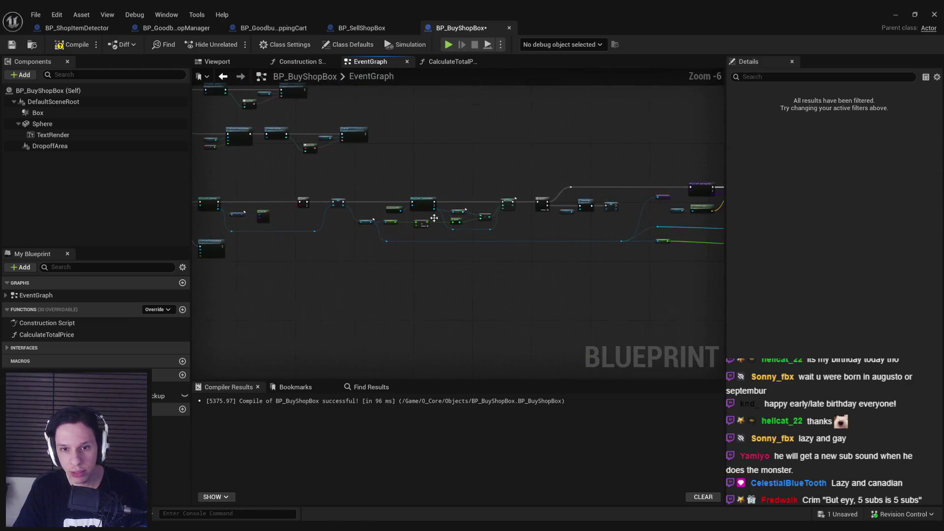
left_click_drag(311, 151, 529, 203)
scroll(529, 202, "down", 3)
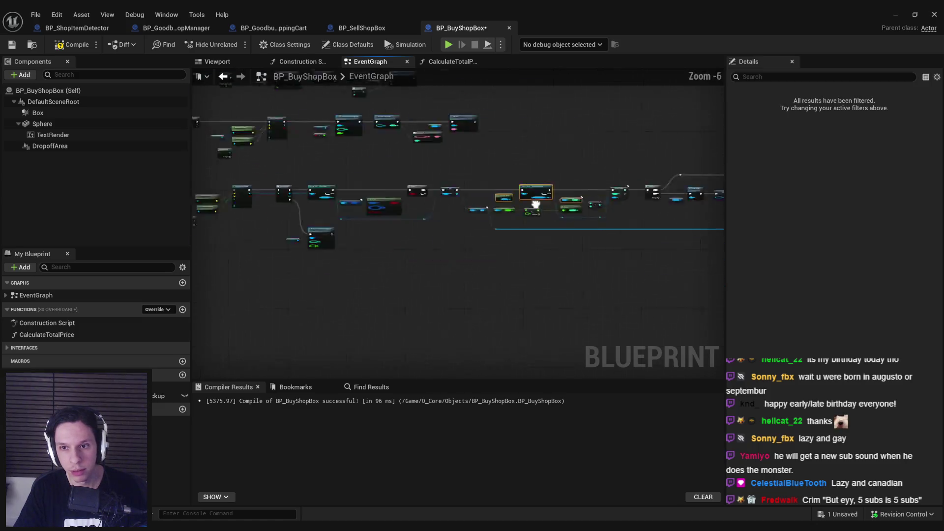
scroll(529, 256, "up", 6)
mouse_move(523, 241)
left_mouse_down()
mouse_move(594, 212)
mouse_move(577, 226)
left_mouse_up()
- Shift the starting nodes left and nudge the Cast group left to make room
scroll(509, 189, "down", 3)
left_click_drag(276, 149, 476, 276)
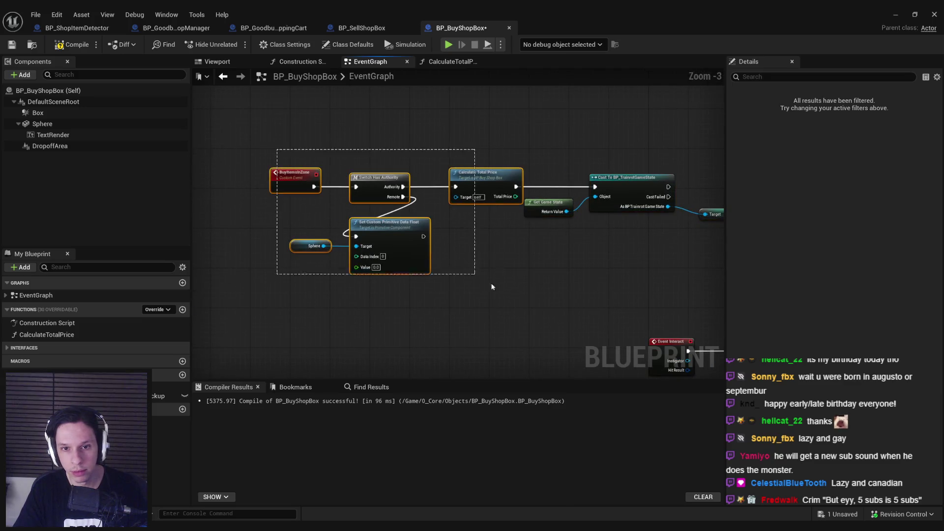
left_click_drag(474, 185, 435, 182)
left_click_drag(632, 243, 529, 203)
left_click_drag(541, 259, 427, 184)
mouse_move(660, 218)
left_mouse_down()
mouse_move(640, 219)
mouse_move(659, 228)
mouse_move(570, 235)
mouse_move(359, 202)
left_mouse_up()
- Add a >= node comparing Currency to Total Price, rerouting the Total Price wire underneath
type(">=-")
key("Return")
double_click(622, 236)
left_click_drag(621, 236, 403, 238)
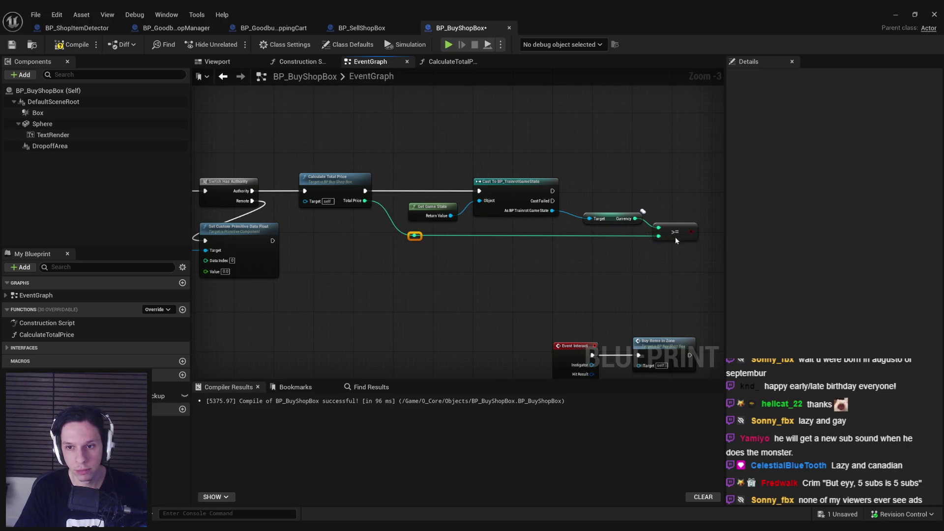
- Create a Branch driven by the >= result and connect the Cast output to it
left_click_drag(676, 240, 526, 209)
mouse_move(542, 264)
left_mouse_down()
mouse_move(548, 228)
mouse_move(458, 235)
mouse_move(404, 223)
left_mouse_up()
type("branc")
left_click(596, 295)
left_click_drag(587, 233, 590, 219)
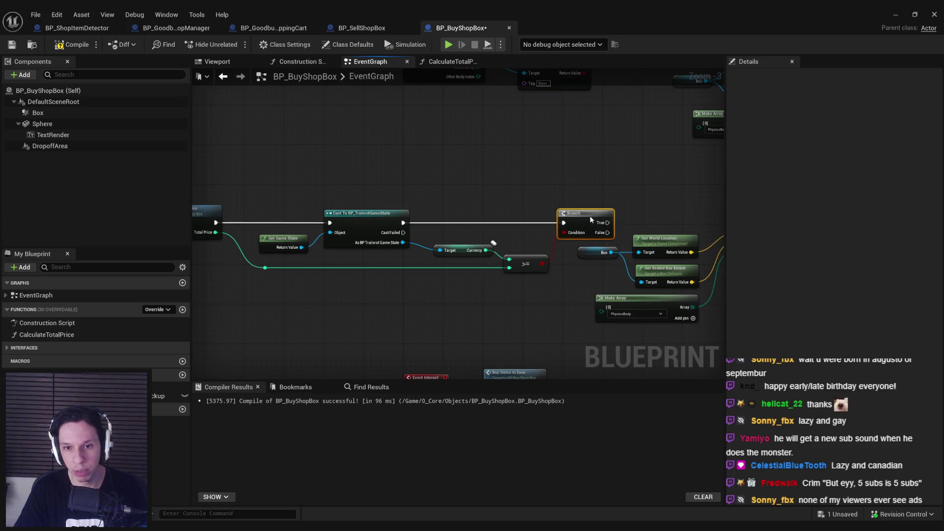
- Wire the Branch True output to Box Overlap Actors, then compile and save
left_click_drag(546, 191, 352, 205)
mouse_move(415, 238)
left_mouse_down()
mouse_move(496, 229)
mouse_move(545, 238)
left_mouse_up()
left_click(71, 44)
left_click(11, 44)
left_click_drag(308, 176, 400, 178)
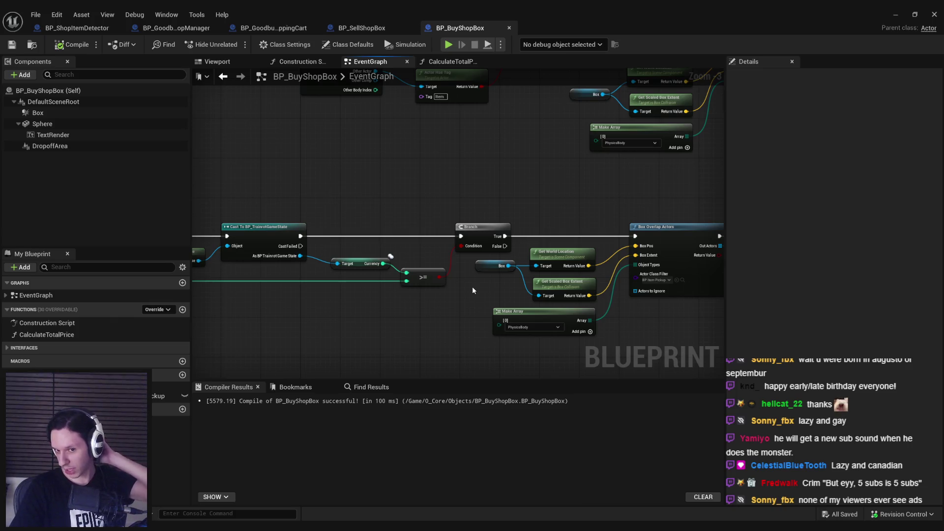
- Review the Calculate Total Price and Branch nodes, then minimize the Blueprint editor to GameWorldLevel
left_click_drag(473, 288, 583, 291)
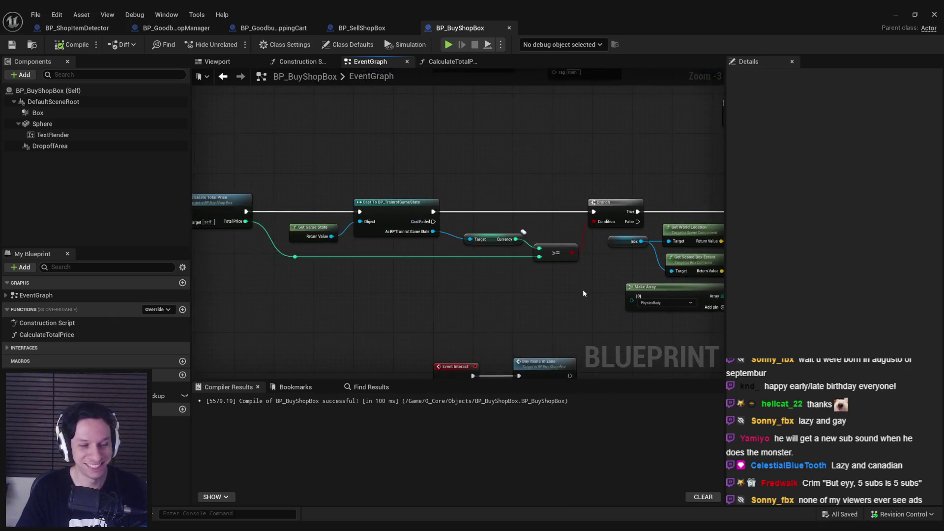
scroll(583, 293, "down", 1)
mouse_move(491, 249)
left_mouse_down()
mouse_move(411, 232)
mouse_move(388, 260)
left_mouse_up()
left_click(388, 263)
scroll(423, 266, "up", 1)
mouse_move(397, 227)
left_mouse_down()
mouse_move(363, 242)
mouse_move(409, 278)
mouse_move(512, 273)
mouse_move(421, 255)
left_mouse_up()
scroll(512, 273, "down", 1)
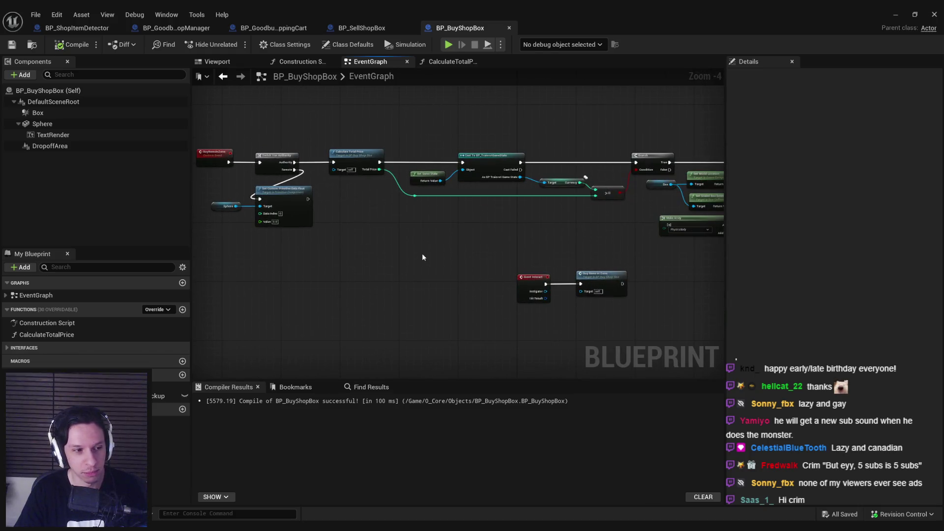
left_click(896, 15)
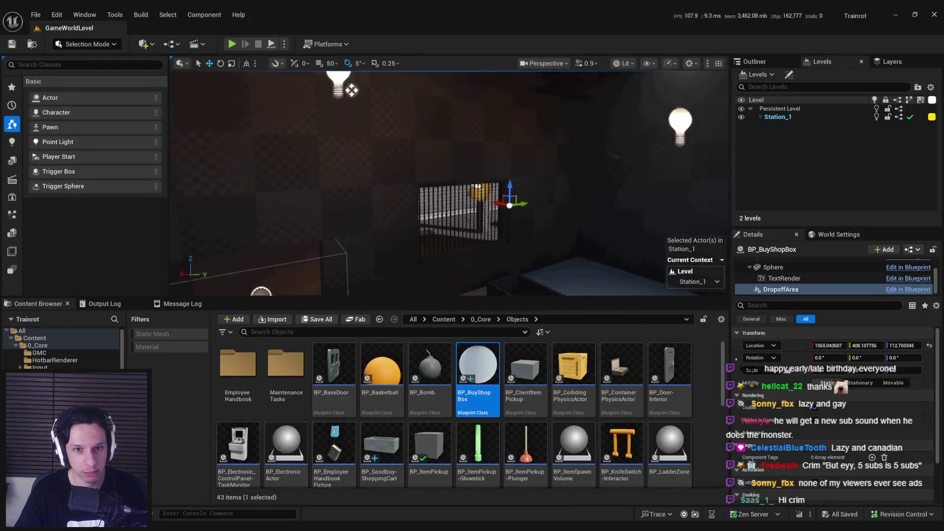
- Start a playtest with Alt+P and walk into the PAY HERE room up to the pay pillar
left_click_drag(538, 132, 538, 132)
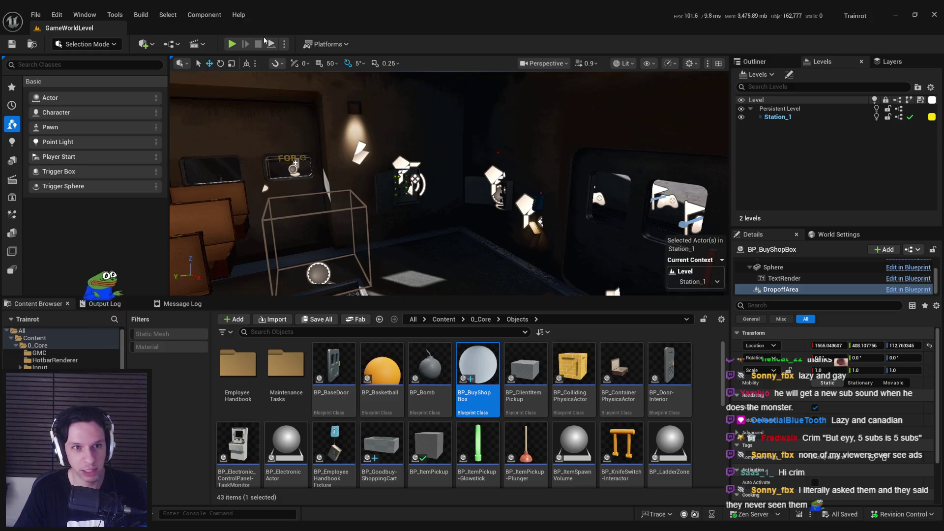
key("alt+p")
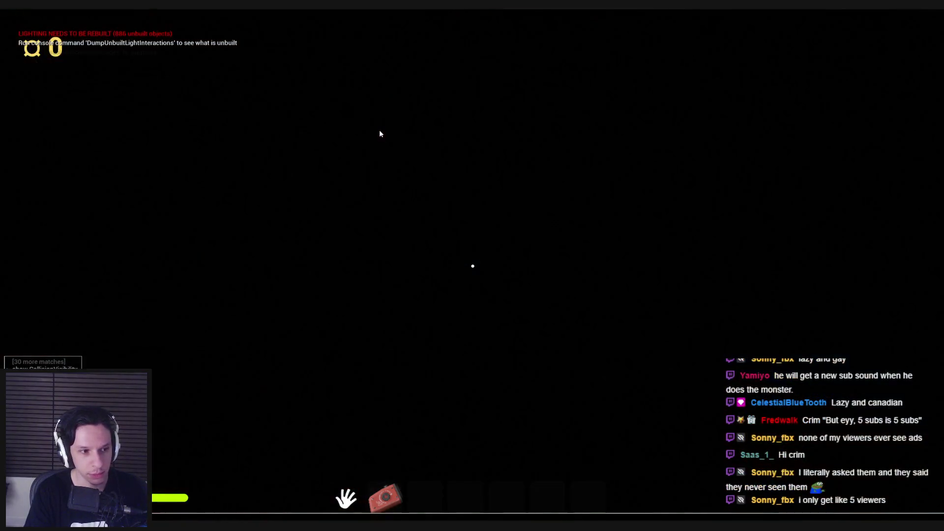
key("w")
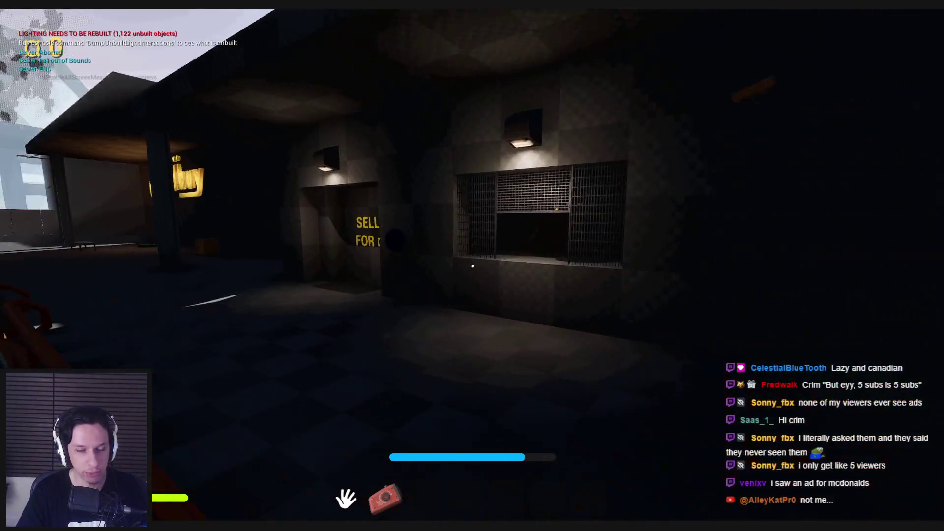
key("w")
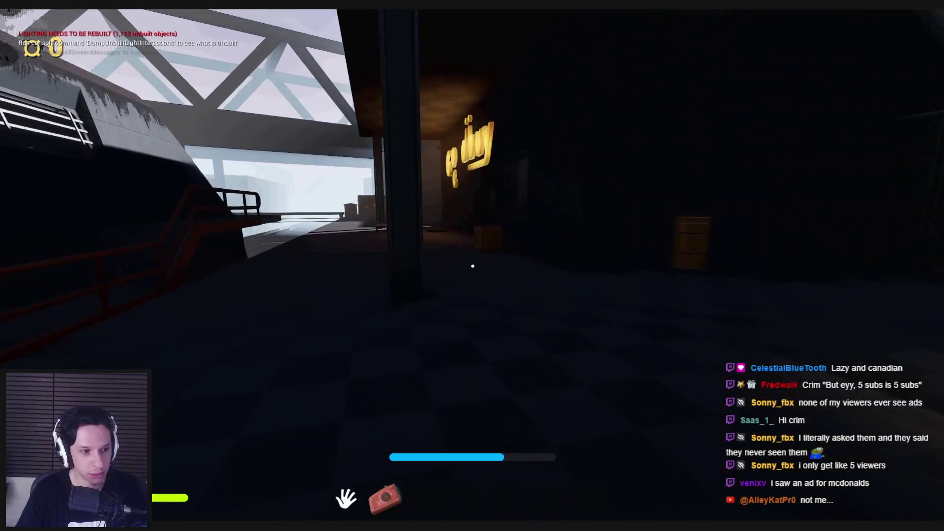
key("w")
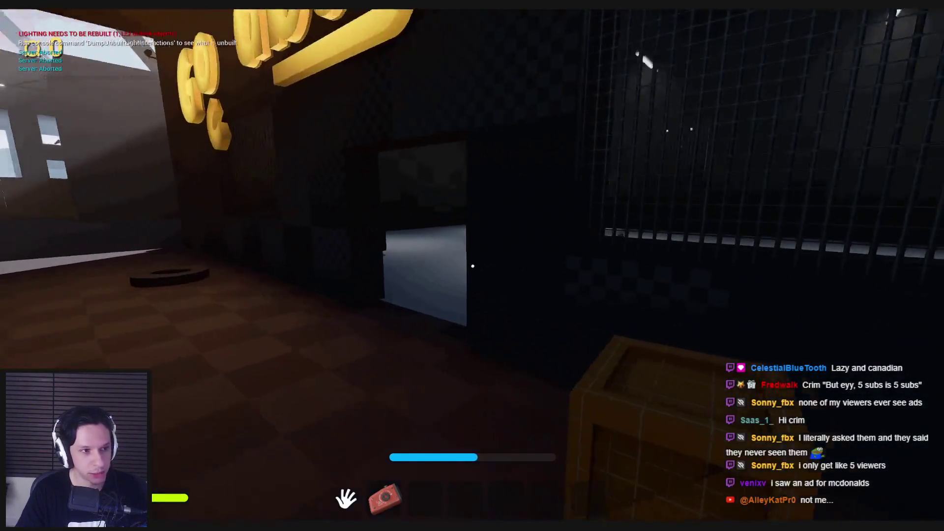
key("w")
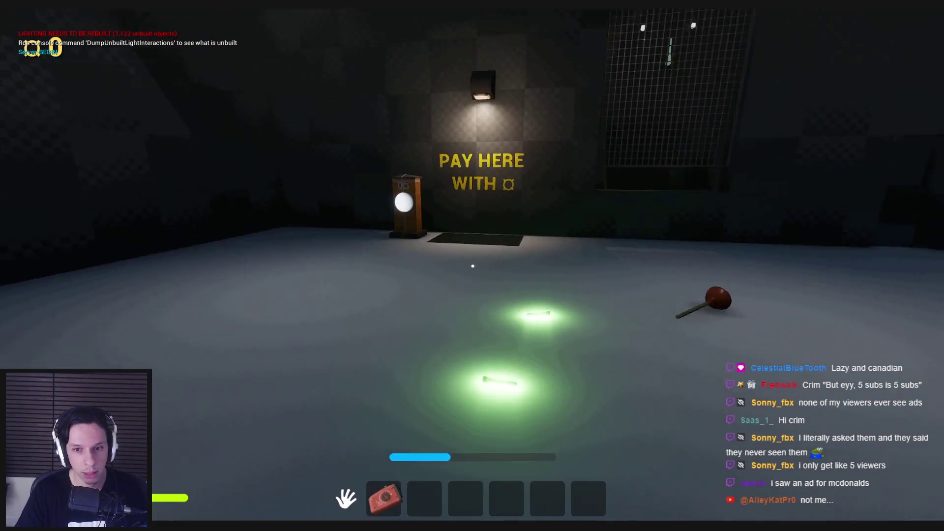
key("w")
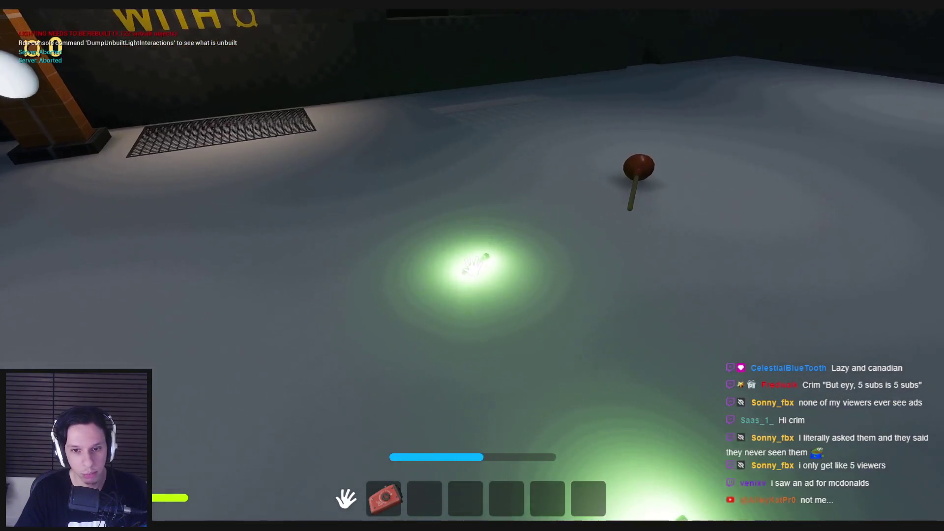
key("w")
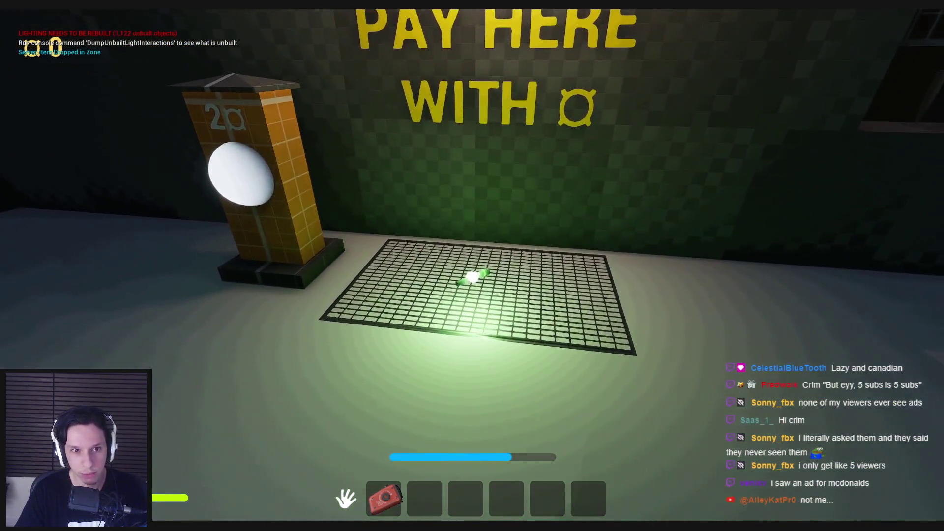
- Circle outside, re-enter through the vault doorway, and pay at the payment post
key("s")
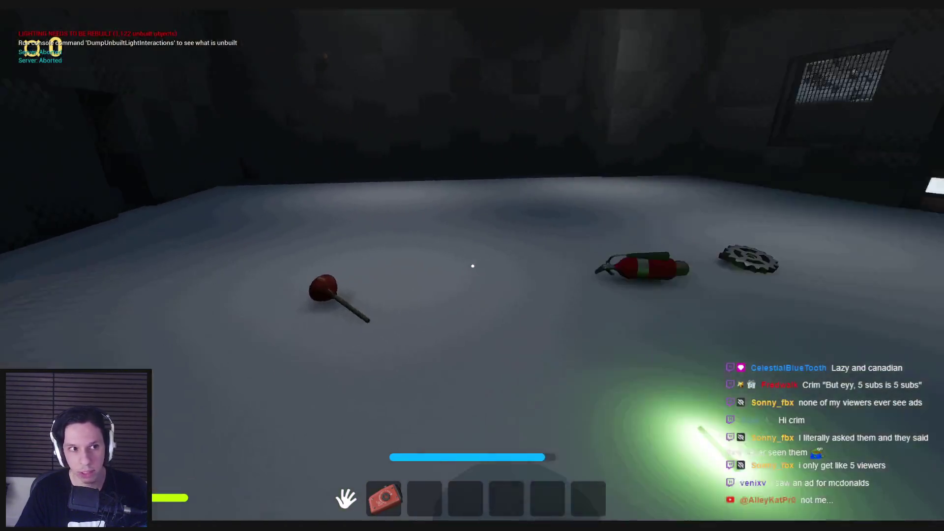
key("w")
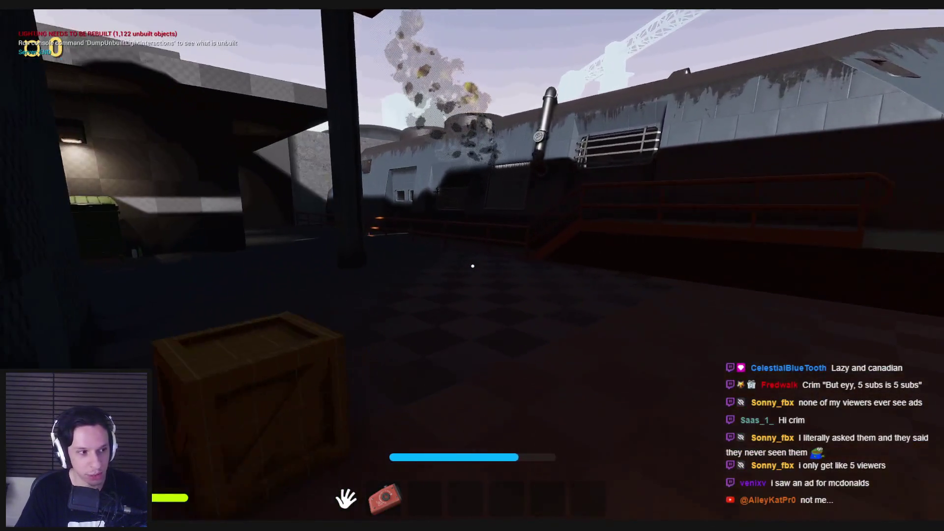
key("w")
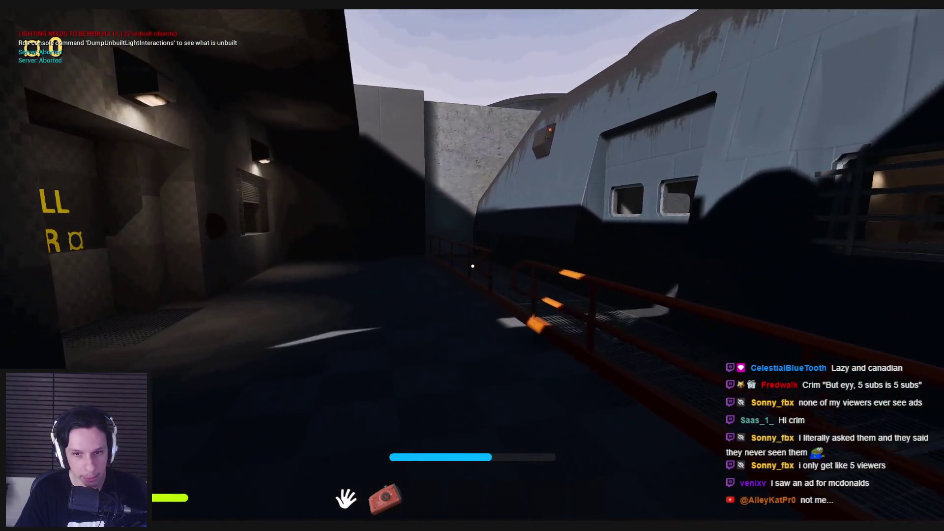
key("w")
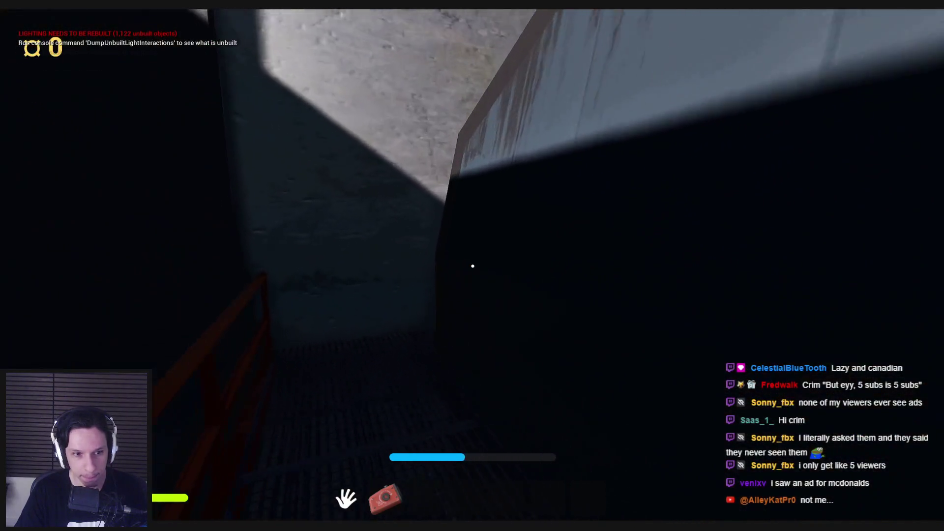
key("w")
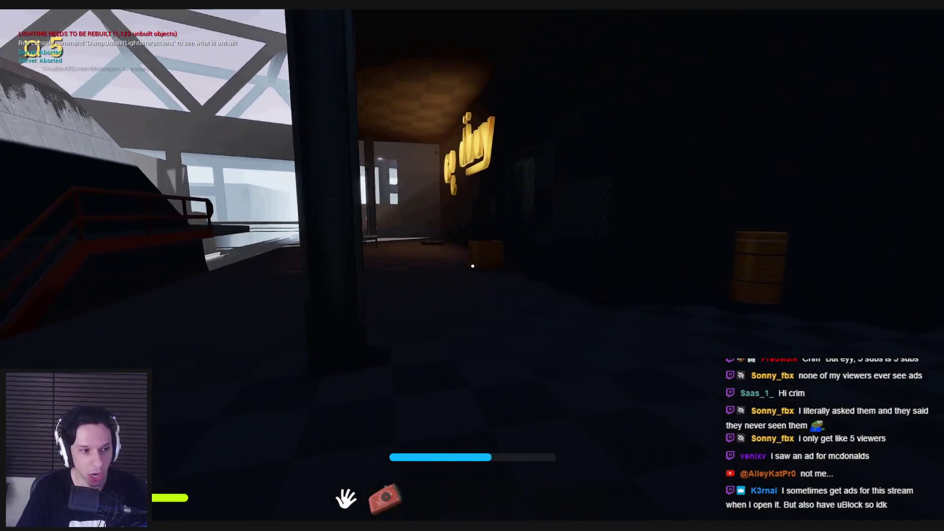
key("w")
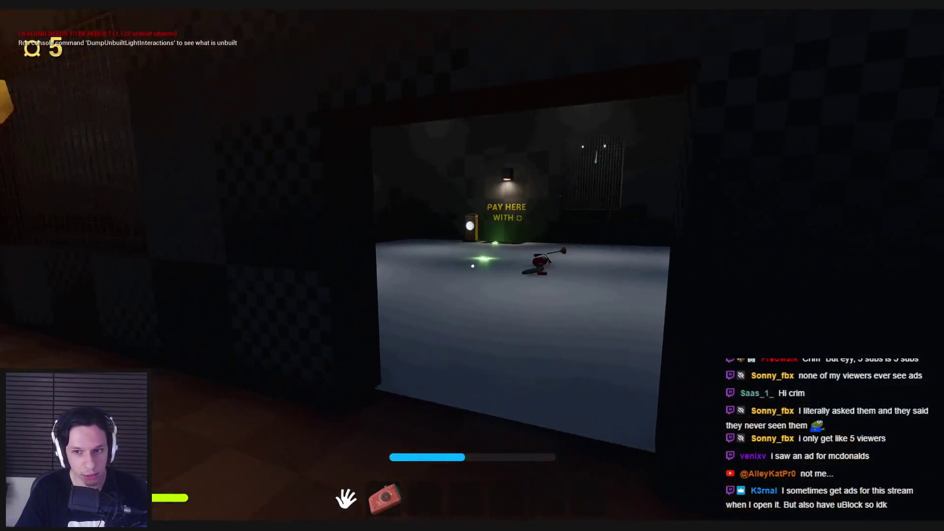
key("w")
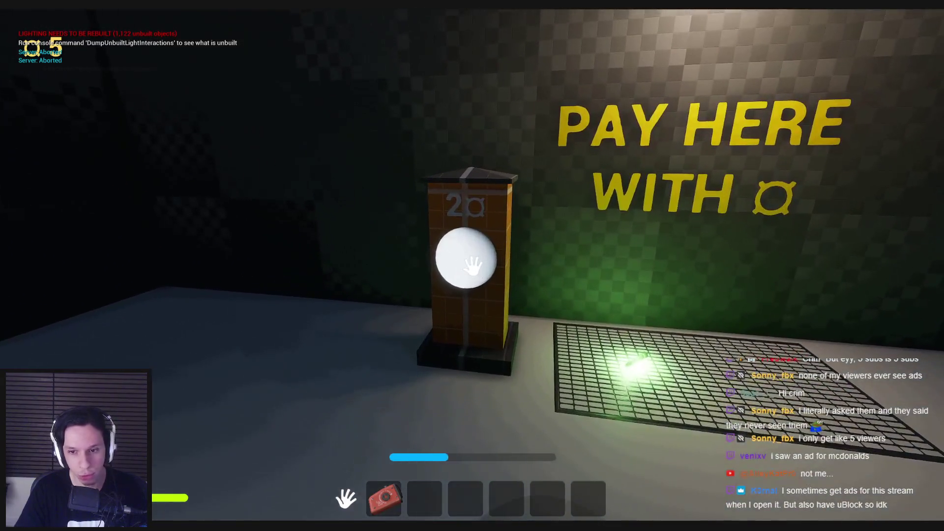
left_click(473, 265)
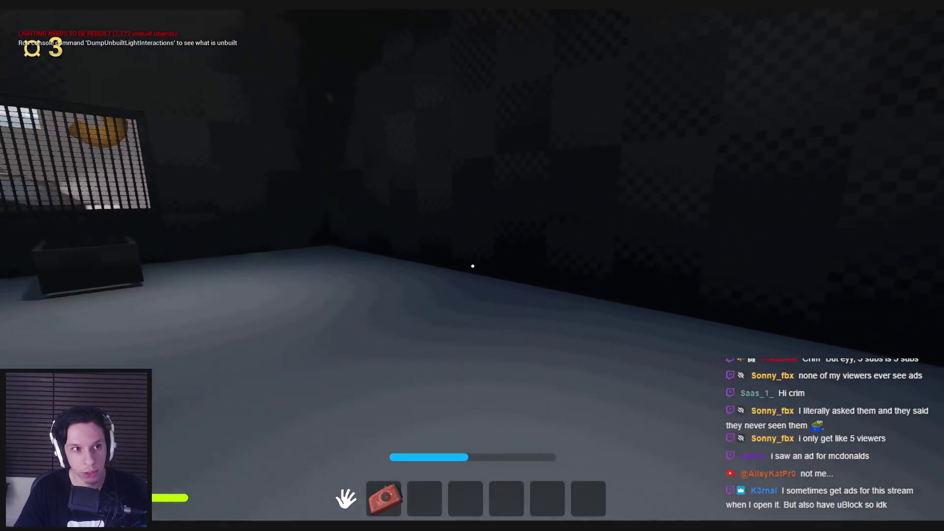
- Pick up the two glowing green sticks from the floor
key("w")
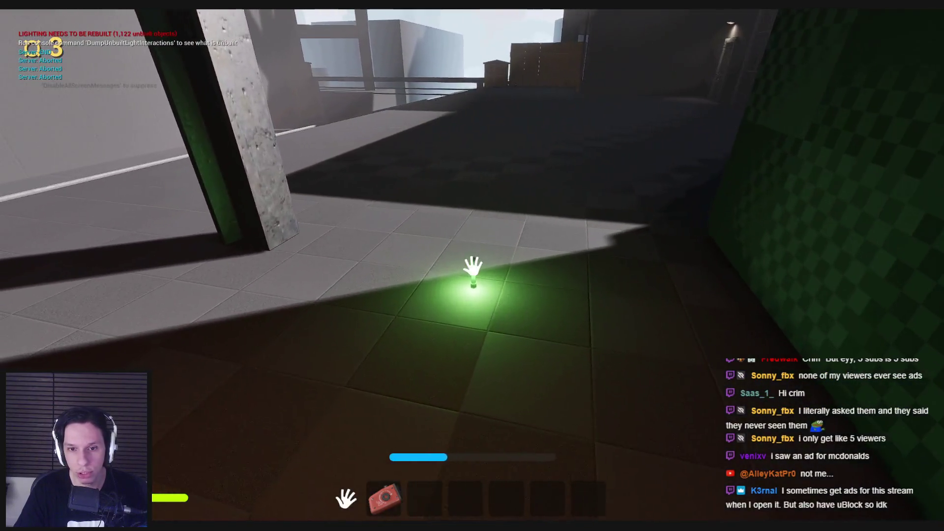
left_click(473, 265)
key("w")
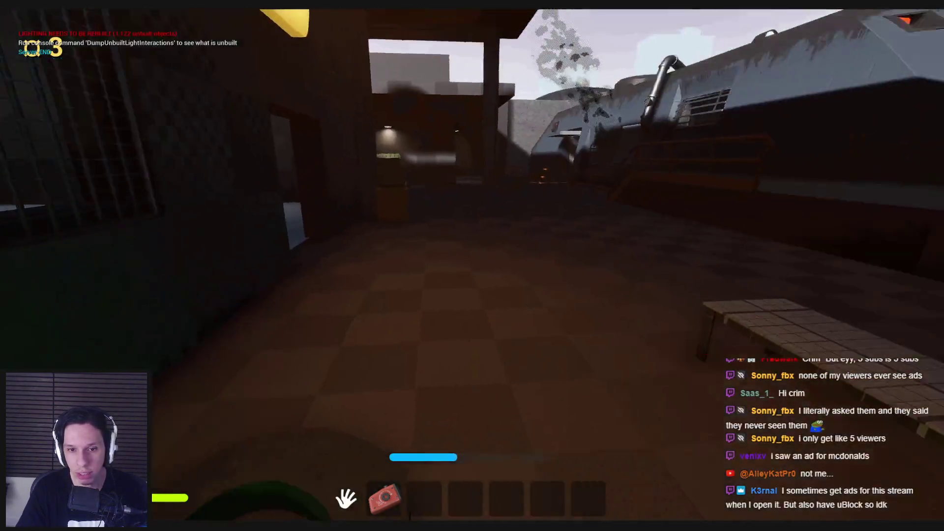
key("s")
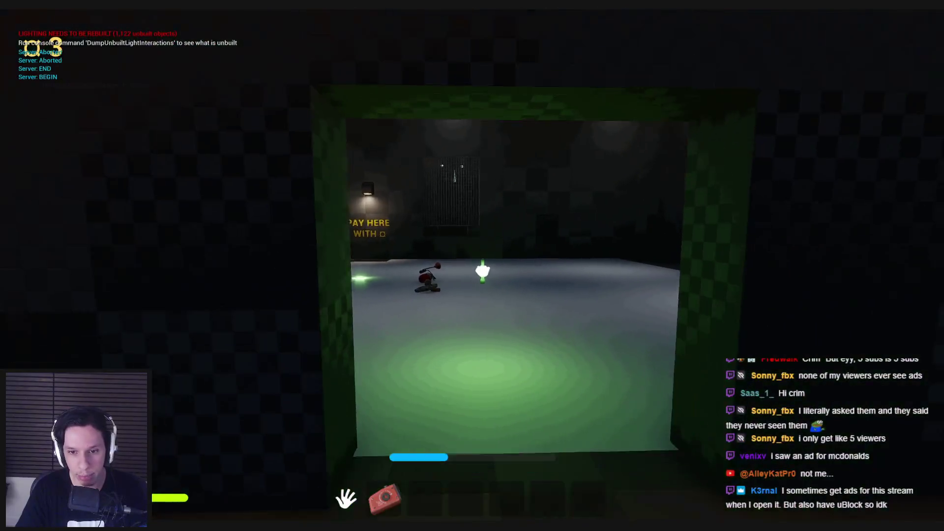
key("w")
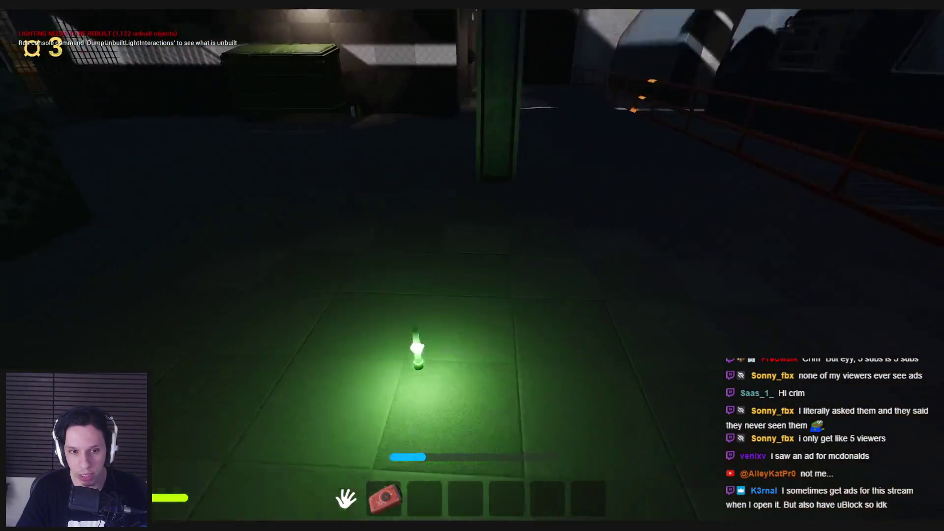
left_click(473, 267)
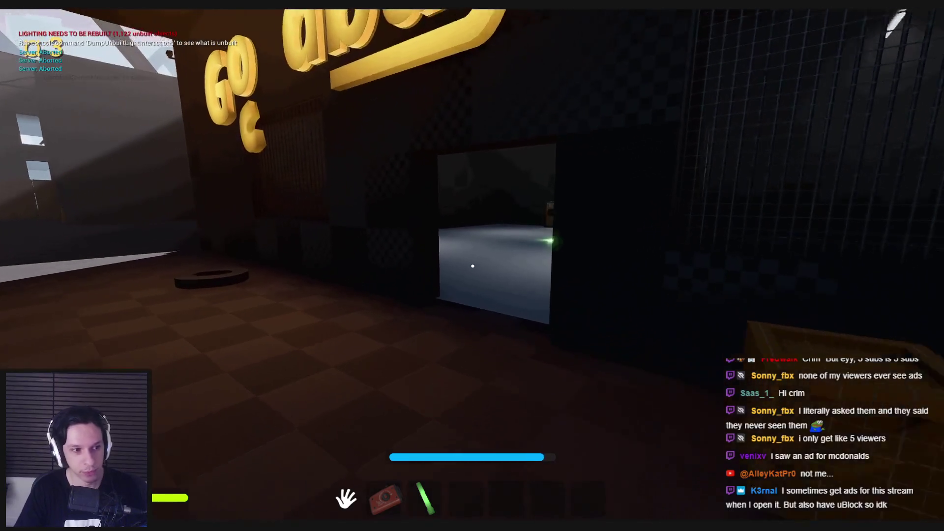
- Drop a glow stick onto the PAY HERE grate, then pick up the bought glow stick
key("w")
key("3")
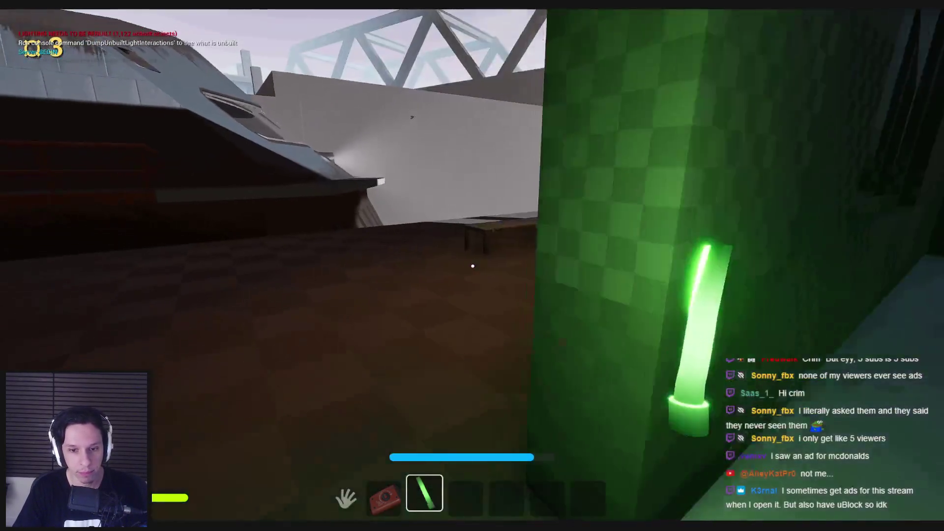
key("w")
key("3")
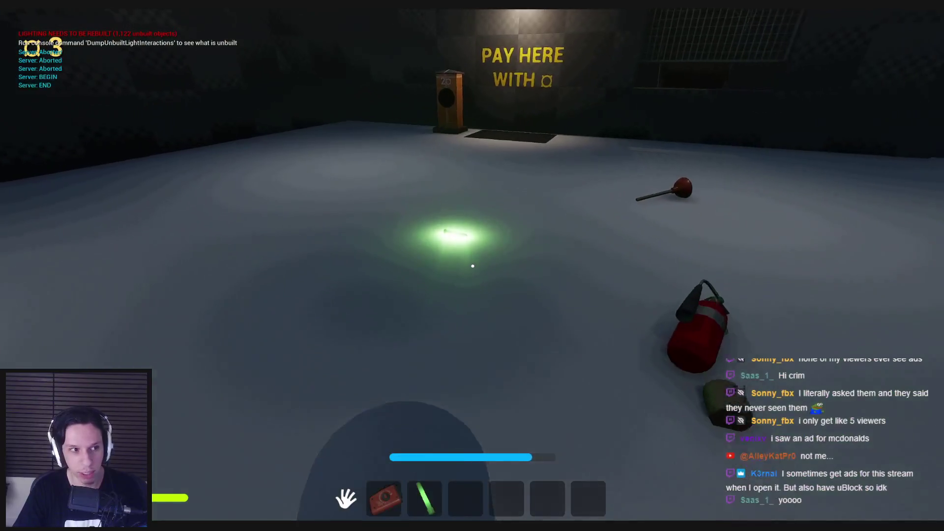
key("w")
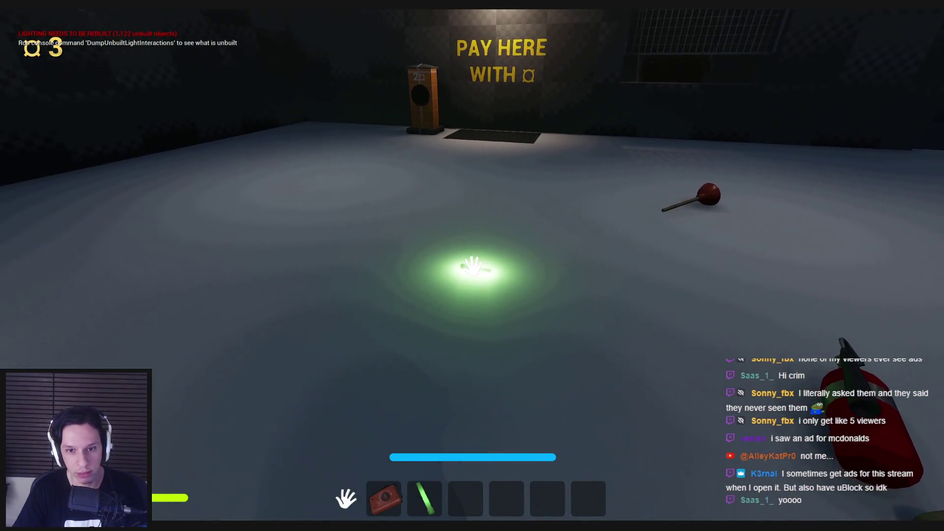
left_click(472, 265)
key("w")
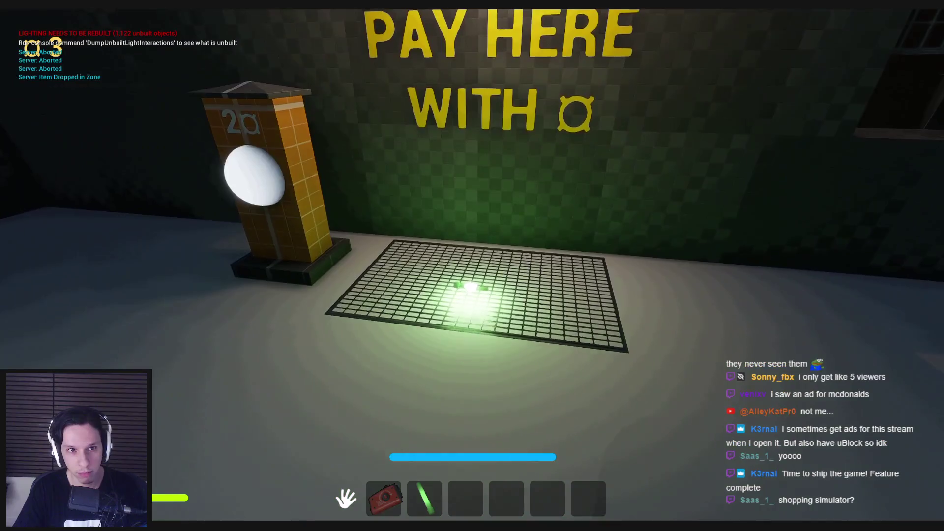
key("w")
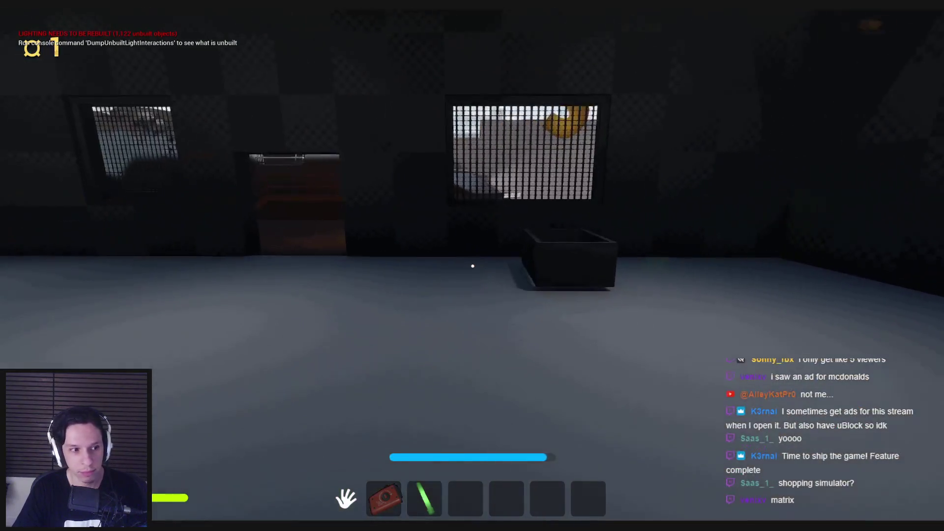
key("w")
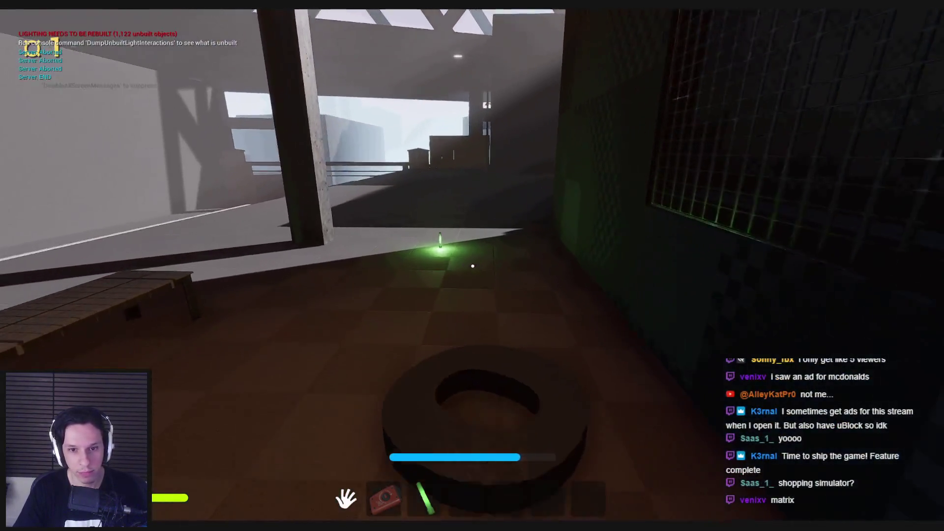
left_click(473, 266)
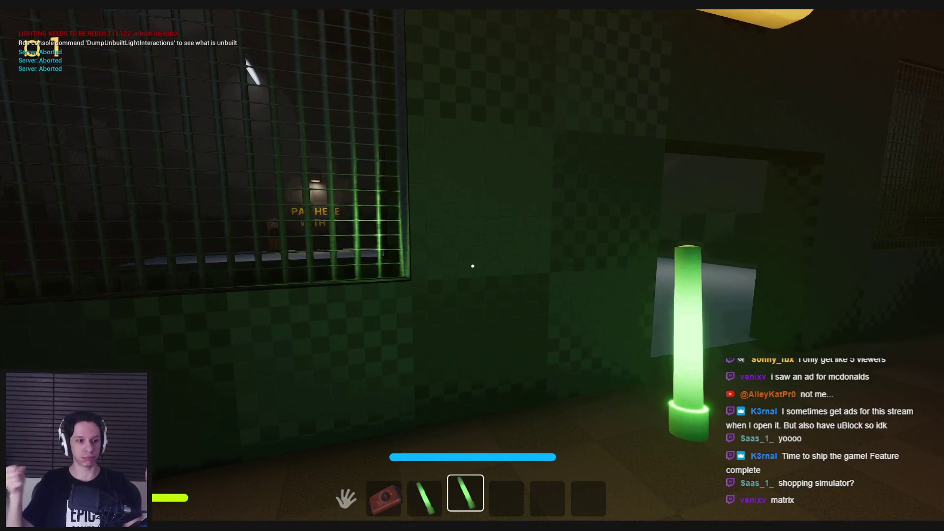
- Select each glow stick in the hotbar, set it down, then throw both outdoors
scroll(473, 266, "down", 2)
scroll(473, 266, "up", 3)
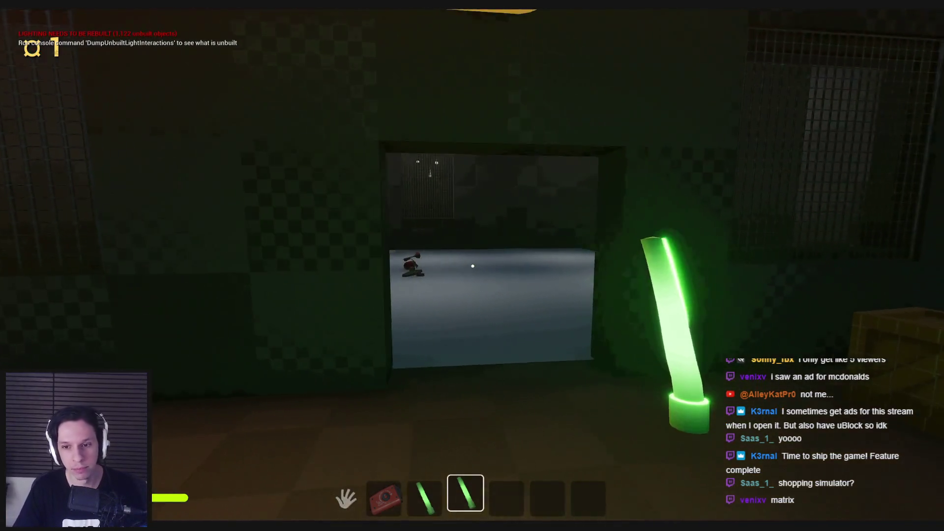
left_click(473, 266)
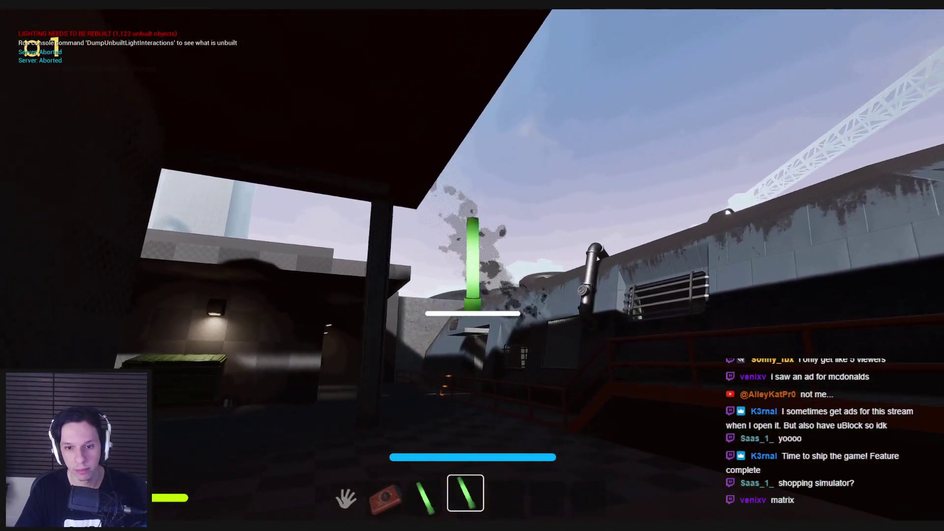
left_click(472, 267)
scroll(472, 266, "up", 1)
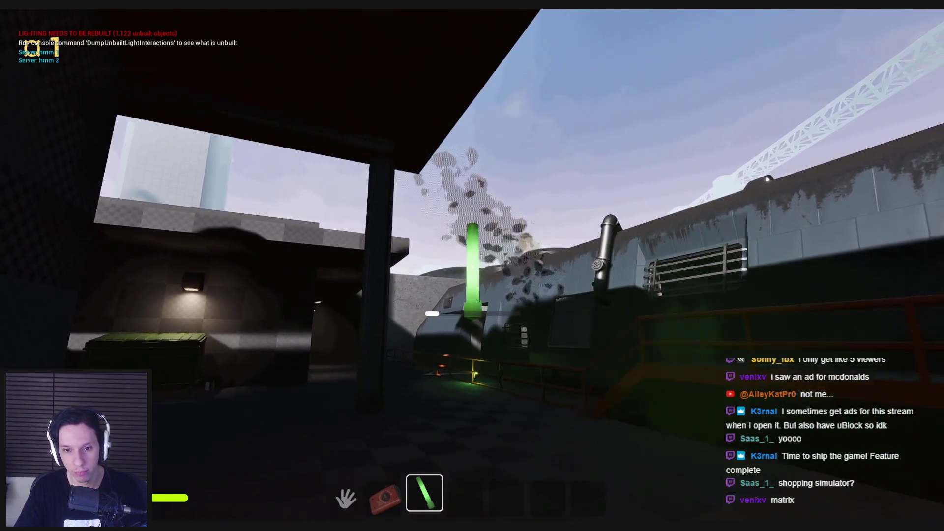
left_click(472, 266)
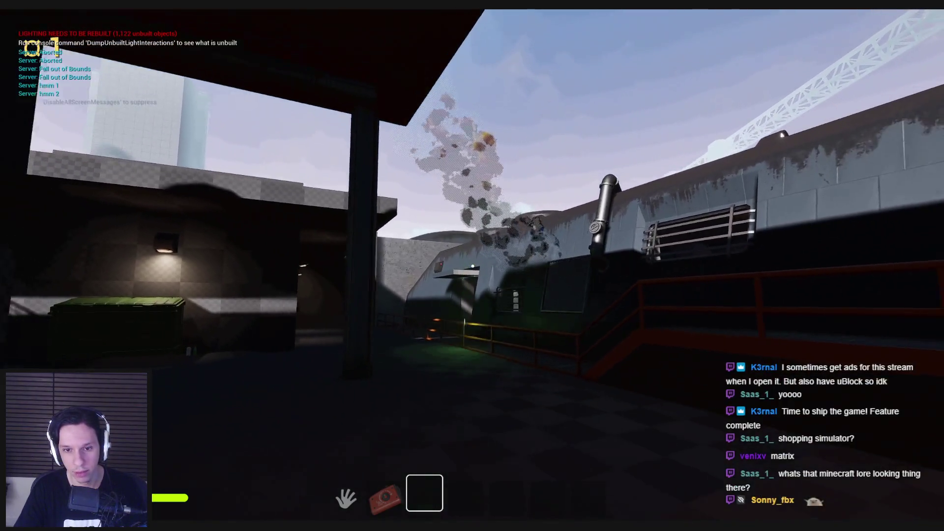
left_click(473, 266)
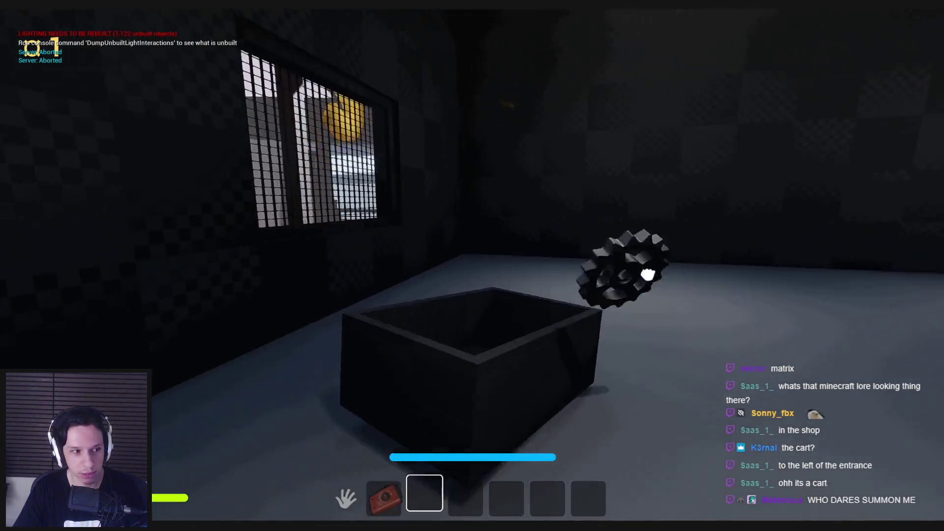
- Place the floor ring on the grate beside the PAY HERE kiosk and stop the playtest with Esc
left_click_drag(648, 274, 544, 242)
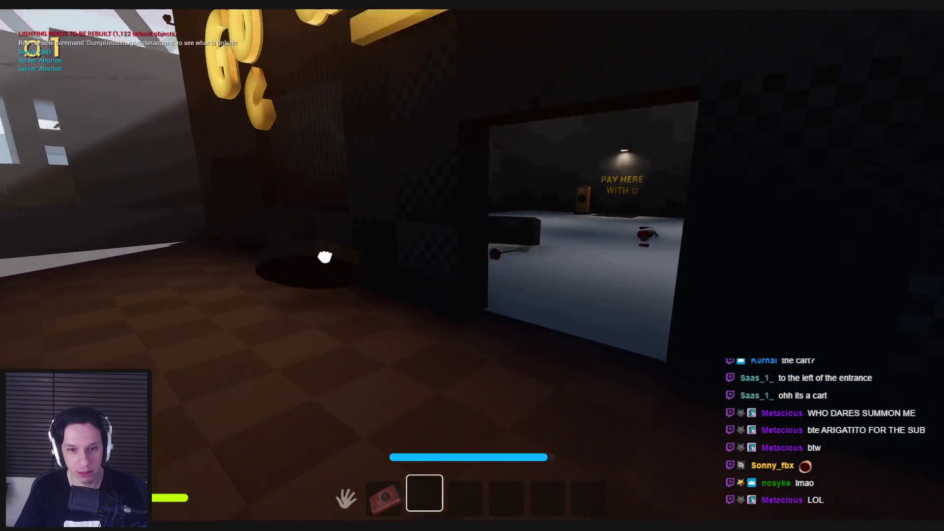
left_click(327, 258)
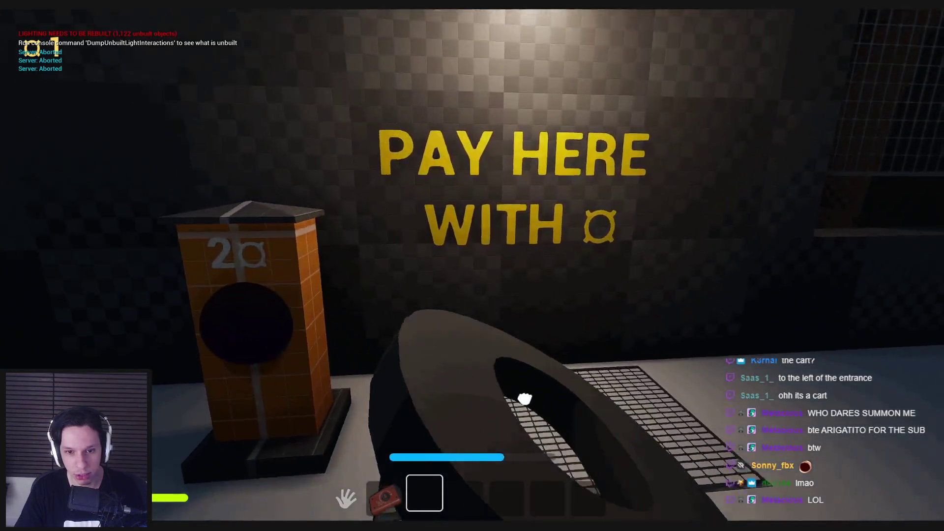
left_click(525, 399)
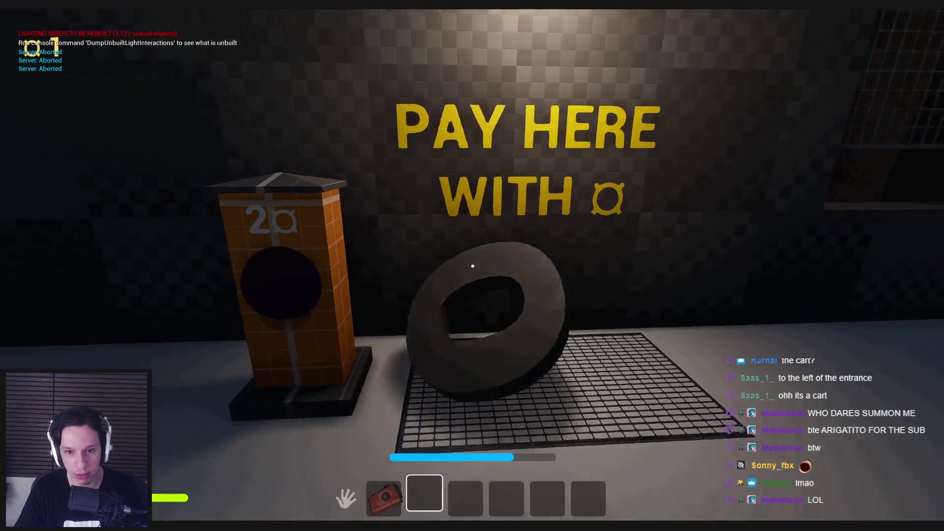
key("Escape")
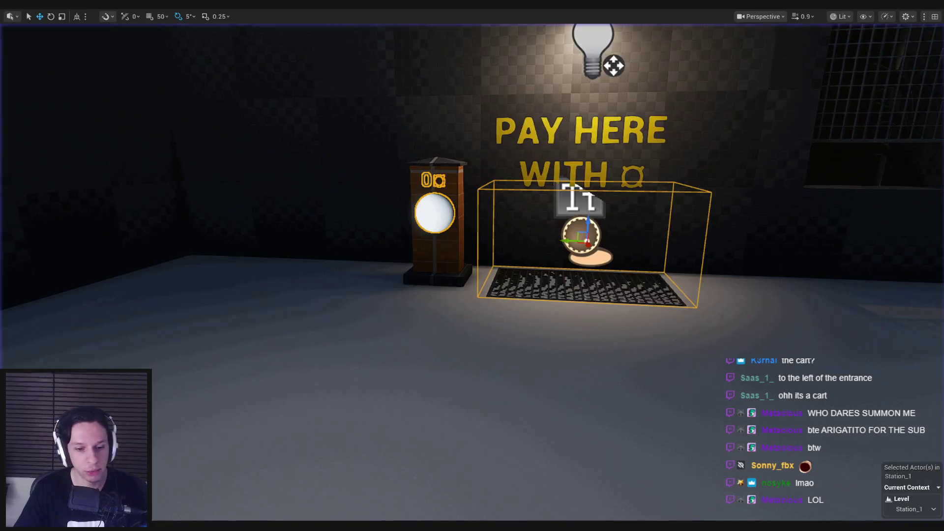
- In BP_BuyShopBox, move the Calculate Total Price, Format Text and Set Text nodes beside Set Custom Primitive Data Float
key("alt+Tab")
scroll(556, 228, "down", 5)
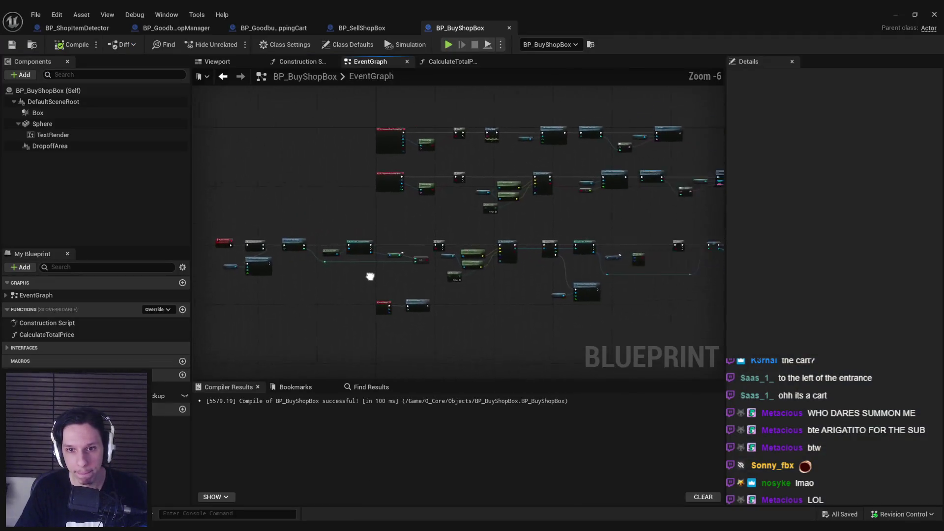
scroll(550, 190, "up", 3)
left_click_drag(601, 213, 399, 199)
scroll(399, 199, "down", 3)
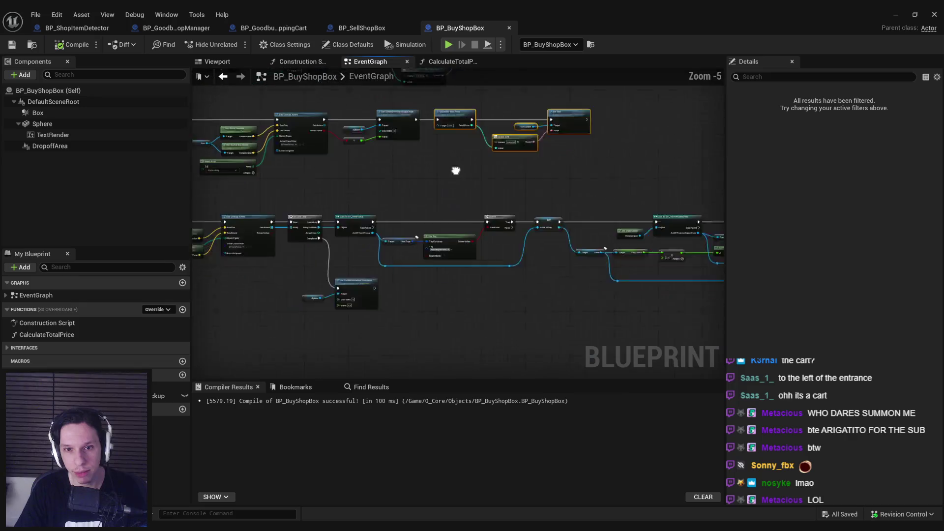
scroll(396, 280, "up", 1)
key("ctrl+v")
scroll(423, 284, "up", 2)
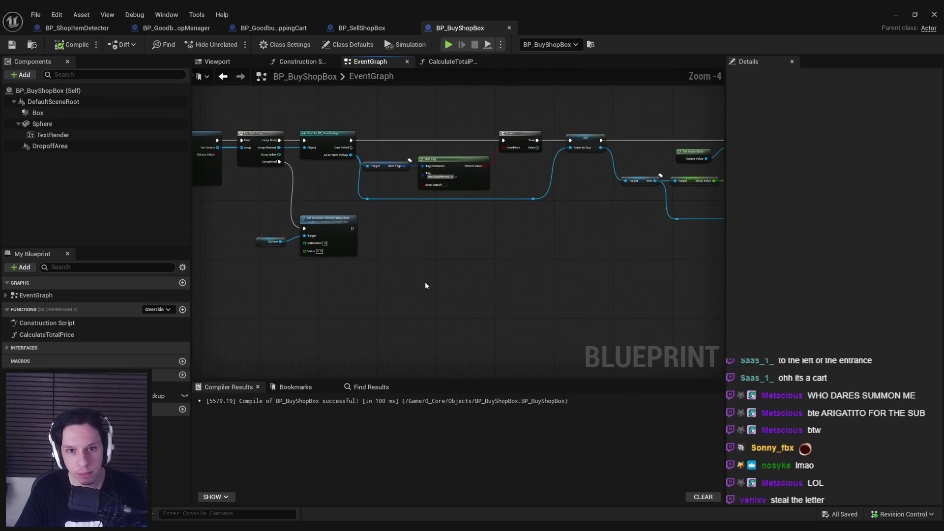
scroll(407, 229, "up", 1)
left_click_drag(372, 261, 383, 223)
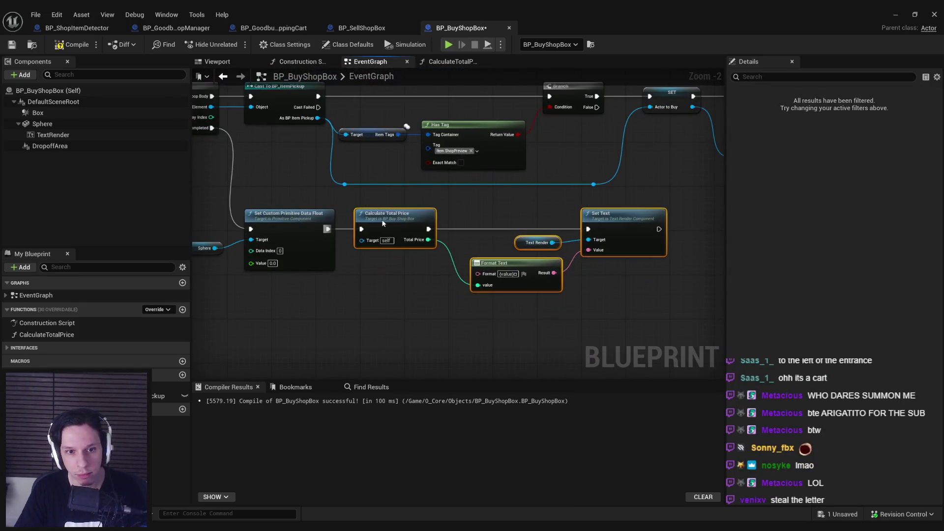
left_click(406, 304)
- Lower the Sphere-through-Set Text row slightly, review the overlap nodes, and minimize the editor
left_click_drag(454, 293, 444, 293)
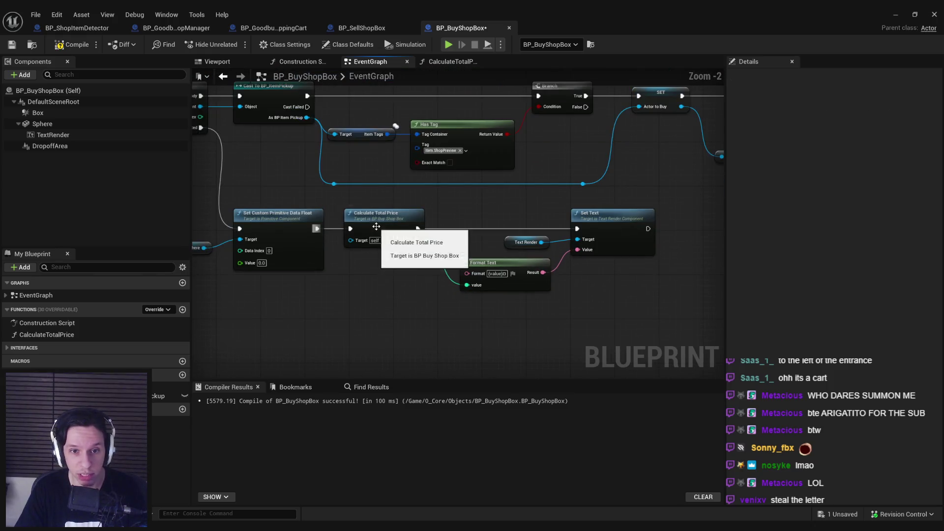
left_click_drag(368, 303, 417, 303)
left_click_drag(678, 315, 216, 201)
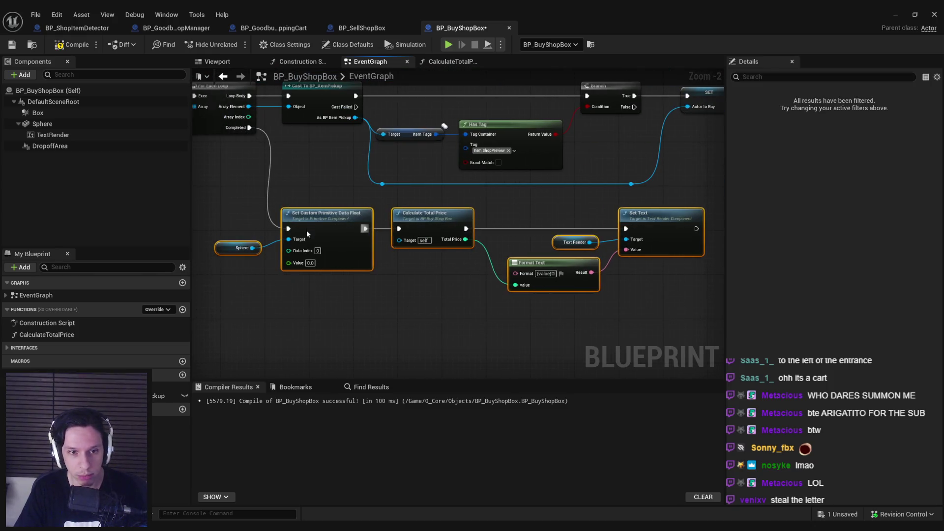
left_click_drag(306, 230, 309, 258)
left_click(299, 221)
scroll(399, 274, "down", 2)
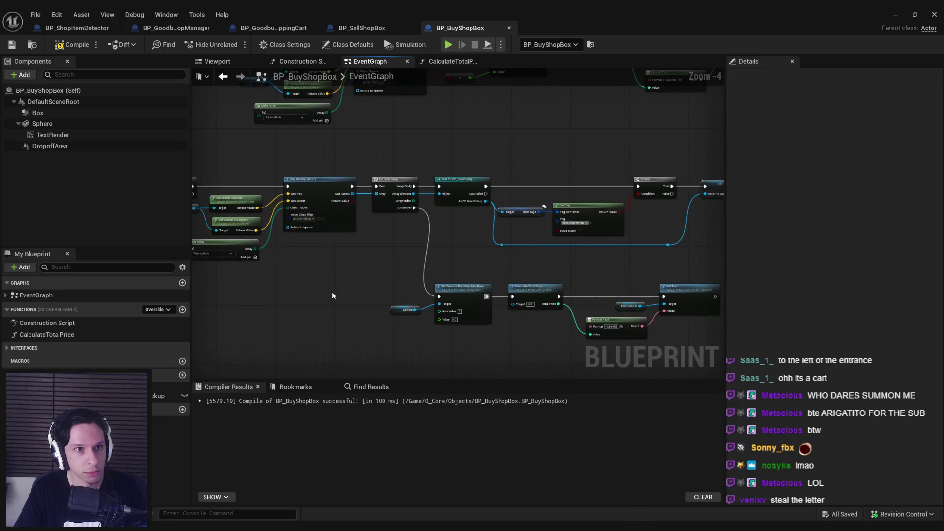
left_click_drag(326, 269, 488, 226)
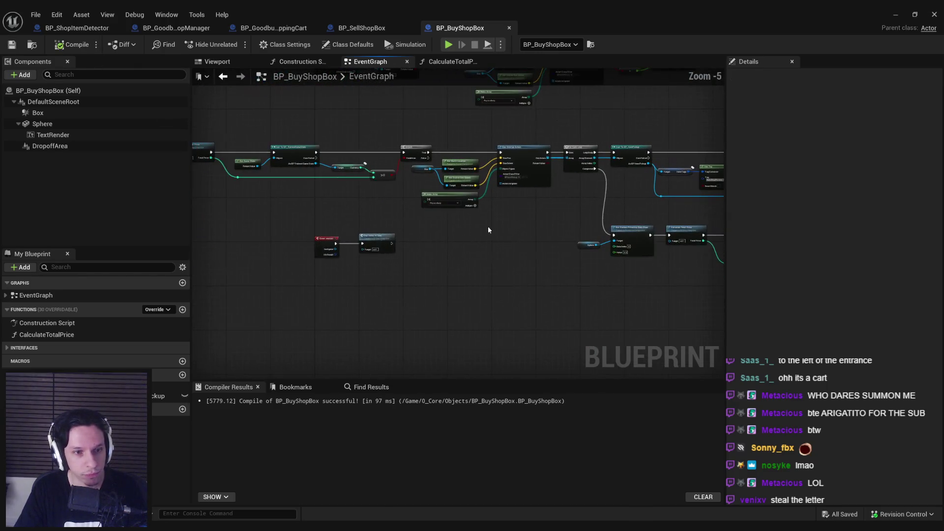
scroll(318, 208, "up", 1)
scroll(318, 208, "down", 1)
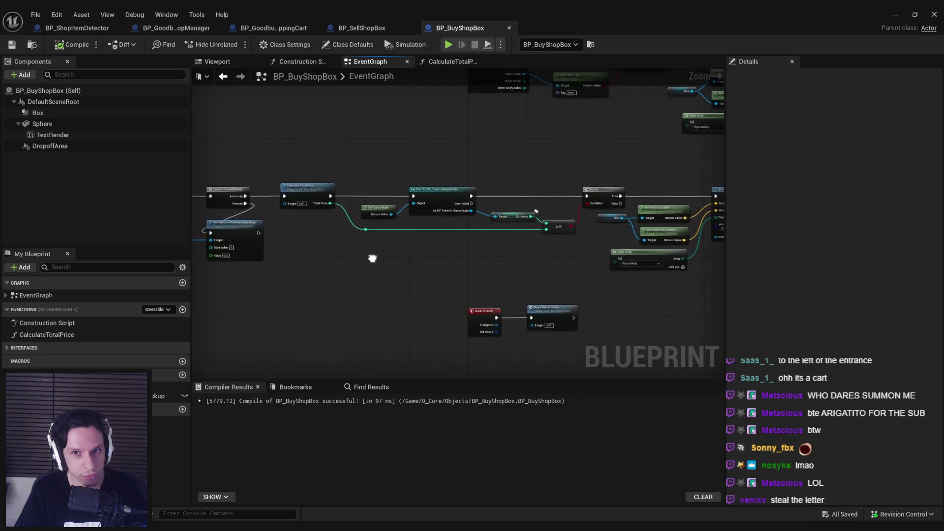
left_click_drag(372, 260, 420, 266)
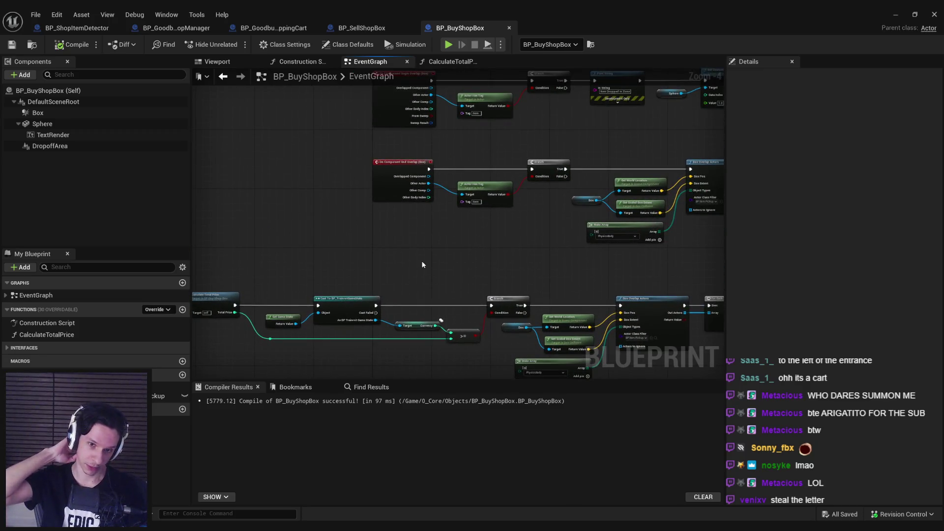
mouse_move(528, 251)
left_mouse_down()
mouse_move(442, 270)
mouse_move(522, 275)
mouse_move(900, 12)
left_mouse_up()
left_click(896, 14)
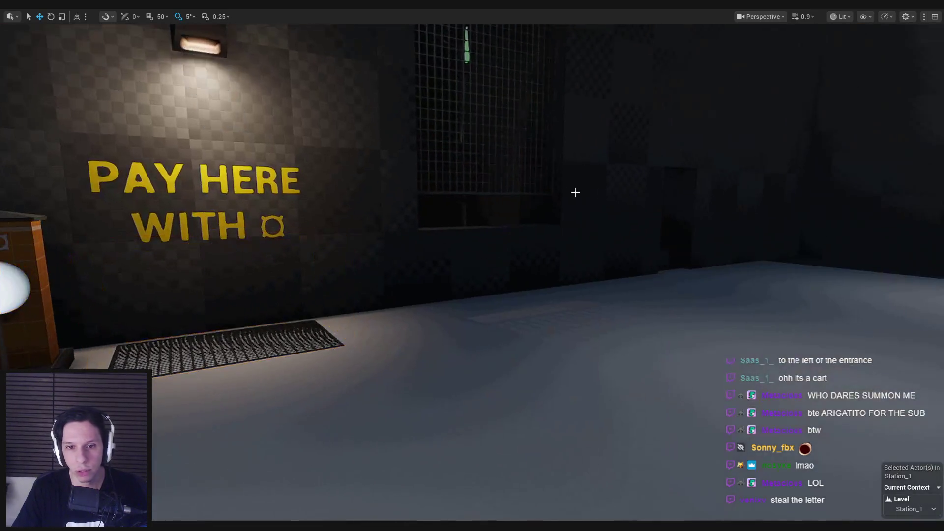
- Fly the viewport camera to face the PAY HERE wall, then switch to Trello's Shop System card
mouse_move(576, 192)
left_mouse_down()
mouse_move(433, 197)
mouse_move(467, 194)
mouse_move(468, 163)
mouse_move(467, 191)
mouse_move(492, 194)
mouse_move(492, 217)
mouse_move(492, 182)
mouse_move(507, 163)
mouse_move(507, 177)
mouse_move(492, 179)
mouse_move(497, 167)
mouse_move(270, 172)
mouse_move(408, 162)
mouse_move(320, 168)
mouse_move(320, 158)
mouse_move(394, 158)
mouse_move(394, 148)
mouse_move(418, 162)
mouse_move(295, 162)
mouse_move(374, 170)
mouse_move(412, 213)
left_mouse_up()
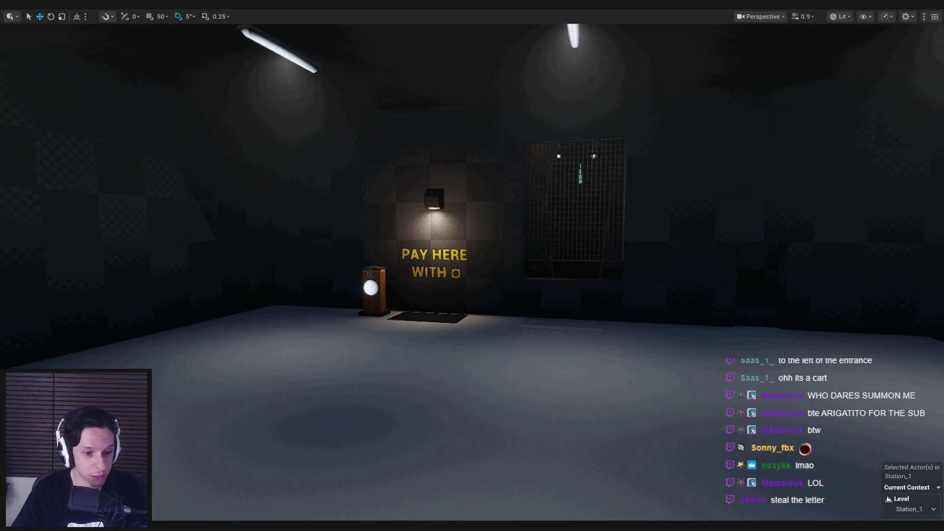
key("alt+Tab")
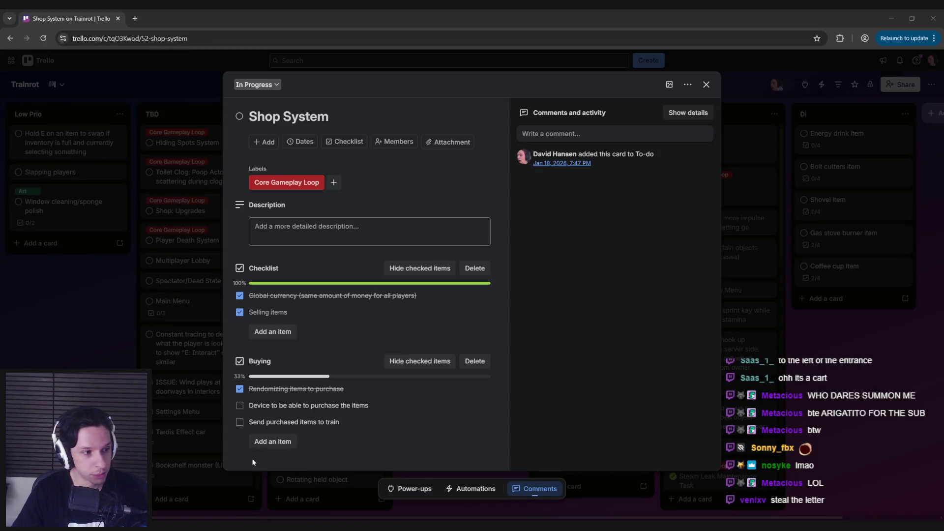
- Check the purchase-device item, rename the last to 'Send purchased items to front of store' and check it
left_click(239, 405)
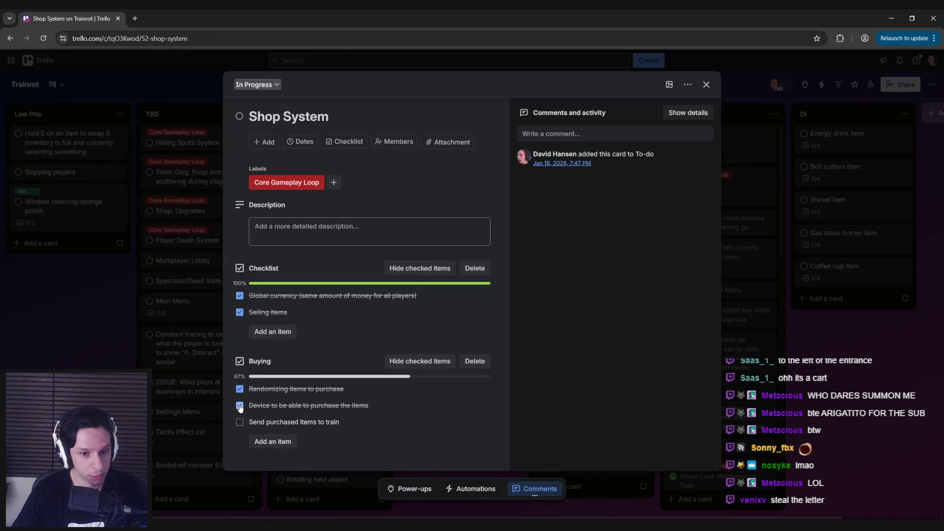
left_click(276, 422)
type("front of sto")
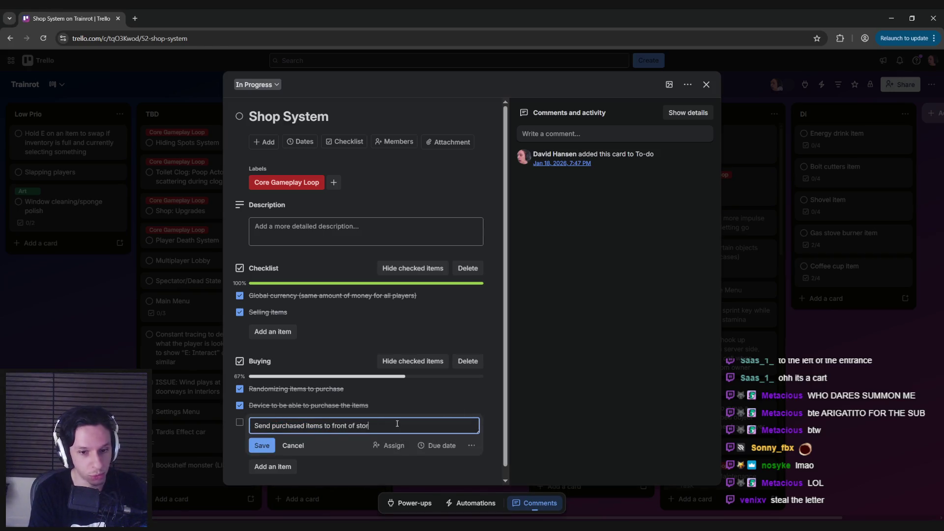
type("e")
key("Return")
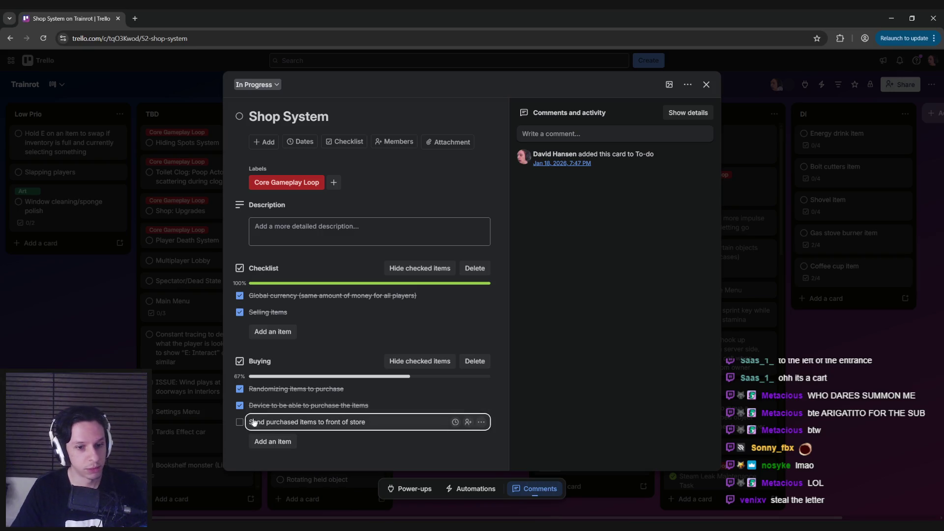
left_click(240, 422)
- Close the Shop System card and move it into the Needs Testing list
key("Escape")
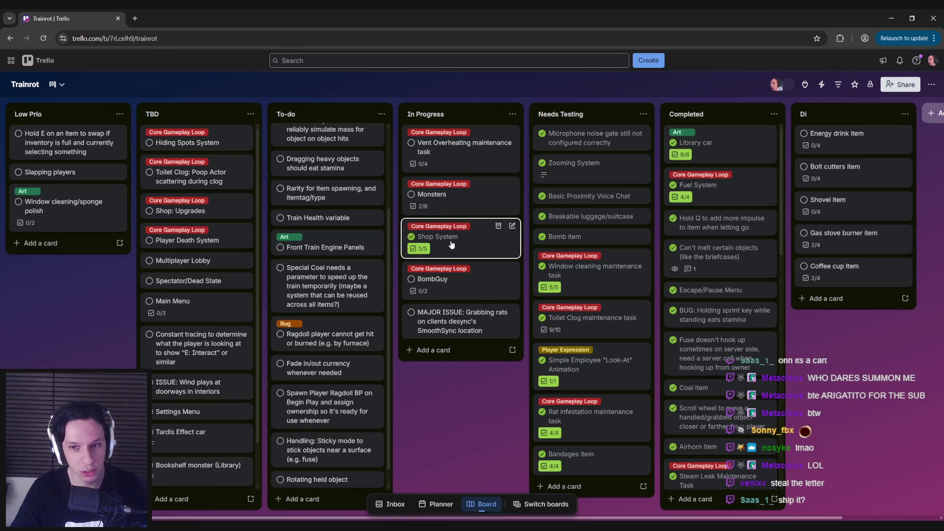
left_click_drag(451, 244, 583, 268)
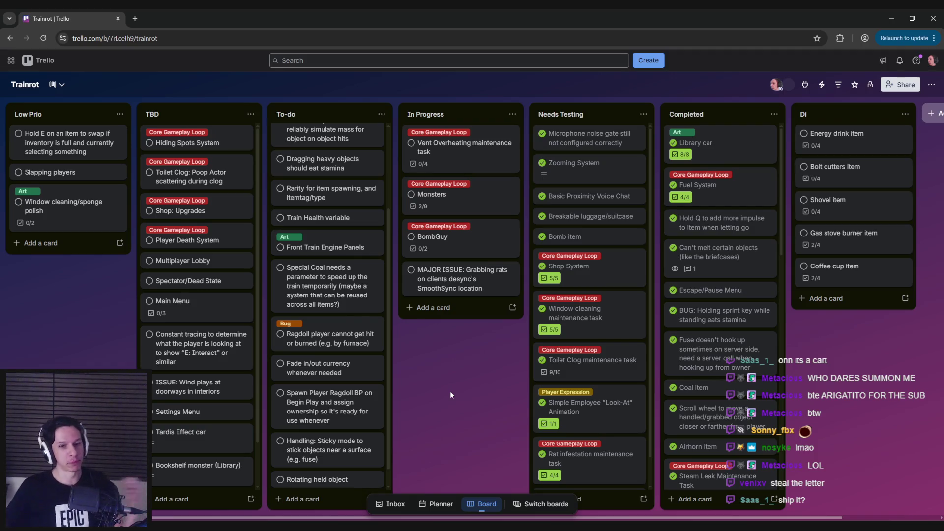
key("alt+Tab")
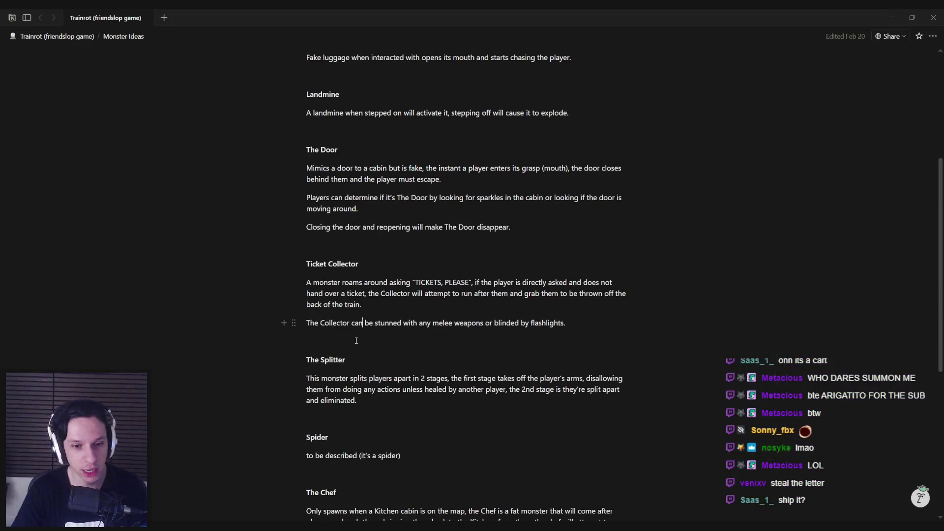
- Return to the Trainrot page and give 'Buying/selling items' a green background
key("ctrl+bracketleft")
scroll(354, 344, "down", 2)
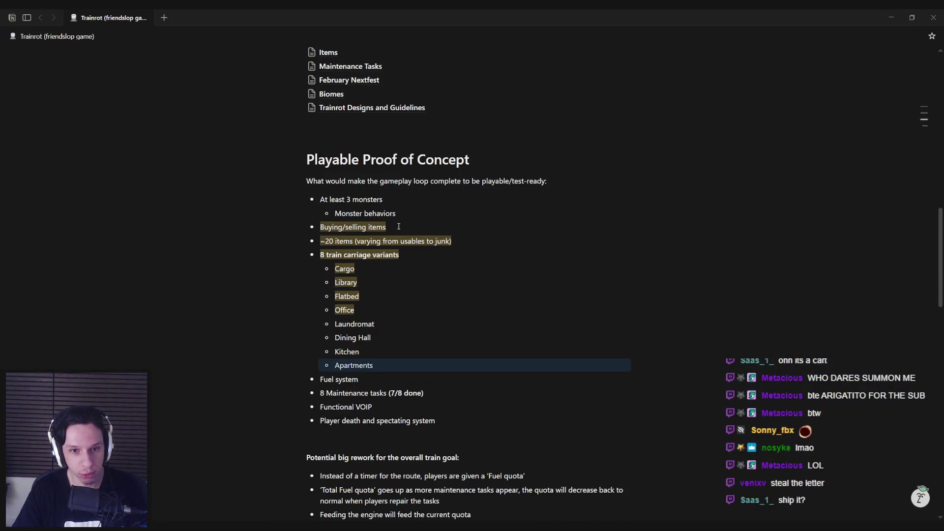
left_click_drag(322, 227, 322, 228)
left_click(421, 249)
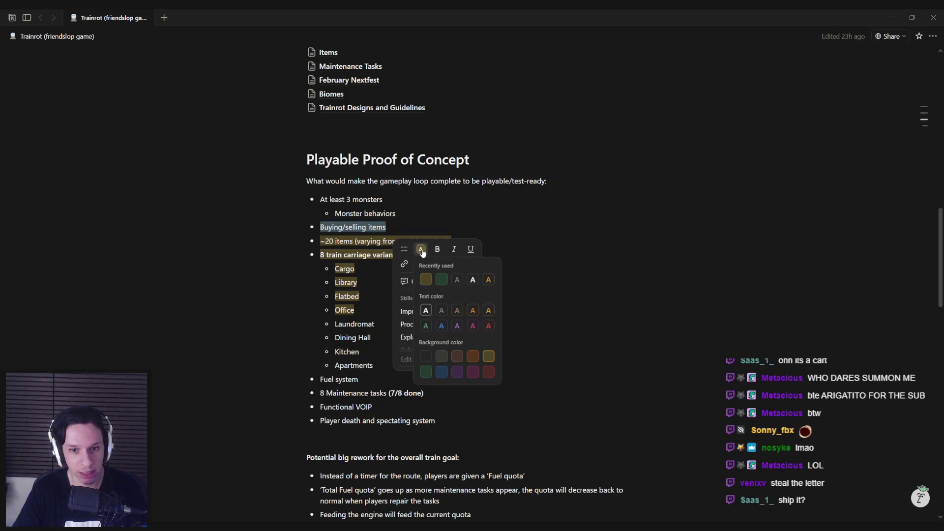
left_click(441, 282)
left_click(369, 268)
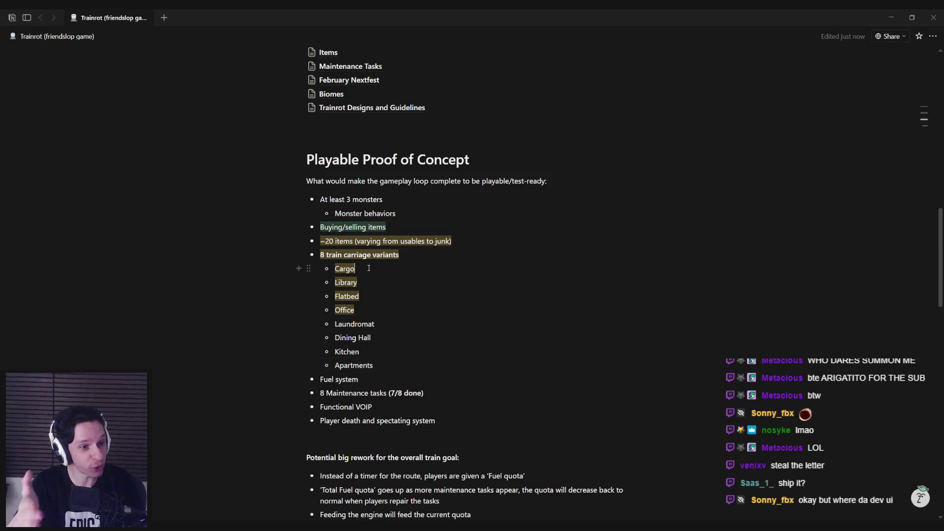
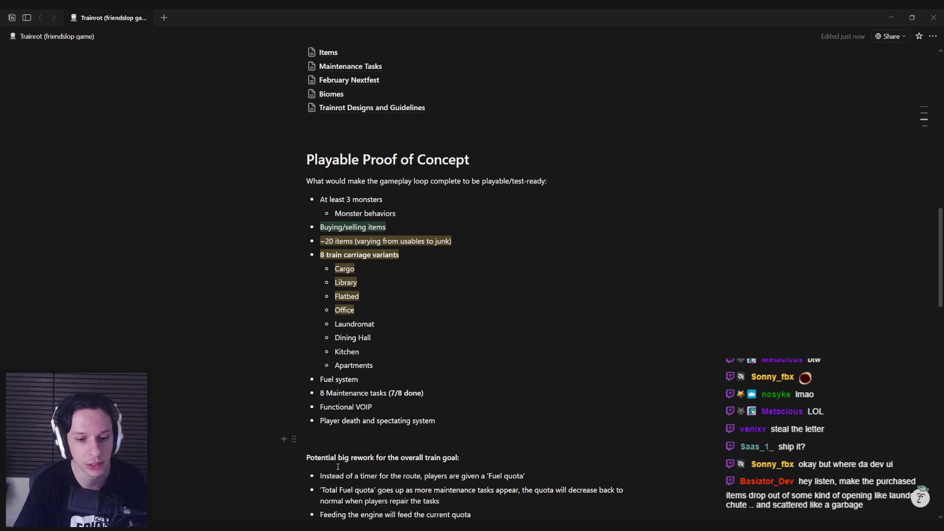
- Switch from the Notion planning notes to the Unreal Editor level and restore the full layout
left_click(263, 484)
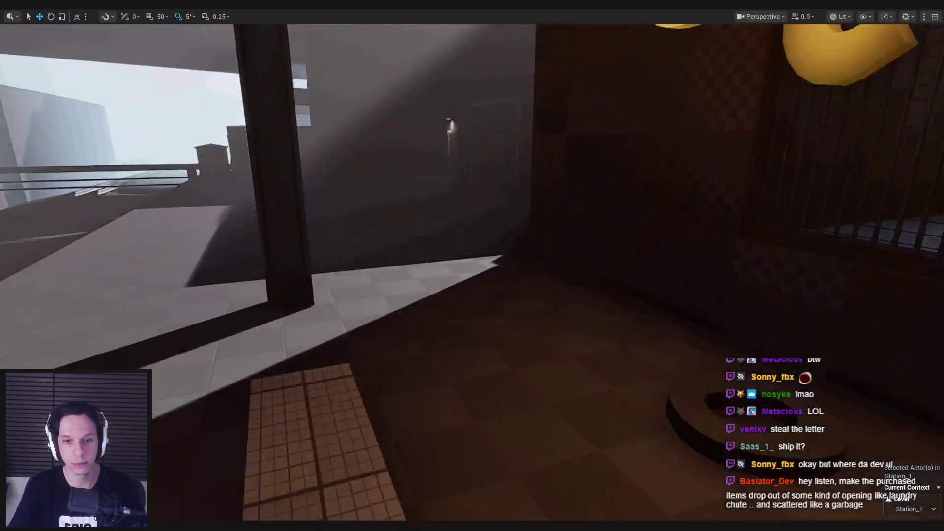
key("F11")
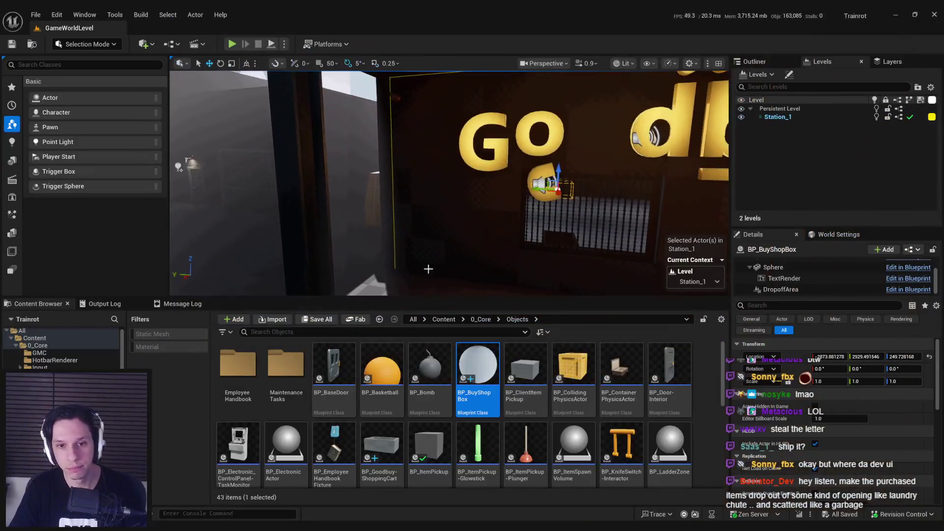
- Duplicate the PAY HERE WITH text sign by the pay box, creating TextRenderActor3 beside it
key("f")
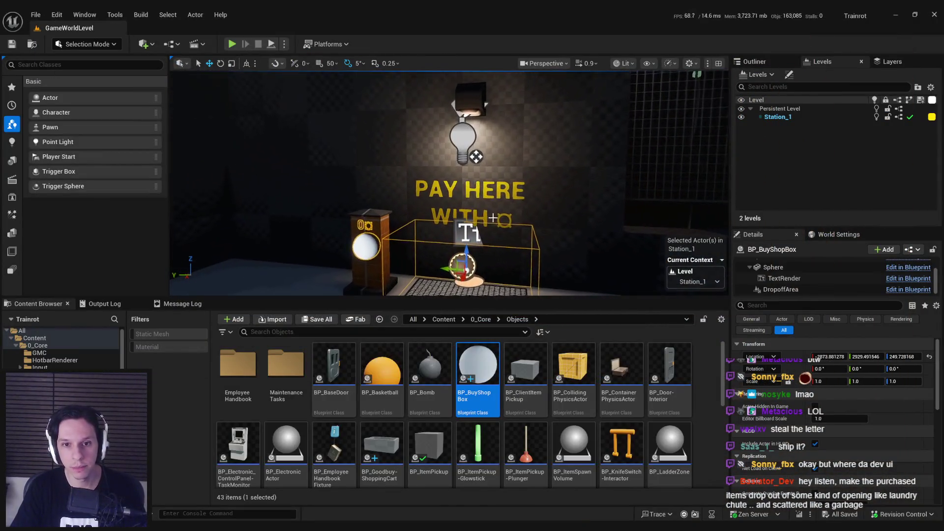
left_click(493, 218)
scroll(493, 218, "down", 5)
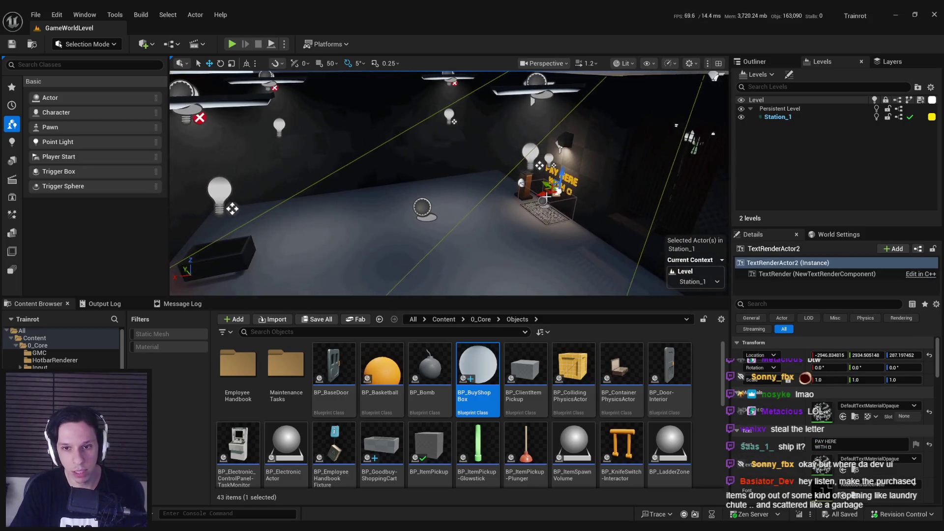
left_click_drag(547, 197, 369, 226)
key("f")
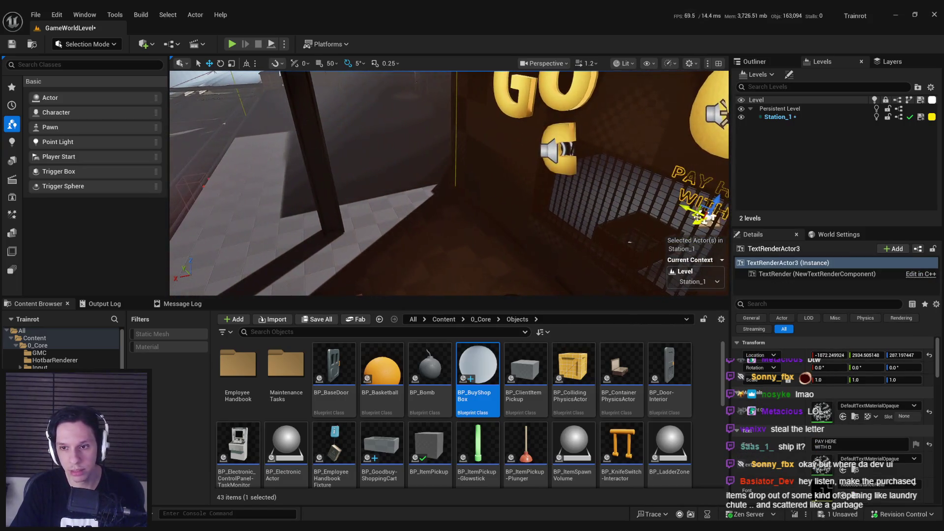
left_click(836, 444)
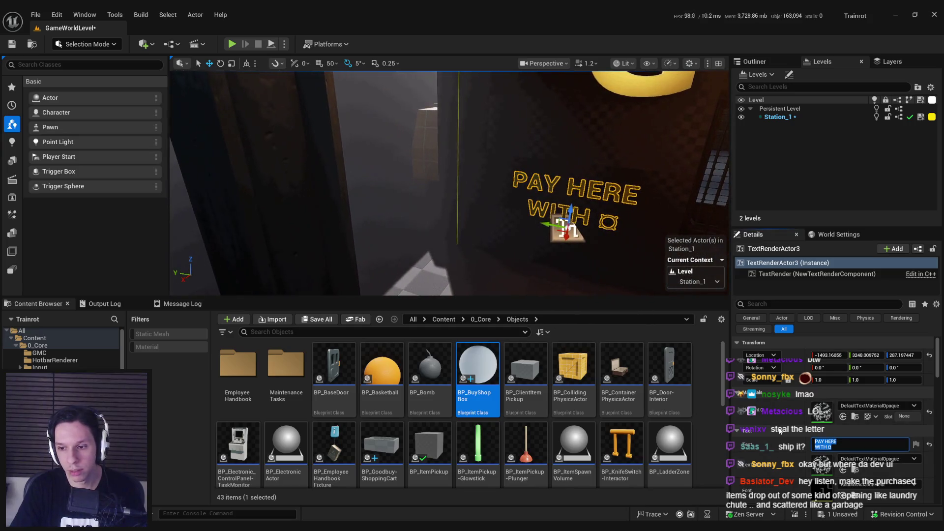
- Change the copied sign's text to 'PICK UP' / 'ITEMS HERE' on two lines
type("PICK UP ITEM")
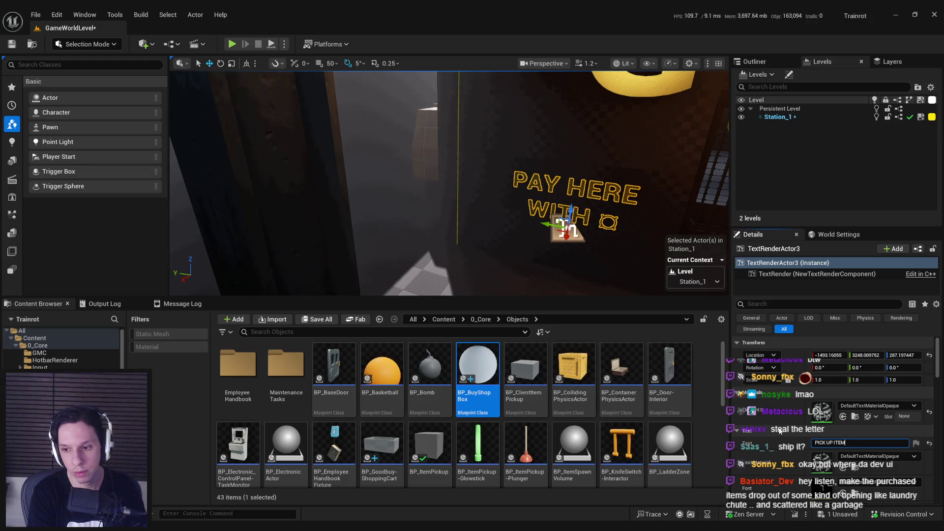
key("BackSpace")
key("BackSpace")
key("BackSpace")
key("shift+Return")
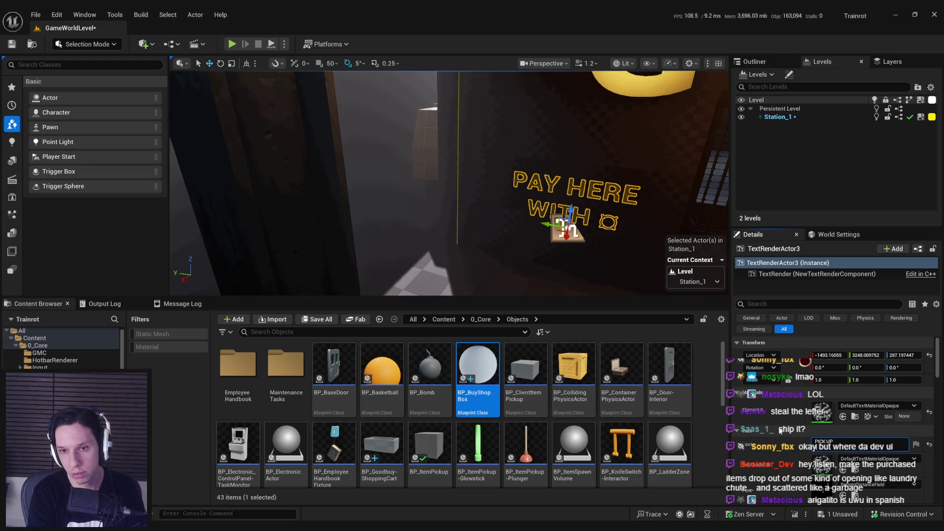
key("Return")
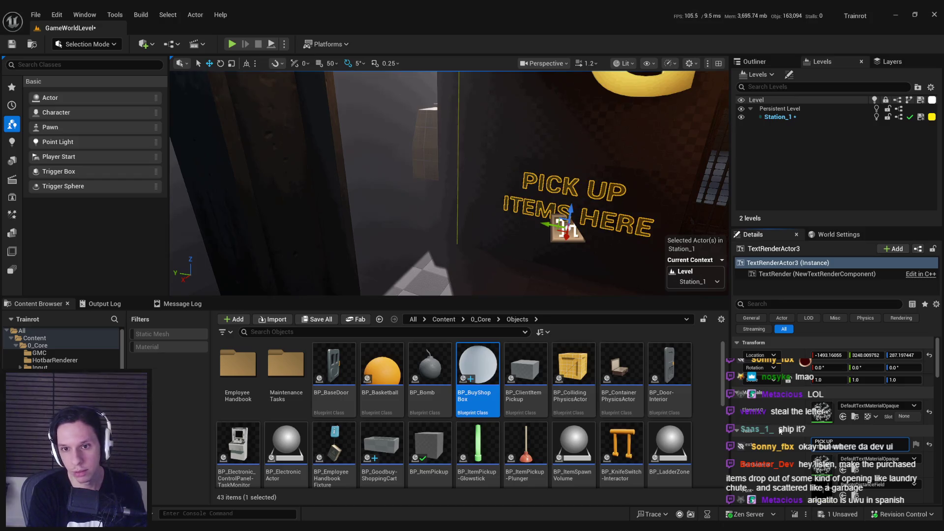
- Slide the sign along the wall left of the Goodbuy shop front, beside the pickup hatch
key("f")
left_click_drag(465, 186, 432, 187)
scroll(432, 187, "down", 3)
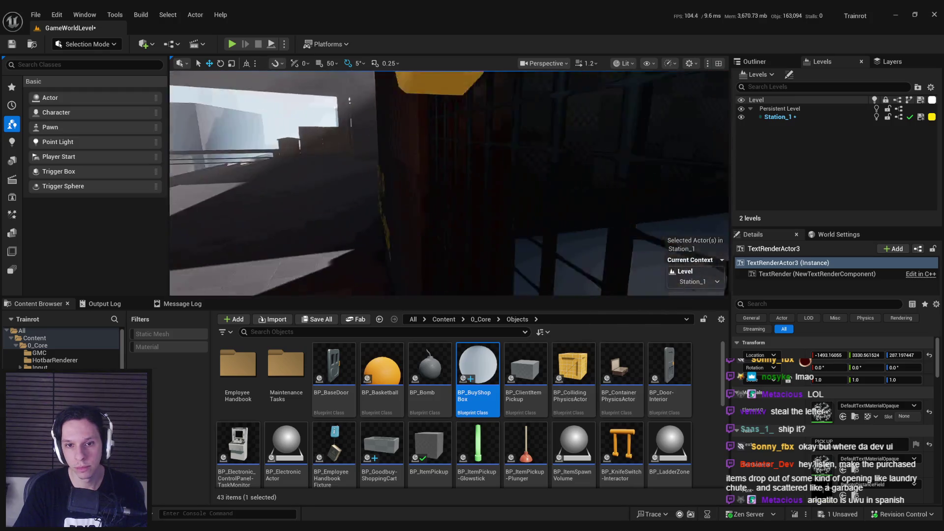
scroll(452, 229, "down", 1)
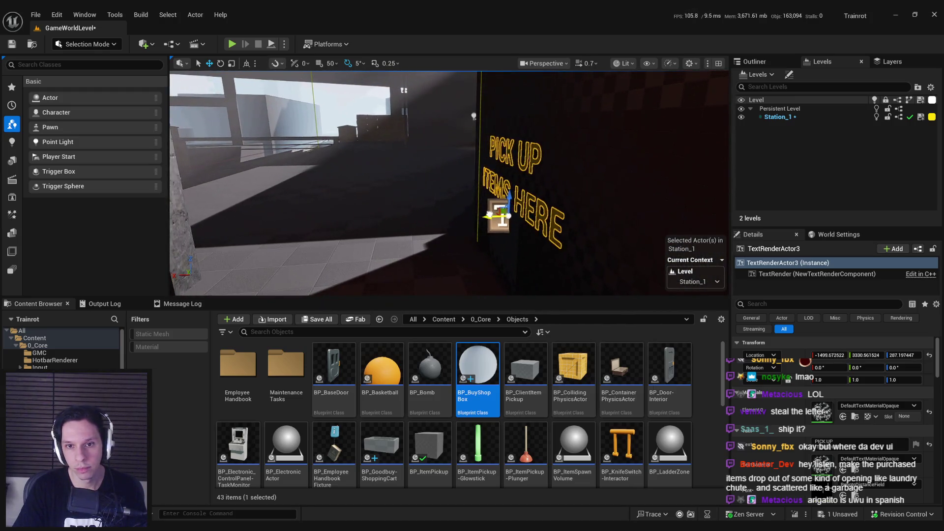
mouse_move(393, 241)
left_mouse_down()
mouse_move(374, 231)
mouse_move(359, 246)
mouse_move(393, 240)
mouse_move(415, 250)
mouse_move(369, 209)
mouse_move(424, 238)
left_mouse_up()
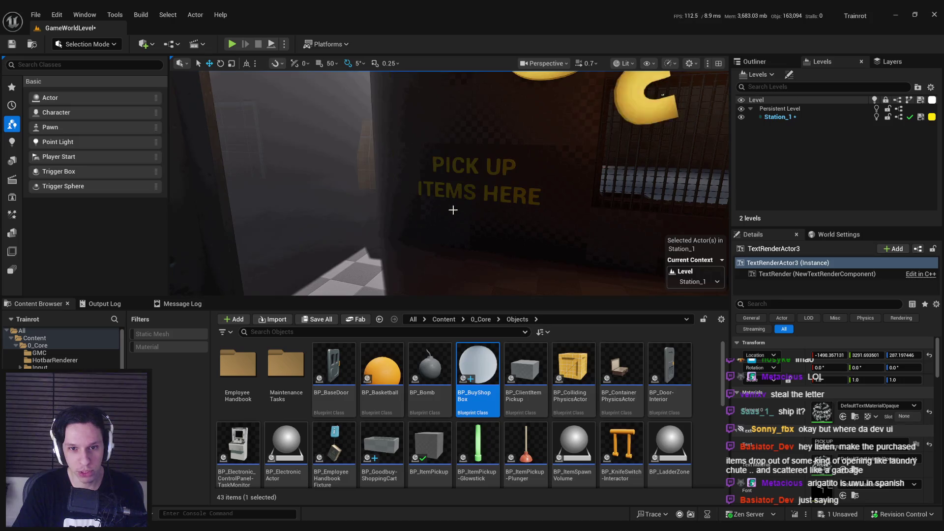
mouse_move(424, 238)
left_mouse_down()
mouse_move(365, 198)
mouse_move(397, 329)
left_mouse_up()
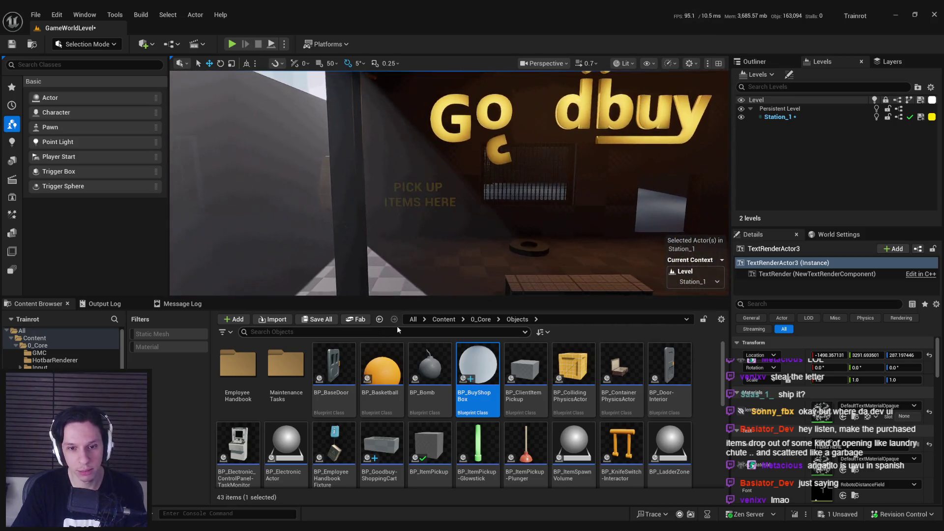
left_click(444, 319)
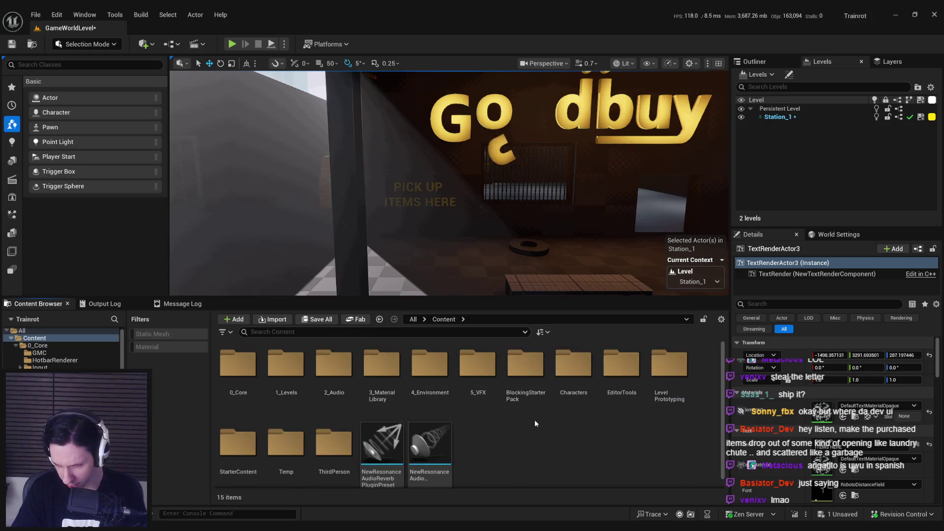
- Open BlockingStarterPack > Meshes and look through the Primitives and Pipes subfolders
double_click(524, 366)
left_click(392, 374)
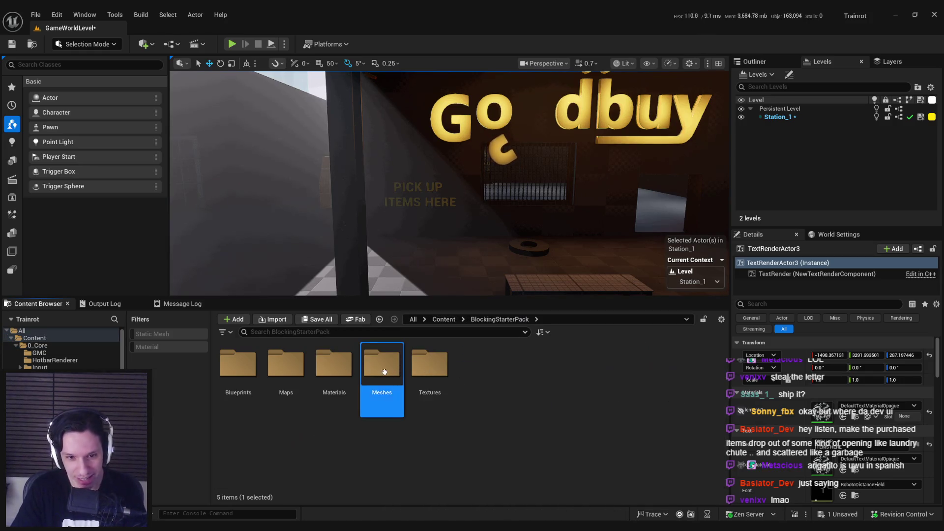
double_click(393, 374)
scroll(532, 451, "down", 2)
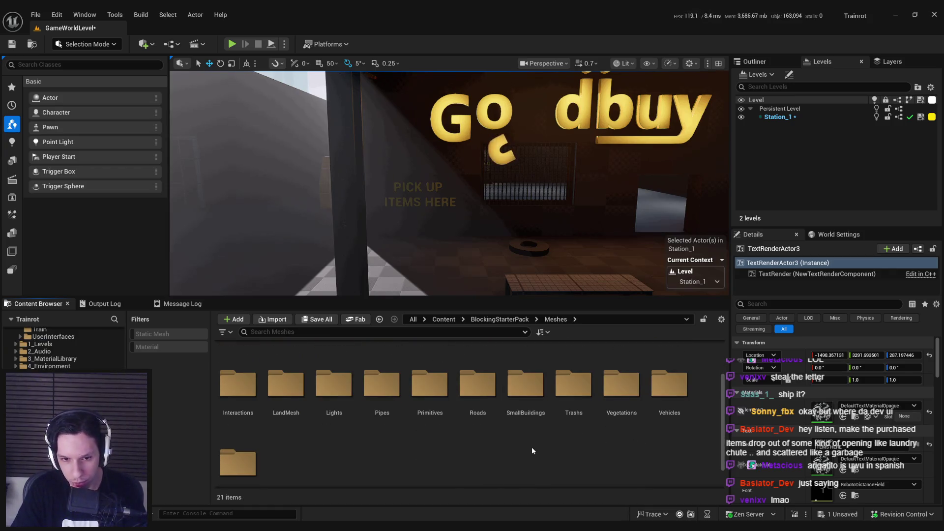
left_click(430, 383)
double_click(431, 384)
left_click(379, 319)
left_click(386, 425)
double_click(386, 428)
key("alt+Left")
scroll(386, 448, "down", 1)
left_click(326, 454)
scroll(329, 453, "up", 1)
- Browse the Industrials, Extra, Decorations, BigBuildings, Bathroom and Architecture folders, then filter to static meshes
left_click(665, 369)
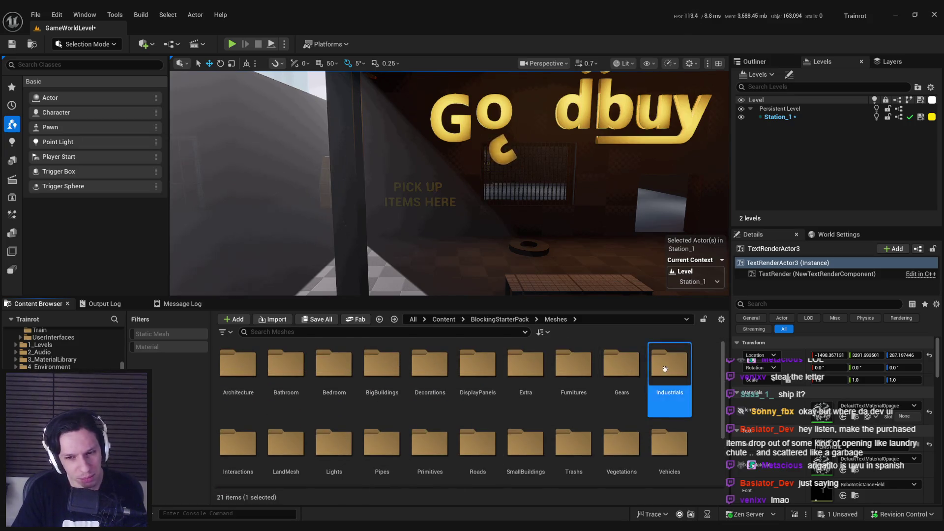
double_click(666, 369)
scroll(551, 435, "down", 2)
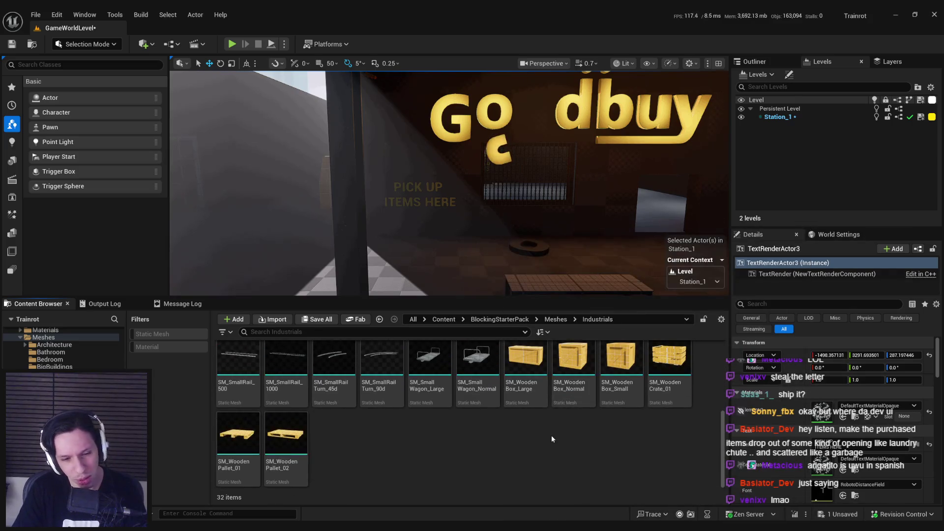
key("alt+Left")
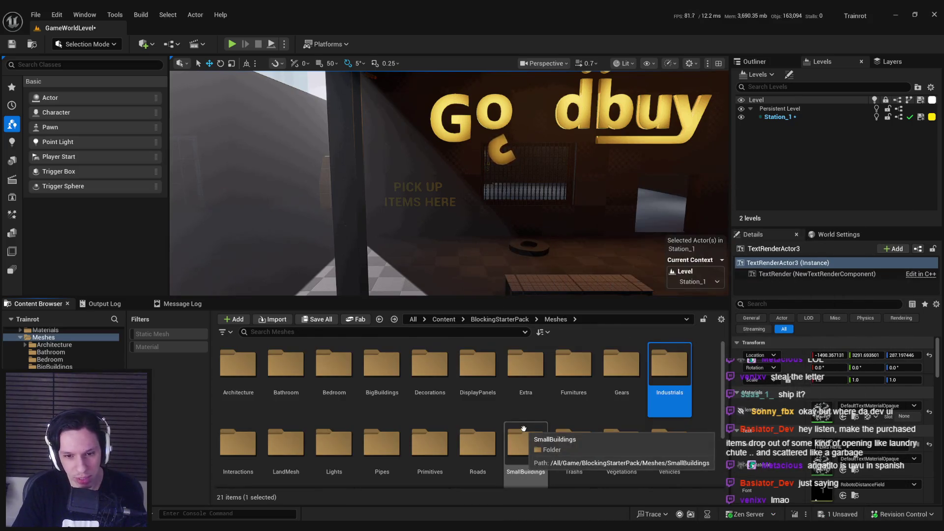
double_click(523, 396)
key("alt+Left")
double_click(441, 391)
key("alt+Left")
double_click(381, 369)
key("alt+Left")
double_click(295, 372)
key("alt+Left")
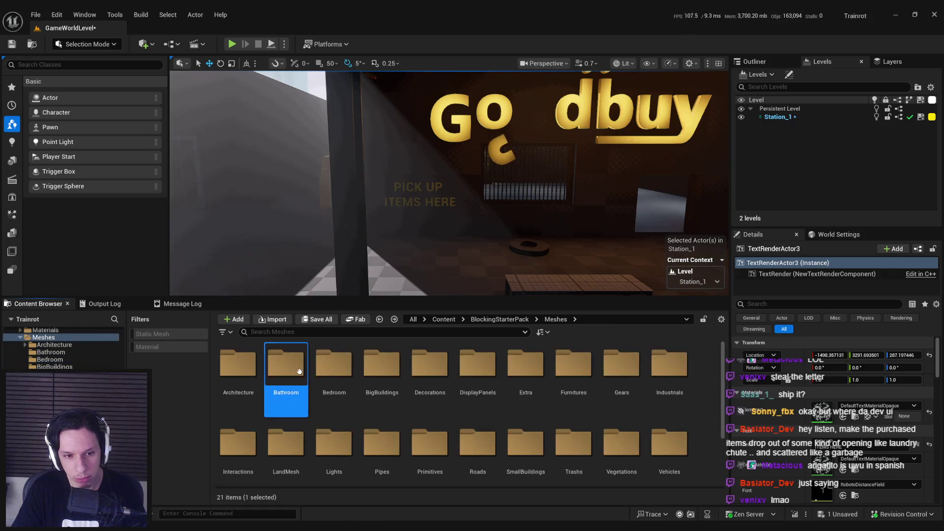
double_click(238, 364)
key("alt+Left")
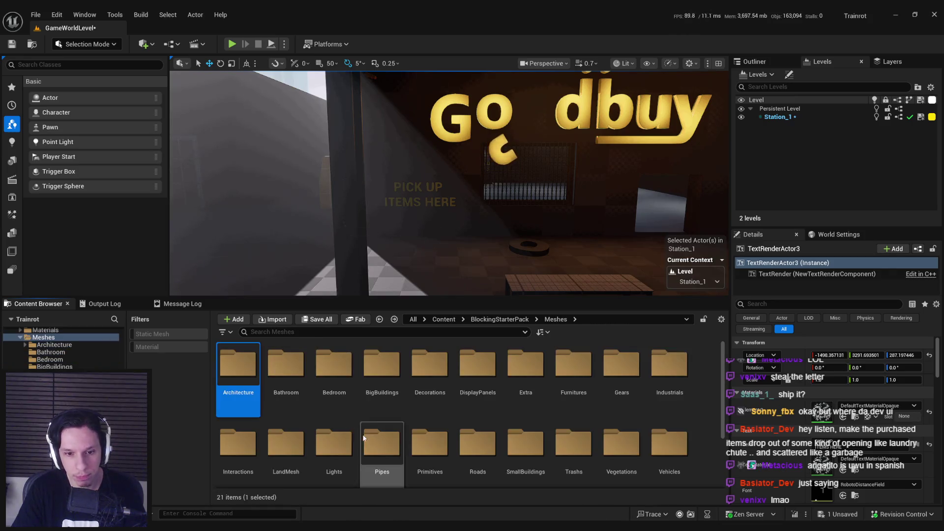
left_click(164, 334)
- Search the top Content folder for 'duct' and 'vent' meshes, then clear the search to list all 655 items
left_click(276, 332)
type("vent")
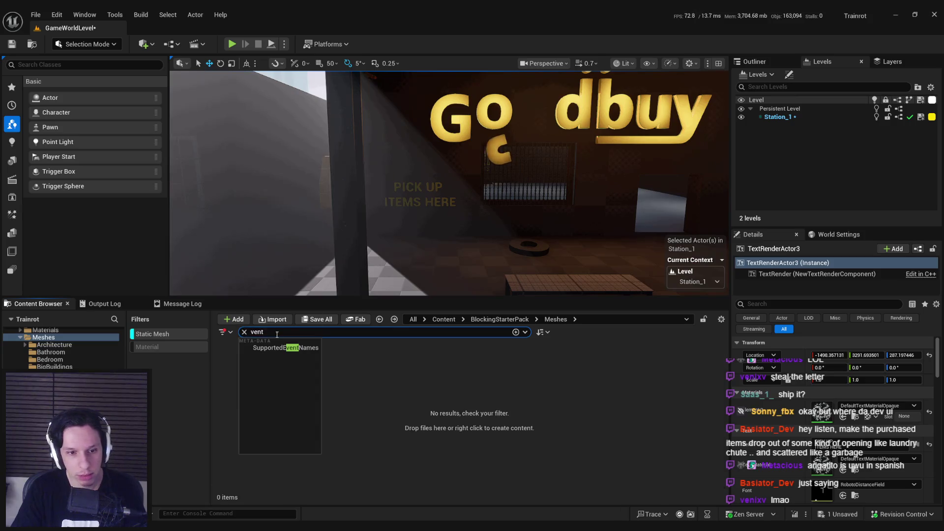
type("uct")
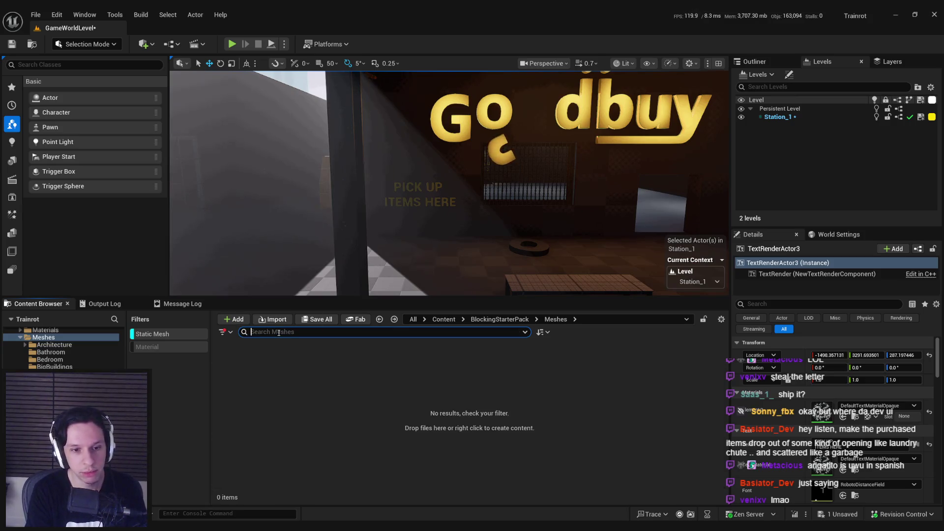
left_click(443, 319)
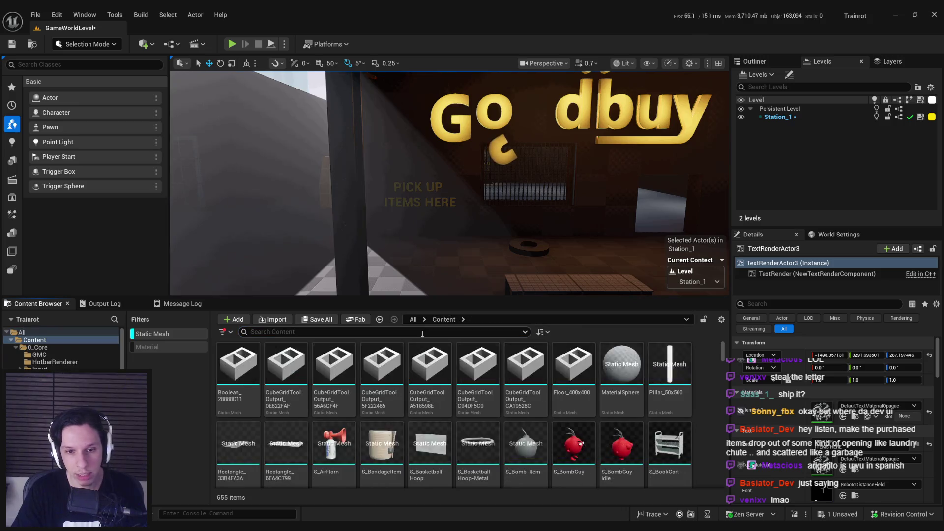
type("duct")
key("BackSpace")
key("BackSpace")
key("BackSpace")
type("vent")
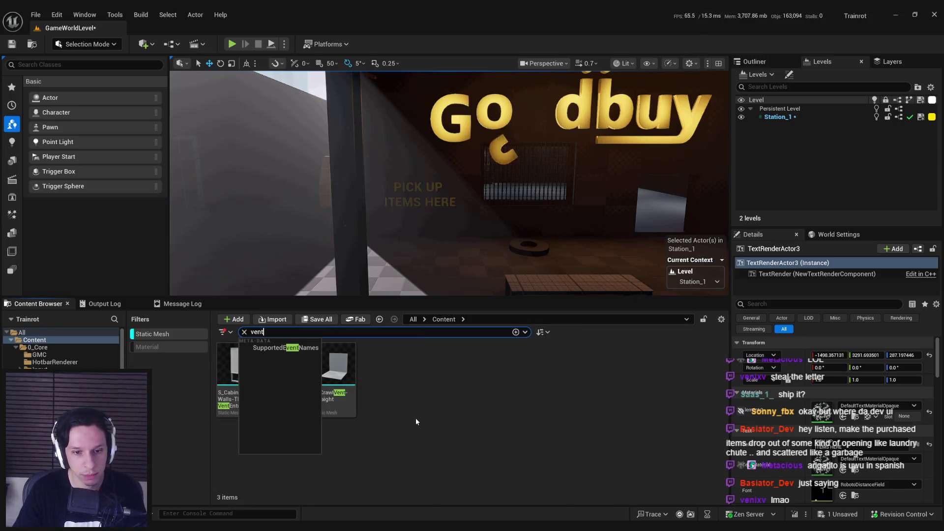
left_click(417, 421)
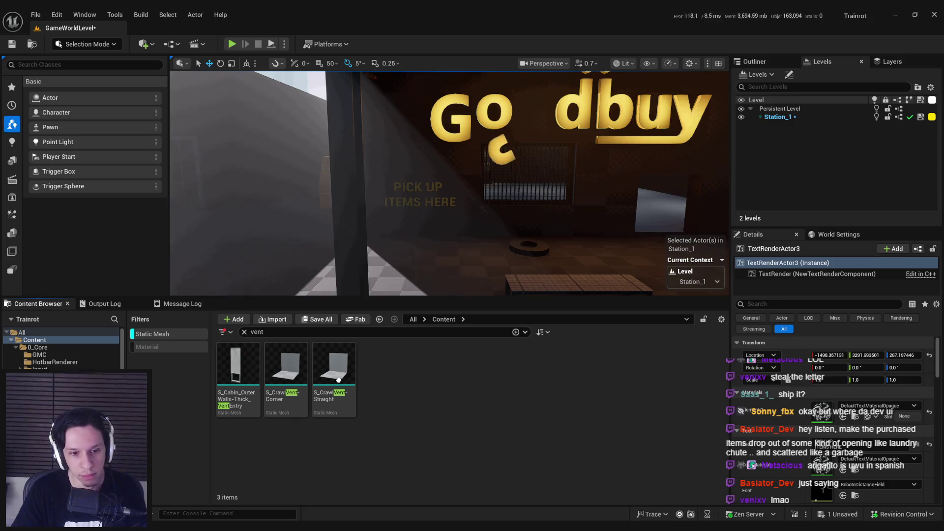
left_click_drag(257, 332, 235, 334)
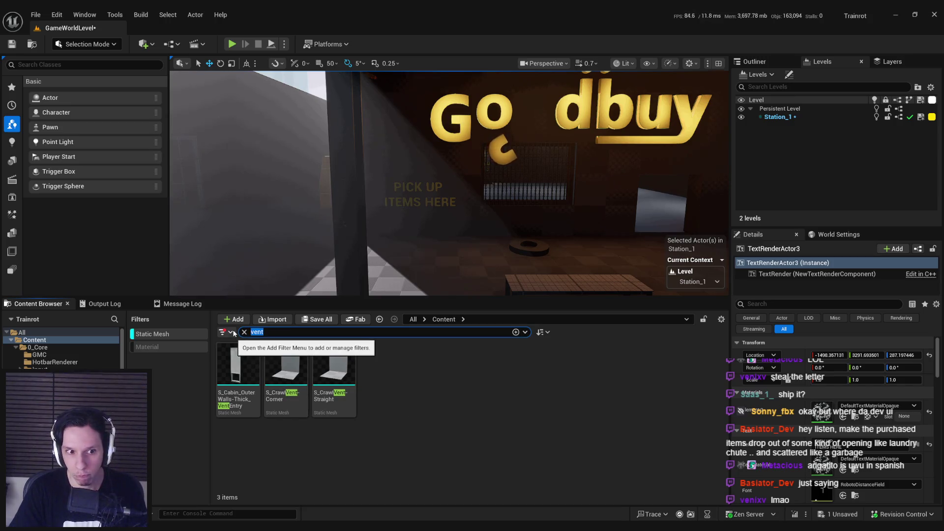
type("dic")
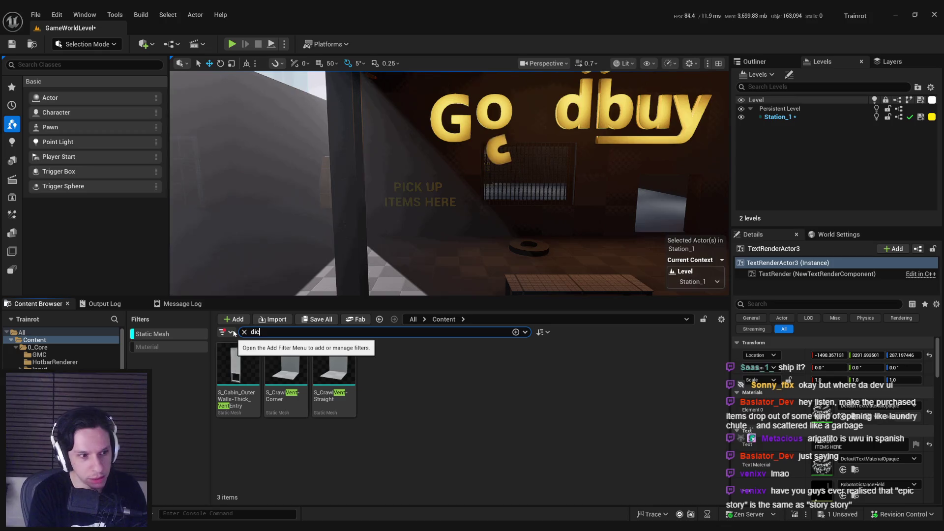
key("BackSpace")
key("BackSpace")
key("BackSpace")
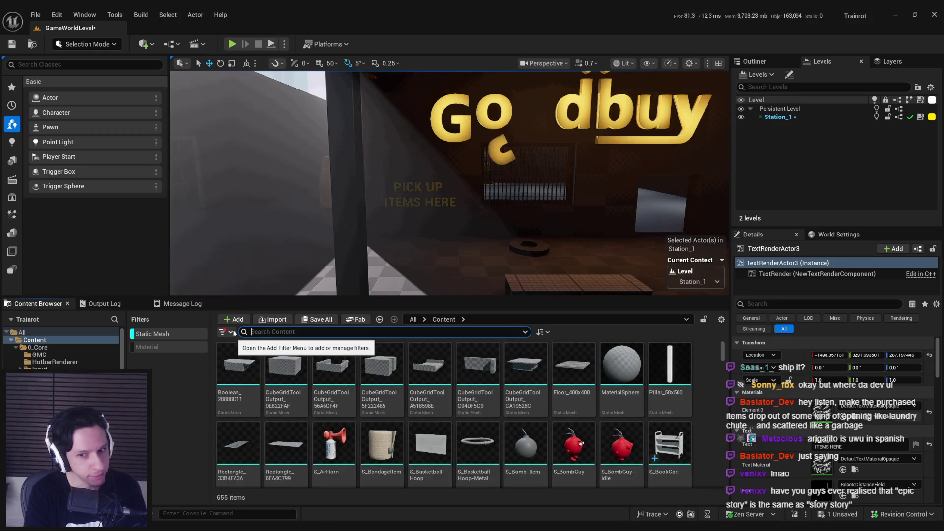
left_click(392, 377)
- Scroll through the 655 unfiltered static meshes in the Content Browser
scroll(393, 384, "down", 2)
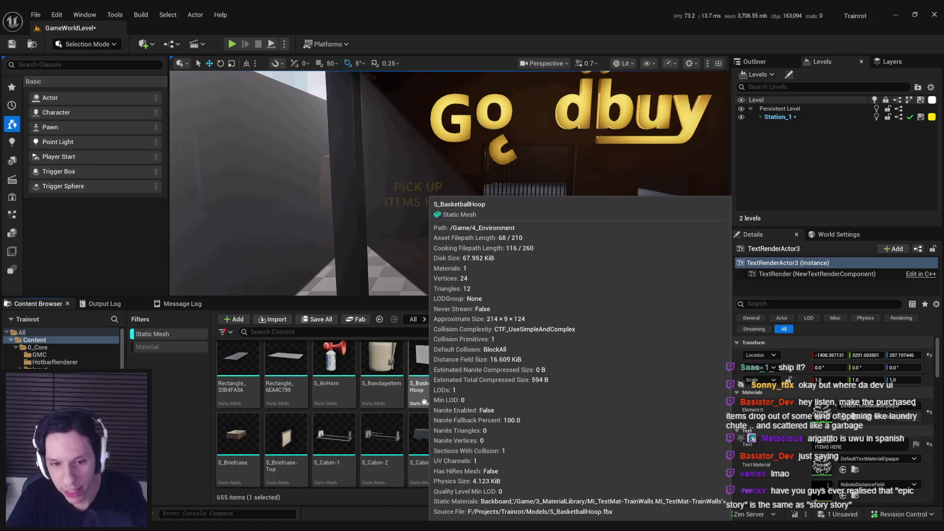
scroll(474, 413, "down", 3)
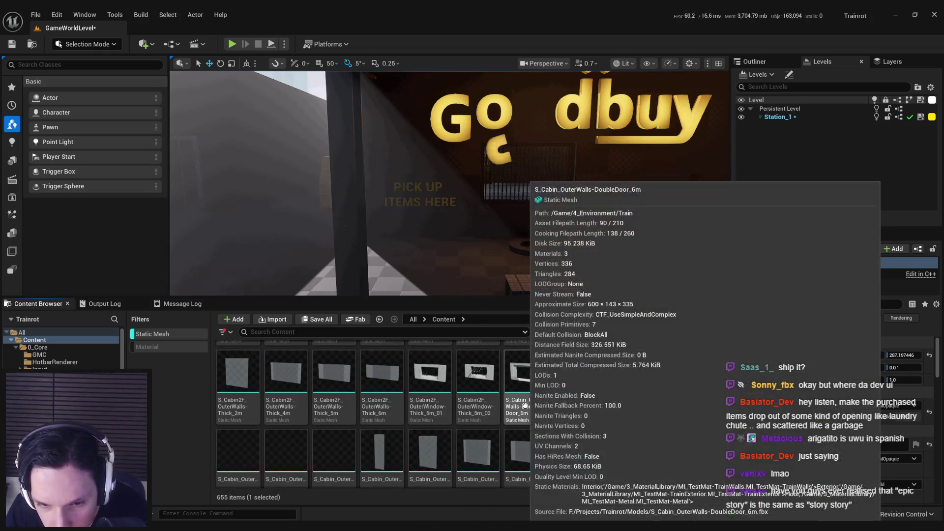
left_click_drag(723, 366, 721, 387)
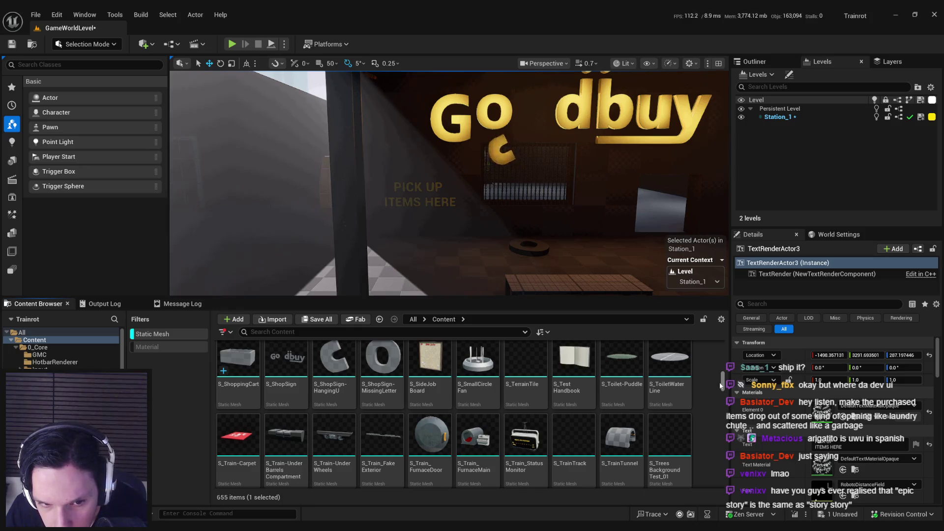
left_click_drag(721, 387, 722, 445)
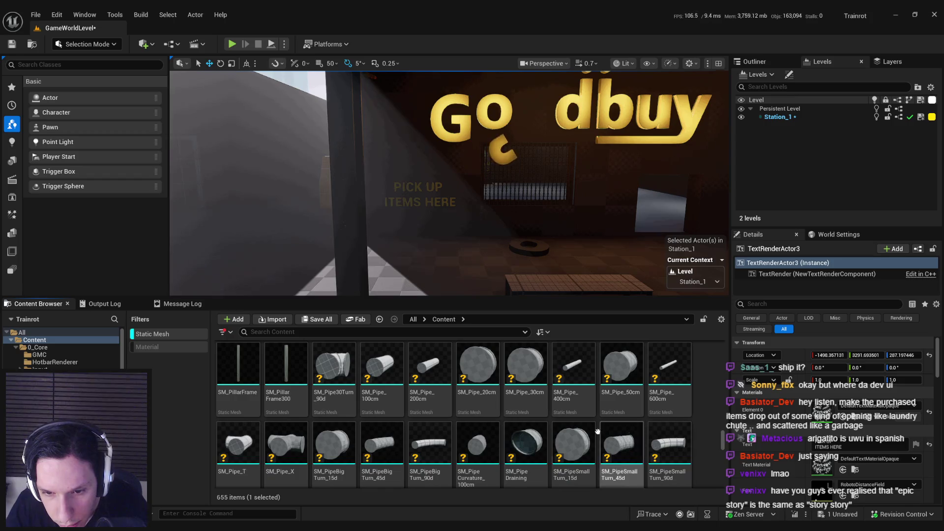
scroll(598, 432, "down", 2)
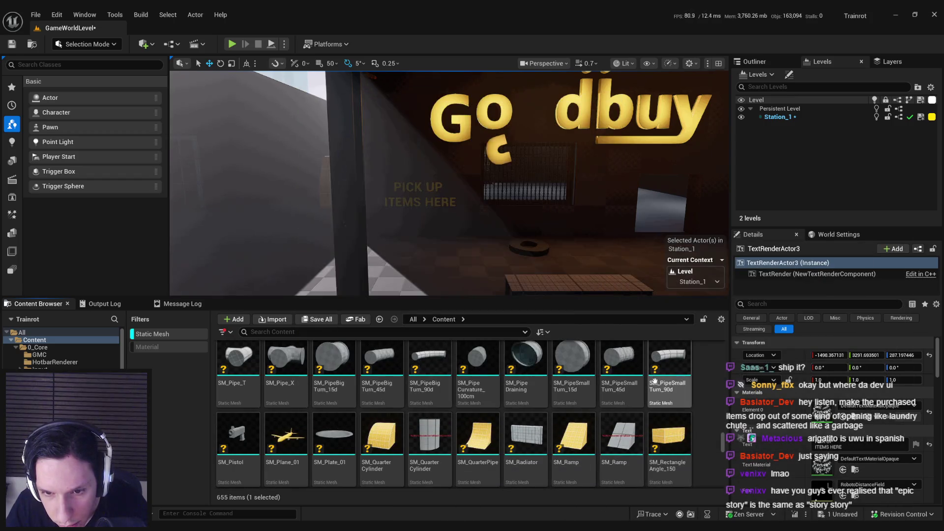
scroll(669, 381, "up", 1)
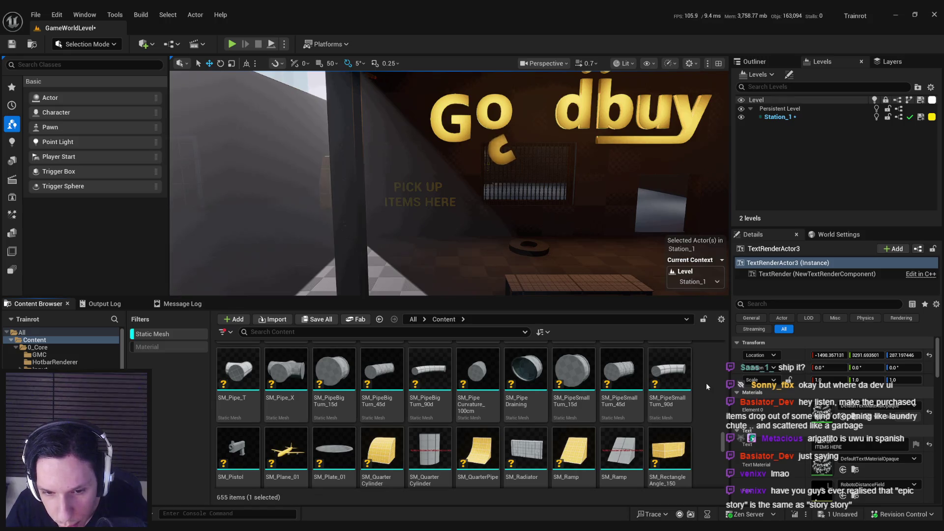
scroll(707, 387, "down", 3)
scroll(706, 384, "down", 4)
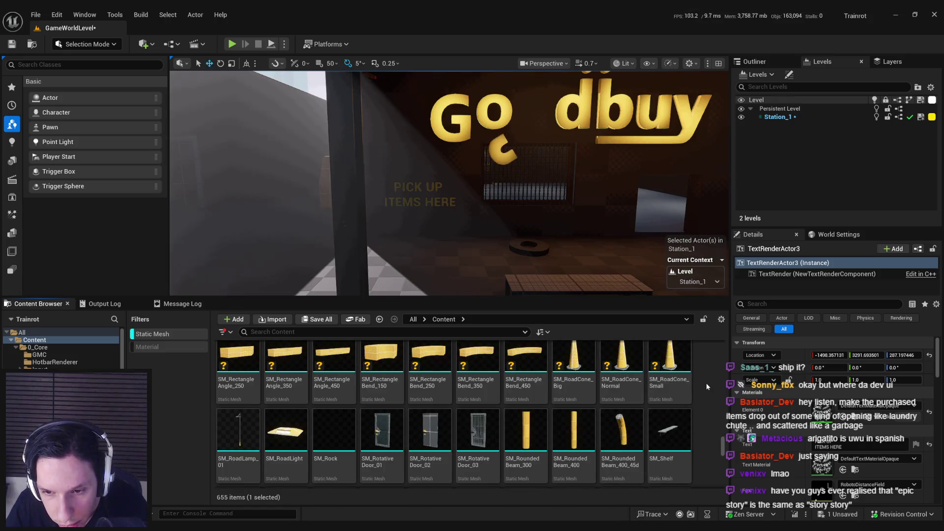
scroll(707, 385, "down", 5)
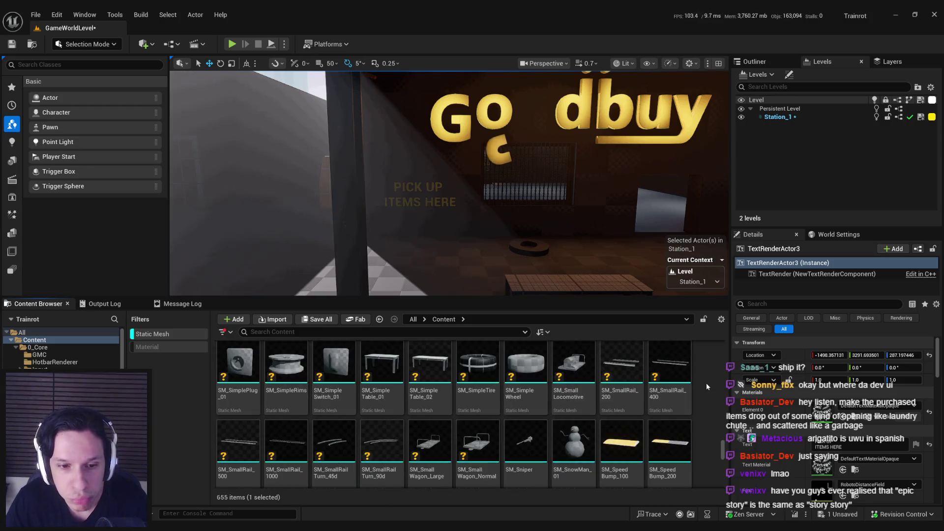
scroll(707, 386, "down", 4)
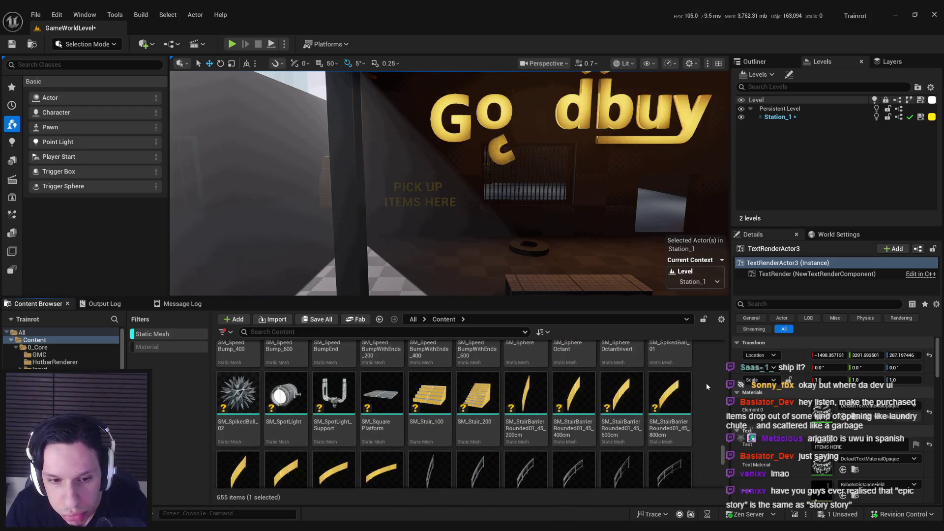
scroll(706, 382, "down", 8)
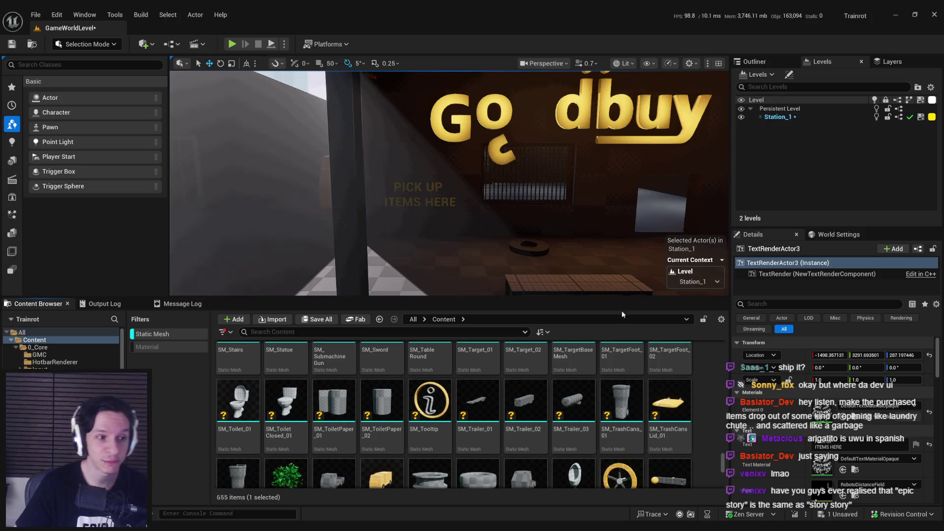
- Fly the viewport to face the dim pay area with the lamp-lit PAY HERE WITH sign and terminal
mouse_move(605, 257)
left_mouse_down()
mouse_move(566, 255)
mouse_move(554, 237)
left_mouse_up()
left_click_drag(500, 190, 517, 197)
key("Print")
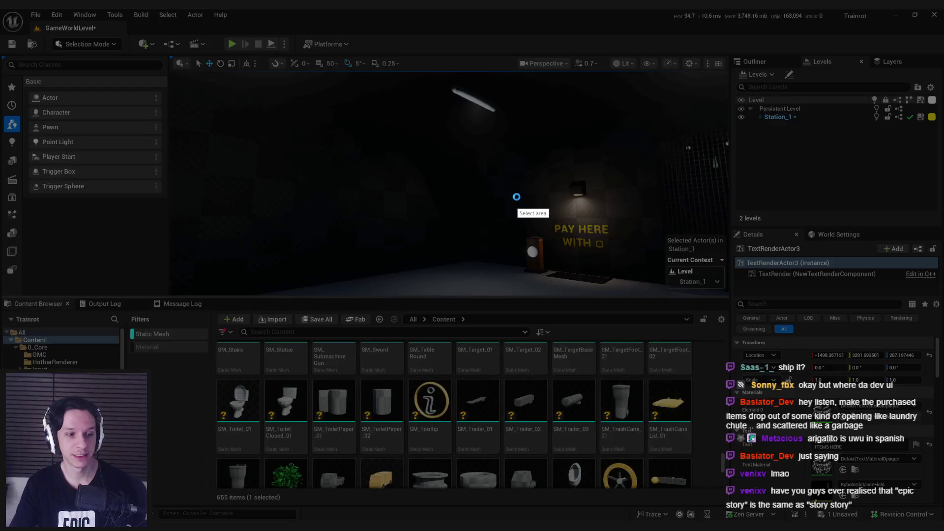
left_click_drag(164, 87, 732, 327)
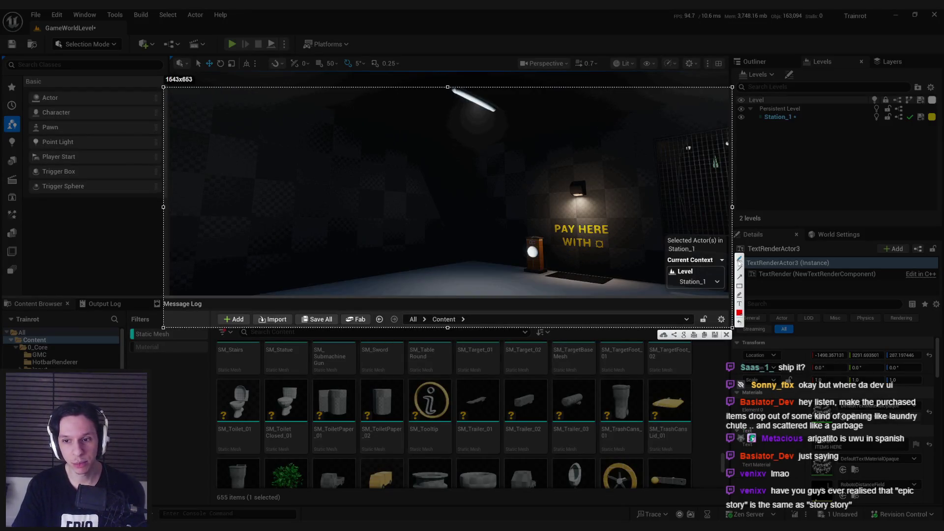
left_click_drag(559, 266, 534, 185)
left_click_drag(363, 126, 261, 119)
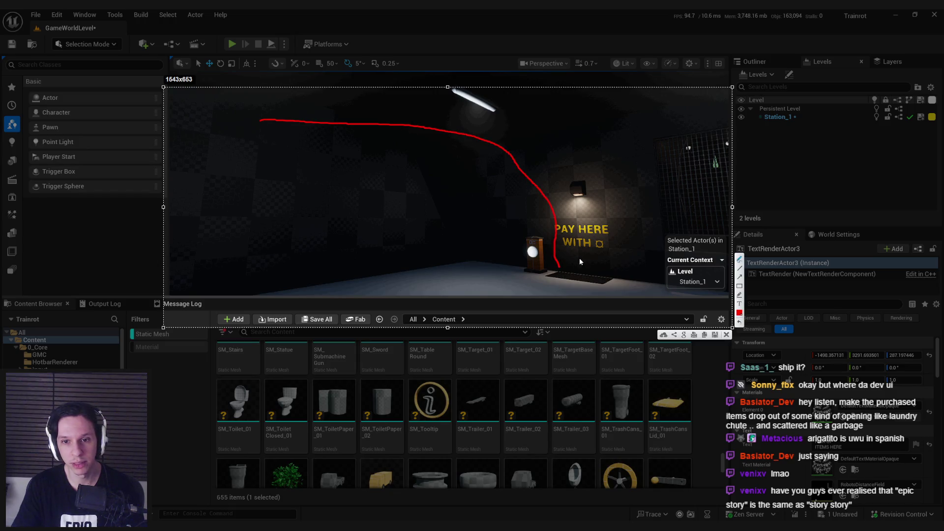
left_click_drag(441, 279, 440, 281)
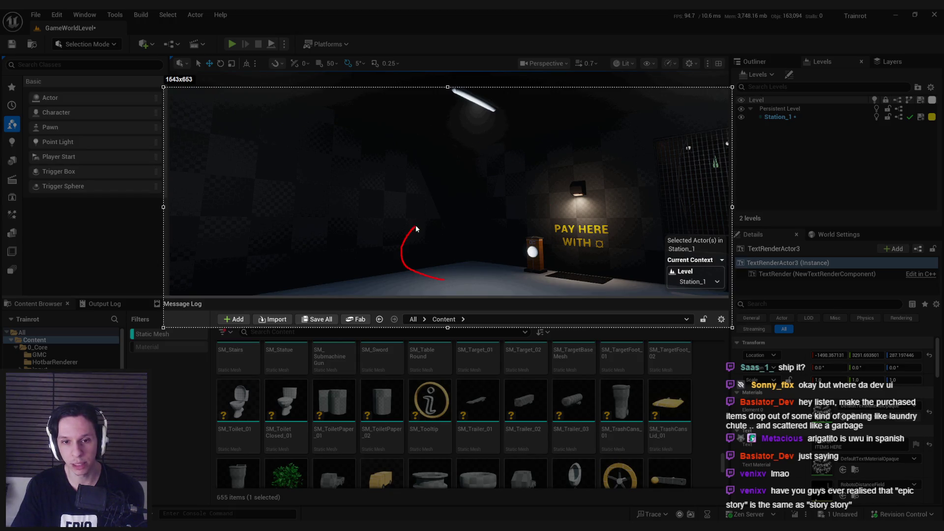
left_click_drag(443, 184, 446, 119)
key("ctrl+z")
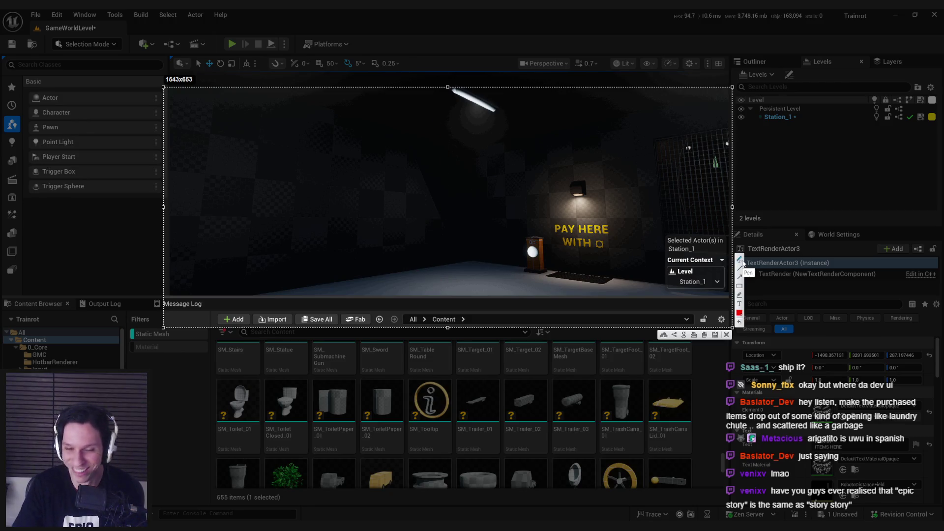
left_click_drag(434, 280, 440, 206)
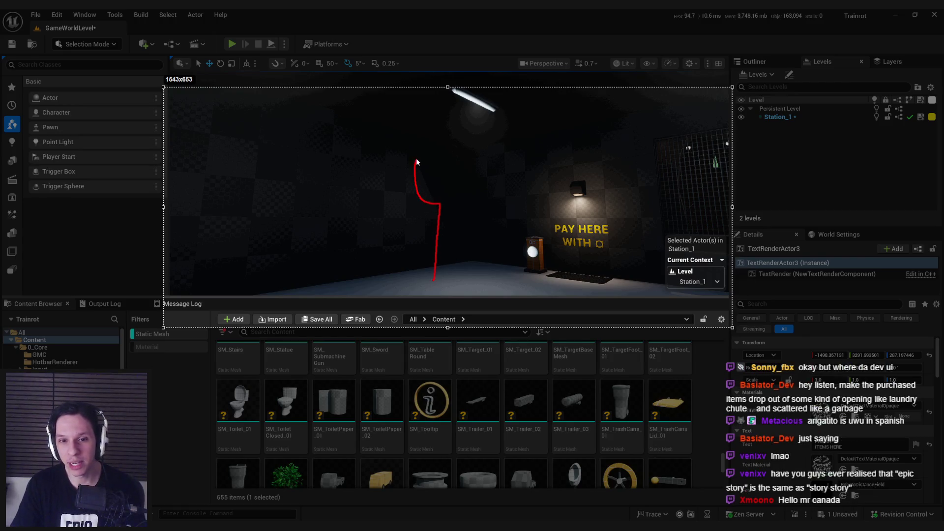
left_click_drag(438, 144, 440, 95)
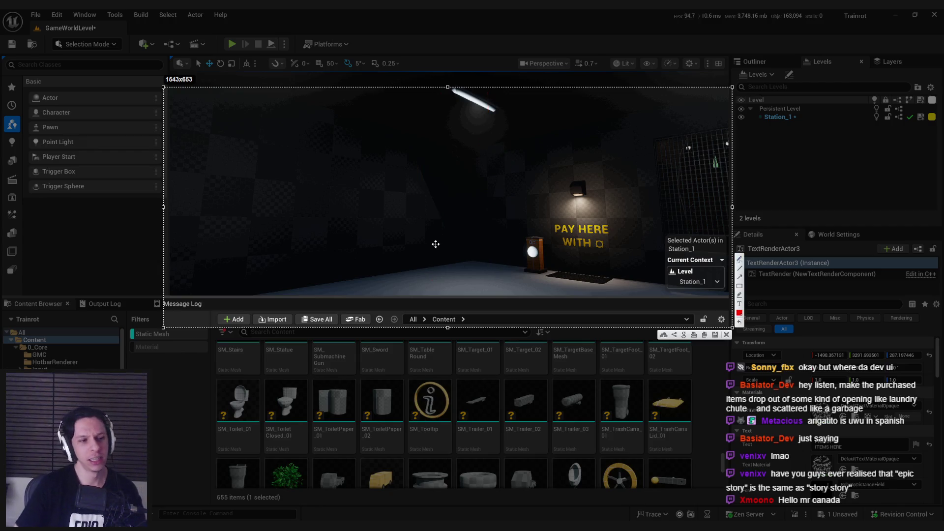
key("Escape")
left_click_drag(435, 248, 428, 244)
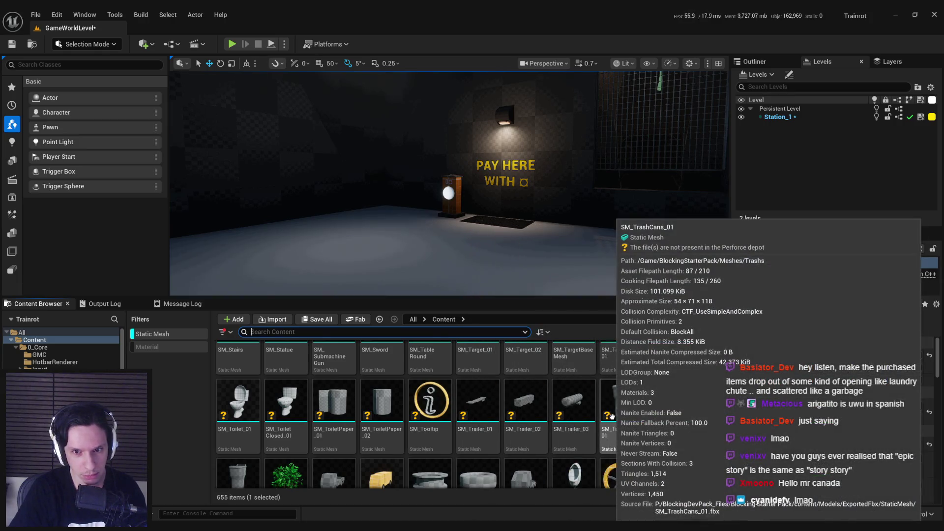
- Find SM_Pipe_200cm among the meshes and place it on the station floor by the pay terminal
scroll(611, 417, "up", 3)
scroll(700, 458, "down", 10)
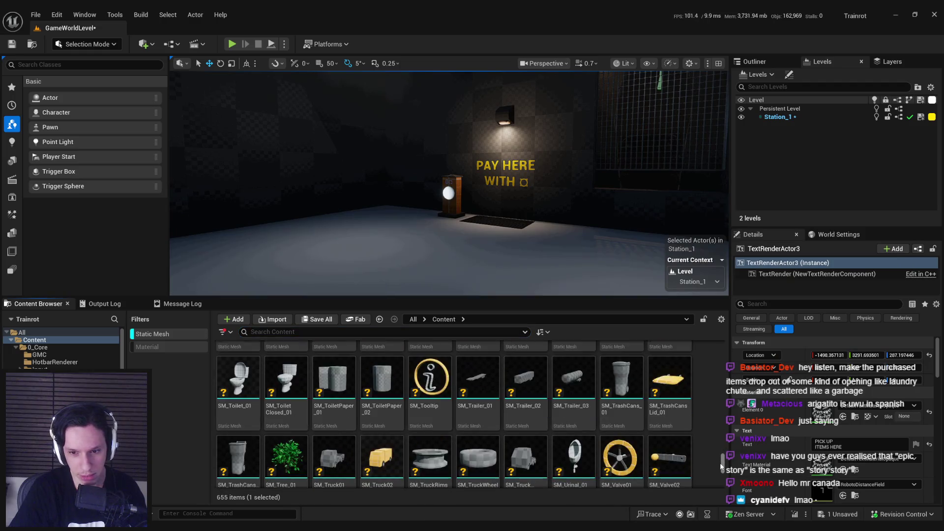
scroll(597, 426, "down", 5)
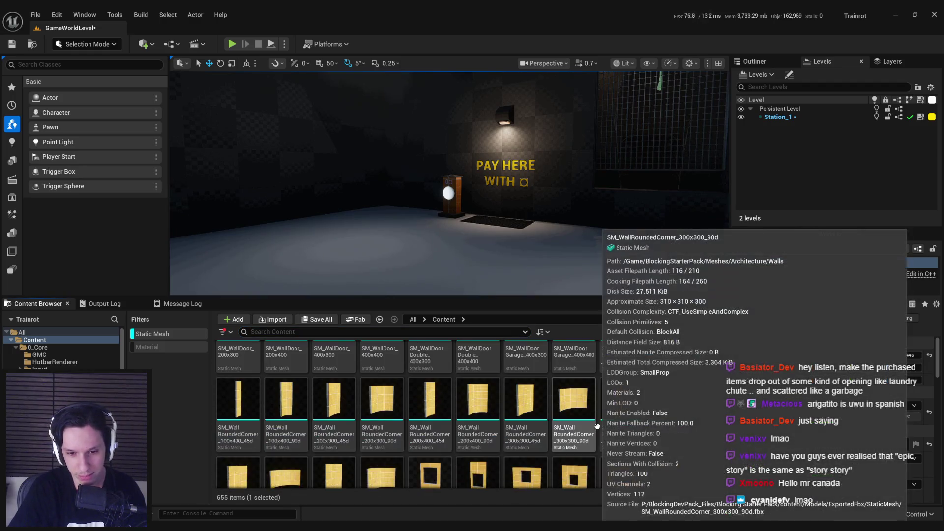
scroll(637, 425, "down", 5)
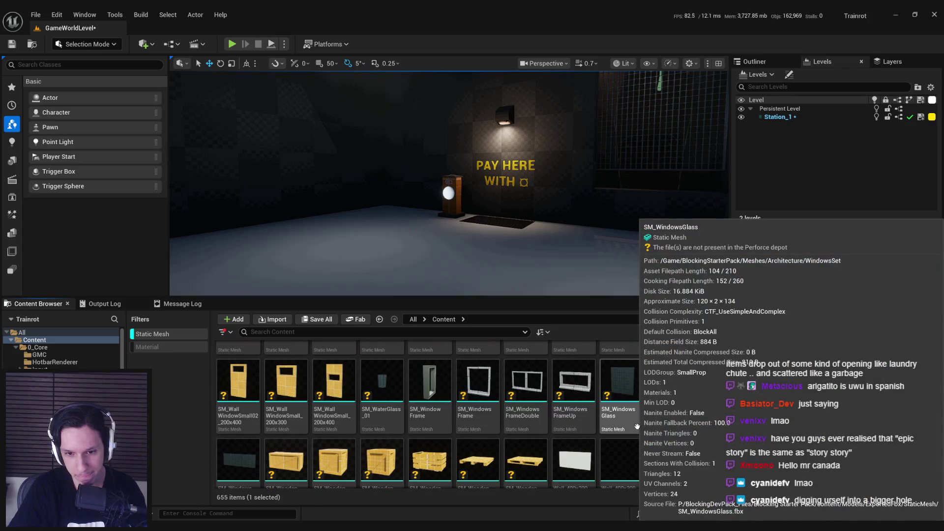
scroll(561, 447, "up", 3)
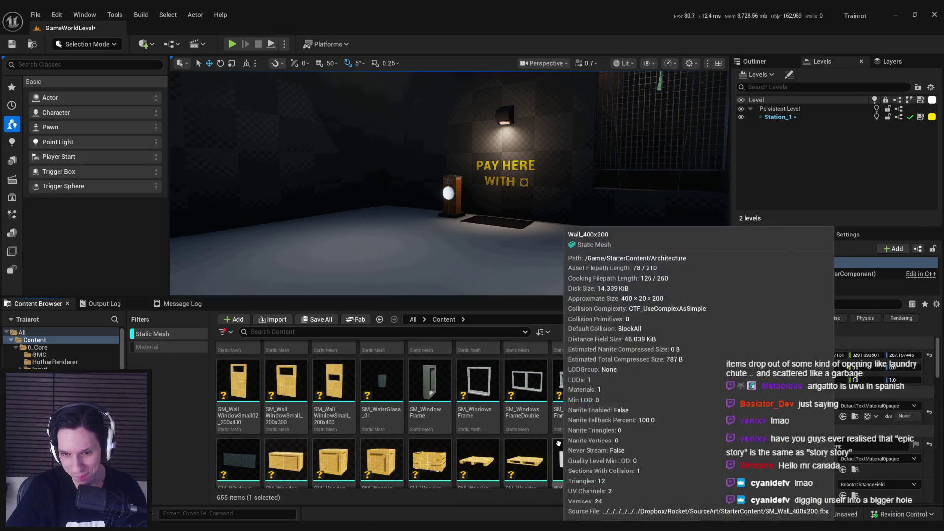
scroll(512, 432, "up", 5)
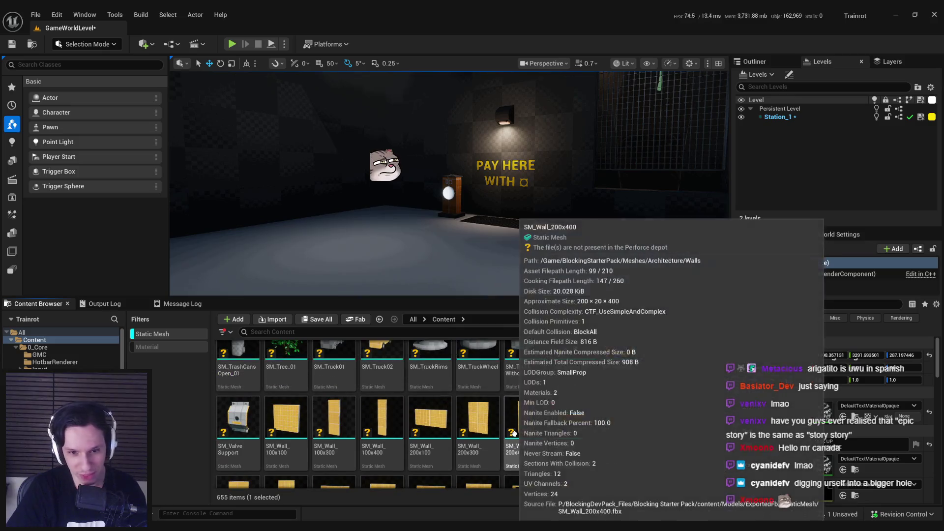
scroll(460, 422, "up", 5)
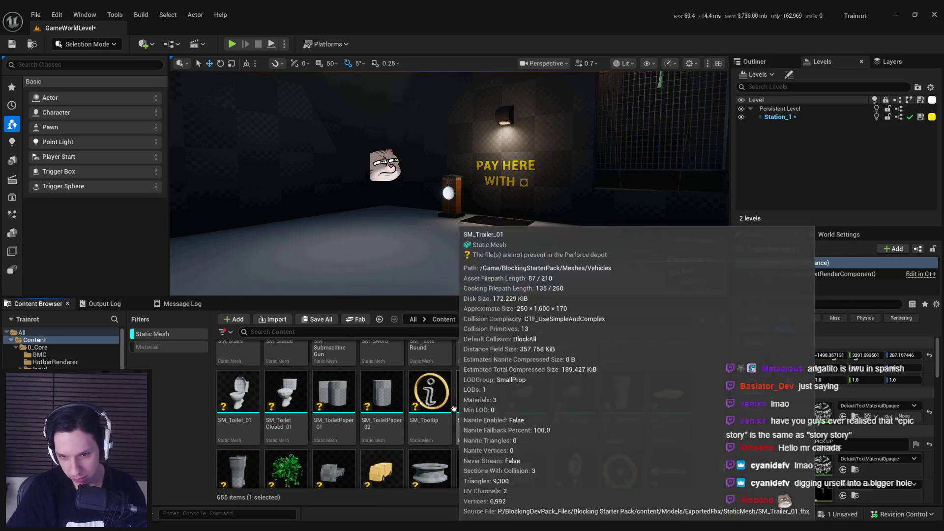
scroll(460, 421, "up", 5)
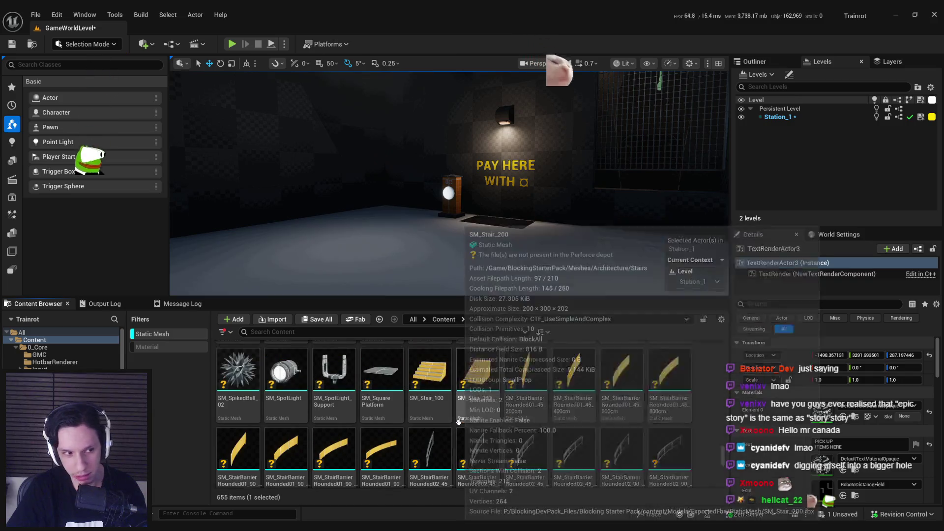
scroll(461, 423, "up", 5)
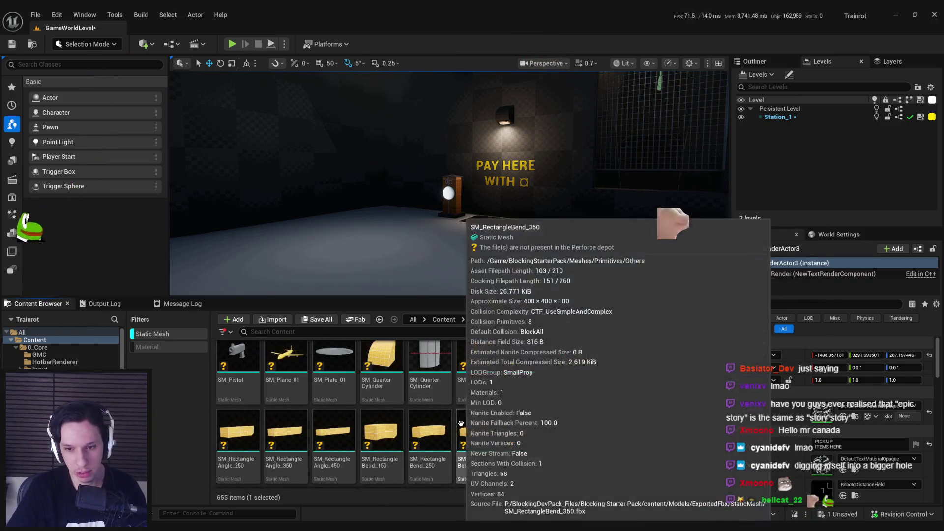
scroll(474, 418, "down", 2)
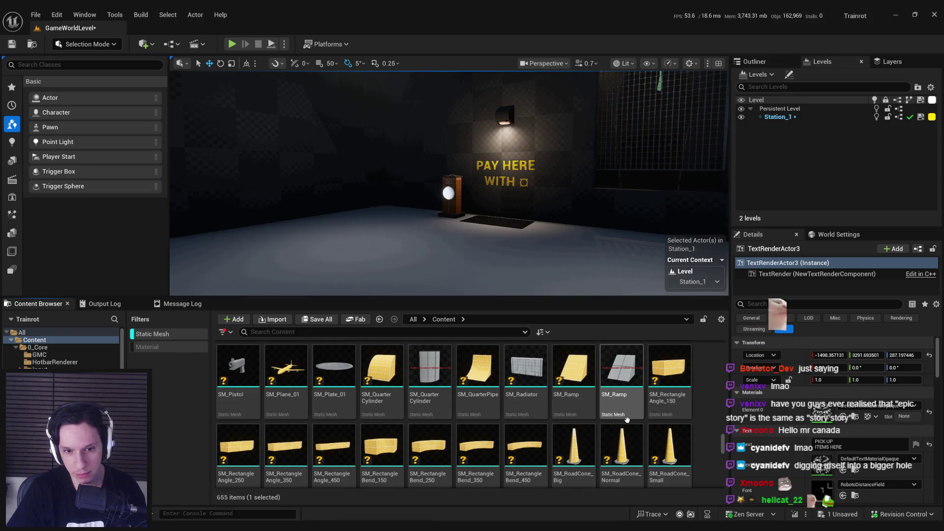
scroll(537, 417, "up", 1)
scroll(480, 432, "up", 3)
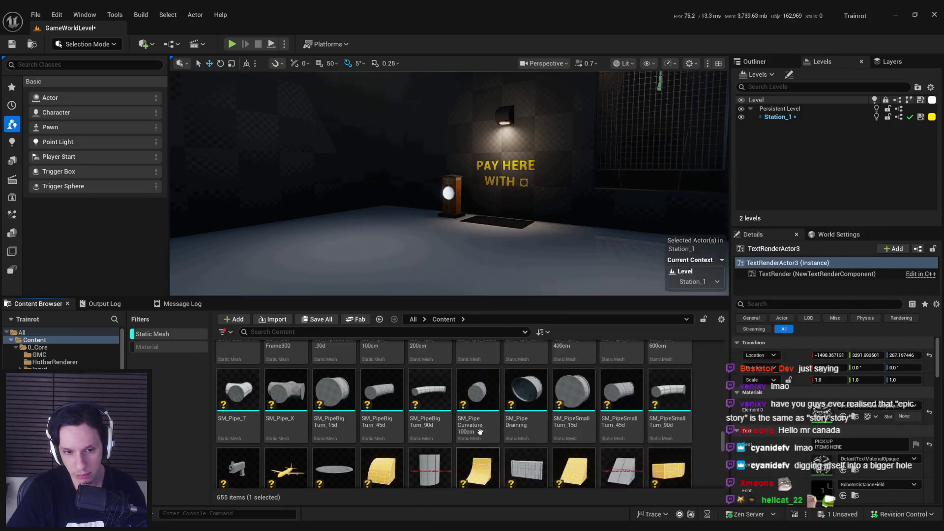
scroll(480, 431, "down", 2)
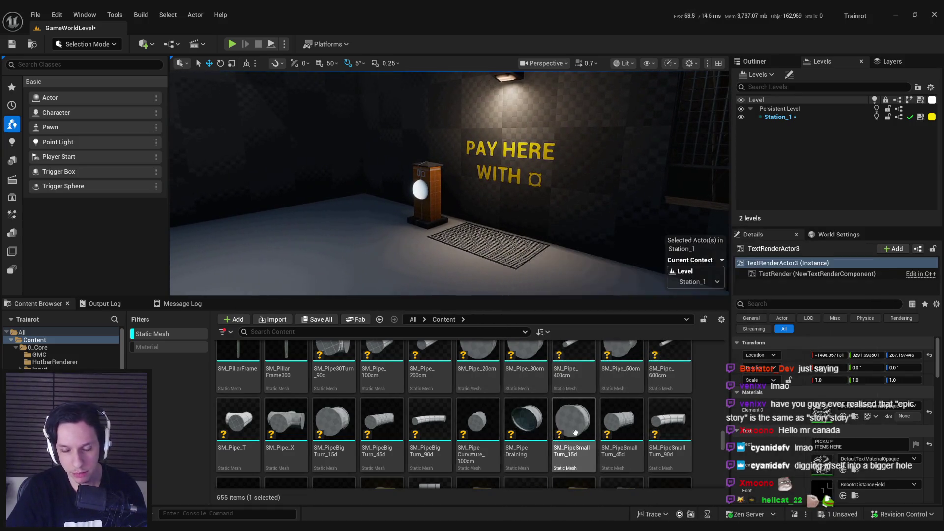
scroll(461, 398, "up", 1)
mouse_move(429, 374)
left_mouse_down()
mouse_move(416, 231)
mouse_move(490, 246)
mouse_move(508, 207)
mouse_move(497, 249)
mouse_move(509, 246)
mouse_move(482, 260)
mouse_move(428, 258)
mouse_move(451, 157)
left_mouse_up()
- Stand the SM_Pipe_200cm upright and slide it up and along the wall
key("w")
mouse_move(459, 188)
left_mouse_down()
mouse_move(438, 189)
mouse_move(459, 188)
mouse_move(450, 196)
mouse_move(453, 95)
mouse_move(468, 84)
mouse_move(489, 96)
mouse_move(457, 197)
mouse_move(443, 197)
mouse_move(472, 198)
mouse_move(423, 197)
left_mouse_up()
left_click_drag(503, 160, 449, 166)
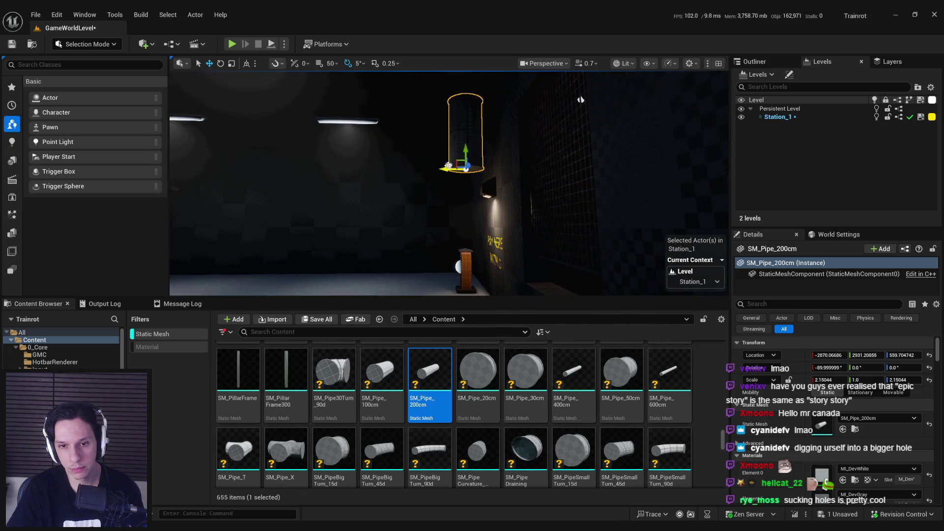
key("ctrl+z")
left_click_drag(450, 243, 440, 244)
scroll(467, 286, "down", 3)
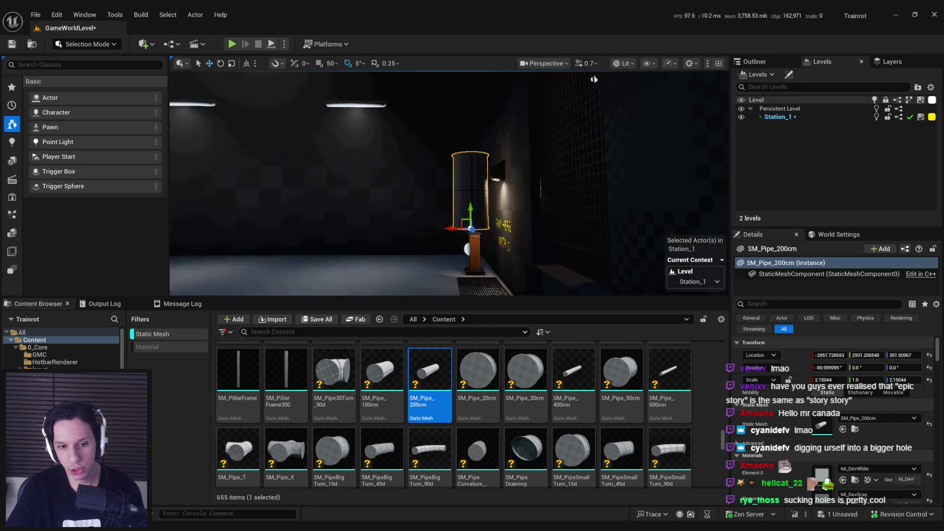
scroll(456, 225, "up", 2)
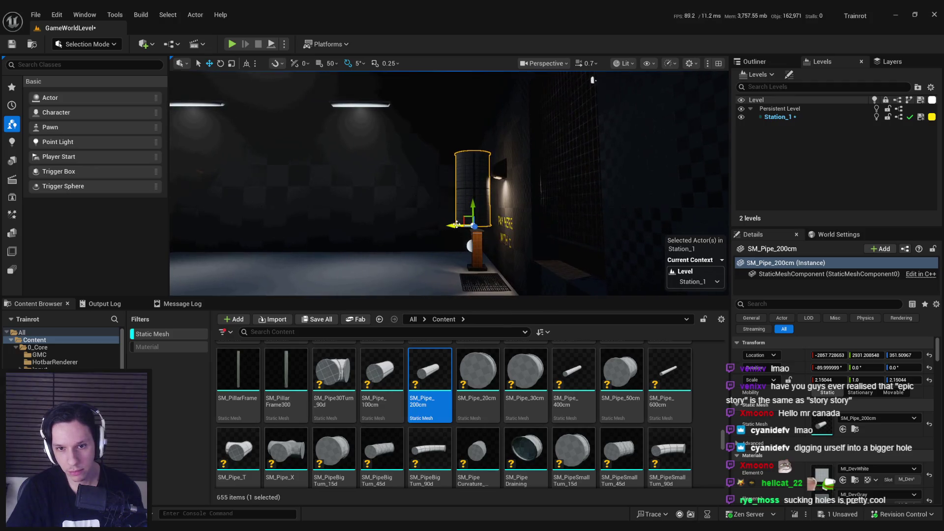
- Nudge the floor grate sideways and select the buy shop box's Box trigger
left_click(479, 281)
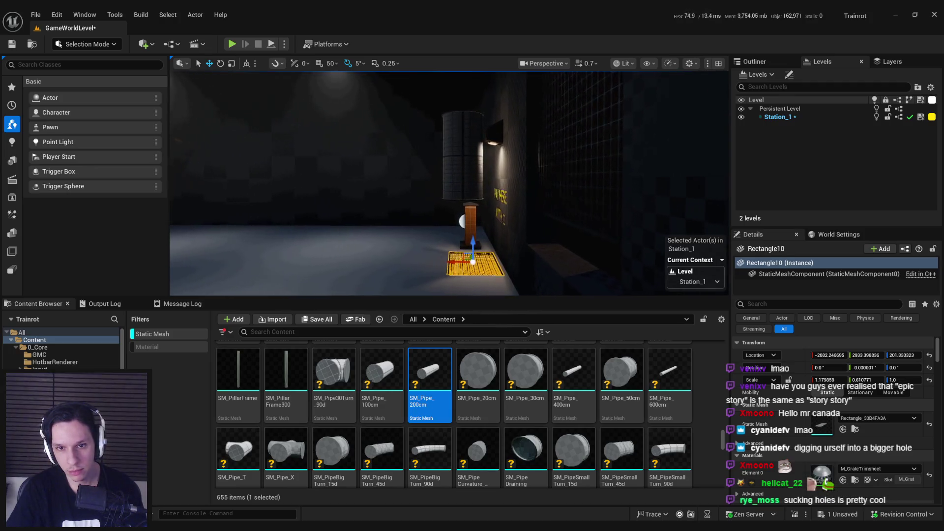
left_click_drag(471, 262, 479, 247)
key("g")
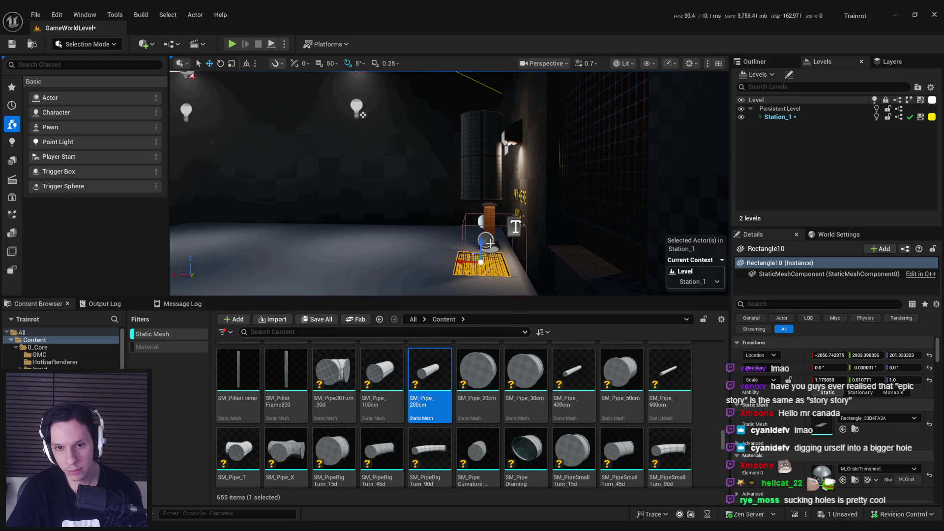
left_click(463, 242)
left_click(463, 242)
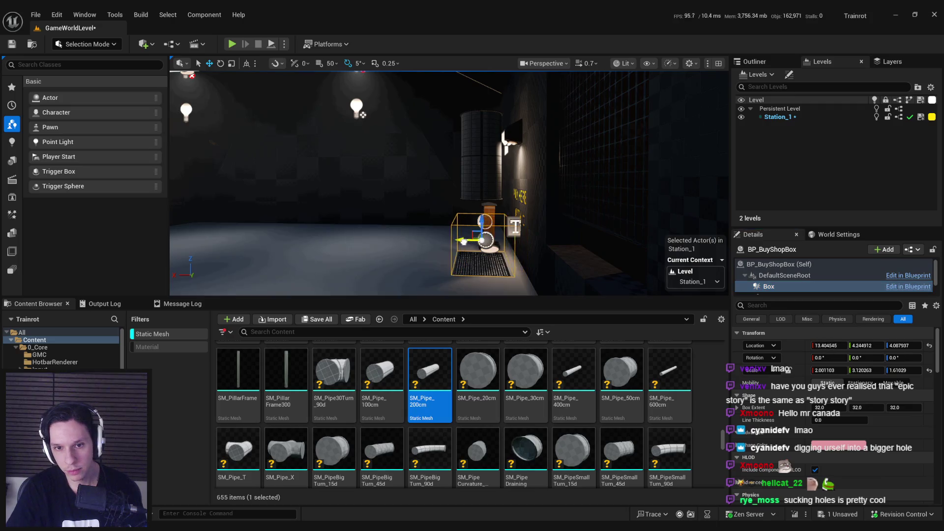
- Move the pipe sideways and lower it down the wall, previewing in game view
left_click(473, 164)
left_click_drag(461, 200, 487, 109)
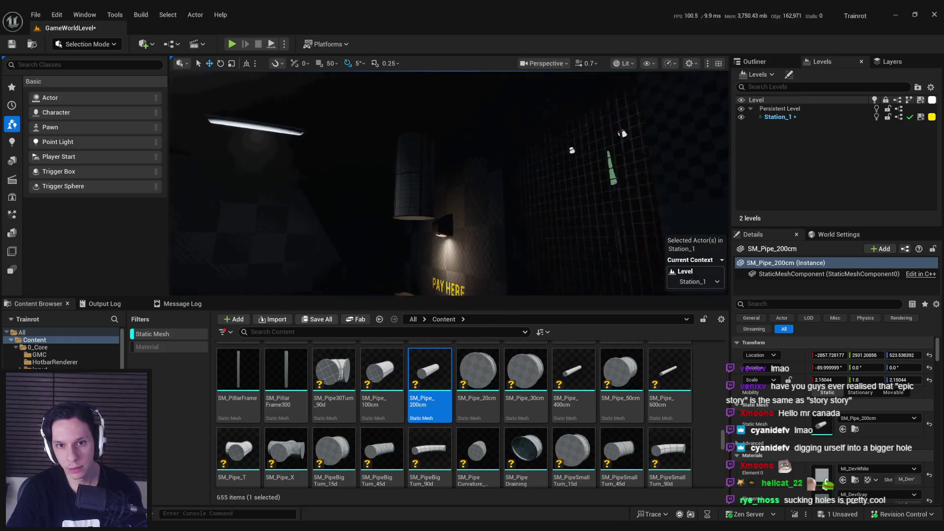
mouse_move(435, 248)
left_mouse_down()
mouse_move(475, 248)
mouse_move(441, 186)
mouse_move(441, 166)
left_mouse_up()
key("f")
mouse_move(480, 246)
left_mouse_down()
mouse_move(502, 226)
mouse_move(497, 237)
mouse_move(458, 233)
left_mouse_up()
key("g")
- Shift the wall lamp sideways
left_click(502, 182)
key("g")
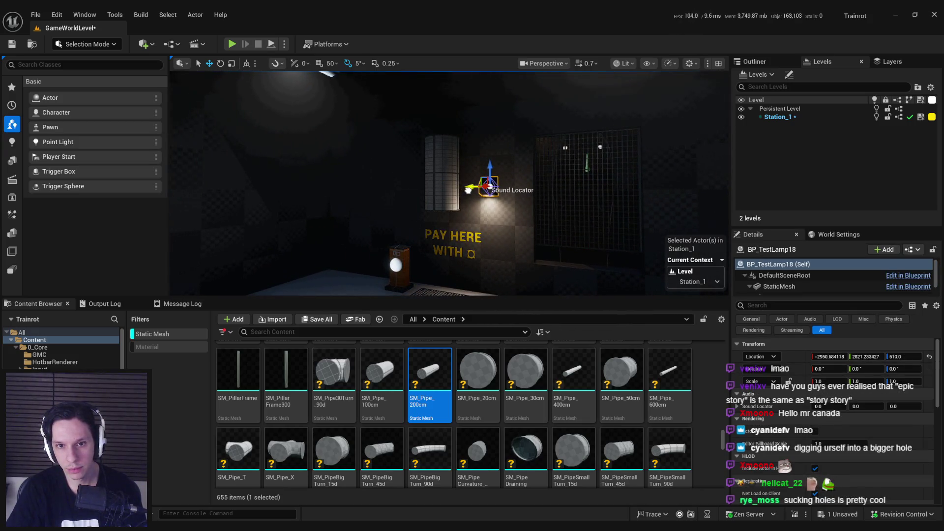
mouse_move(456, 193)
left_mouse_down()
mouse_move(442, 188)
mouse_move(477, 190)
left_mouse_up()
- Snap the pipe to the floor, then lift it to Z 413 above the PAY HERE WITH sign
left_click(446, 169)
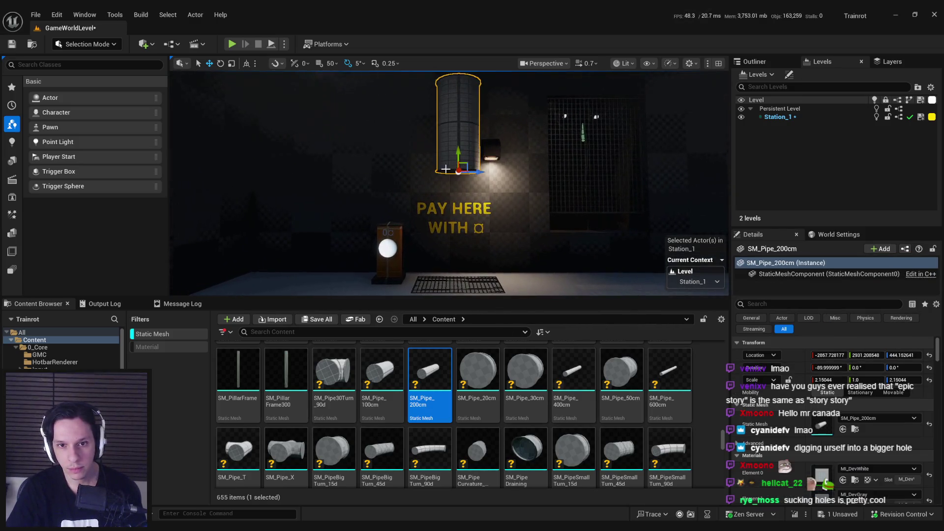
key("End")
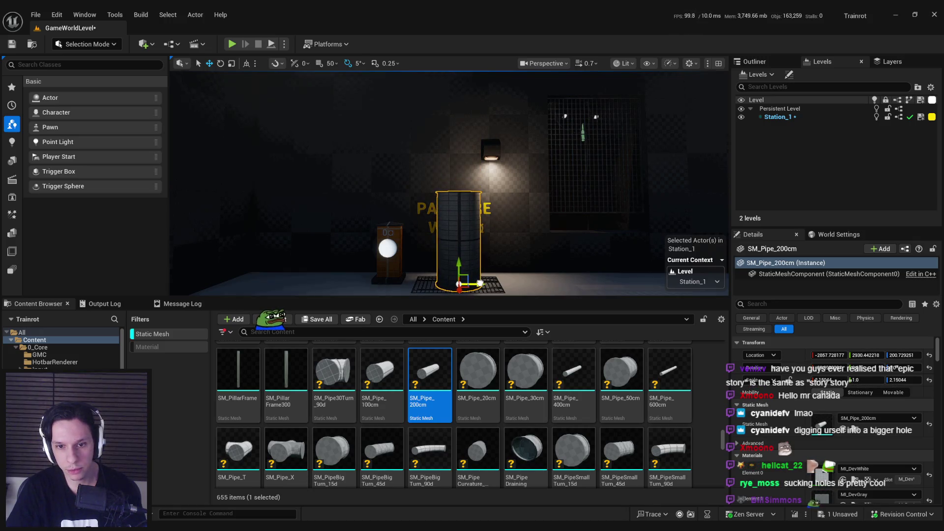
left_click_drag(457, 255, 465, 203)
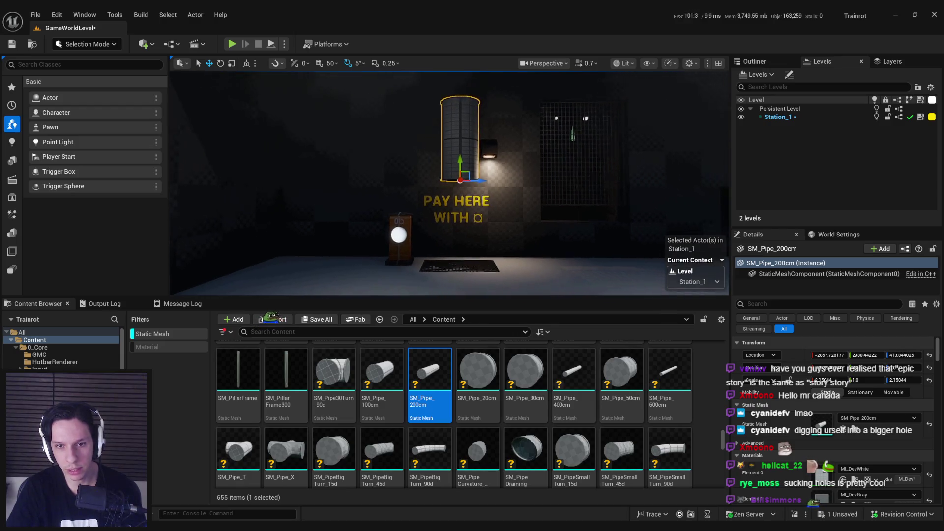
left_click(472, 211)
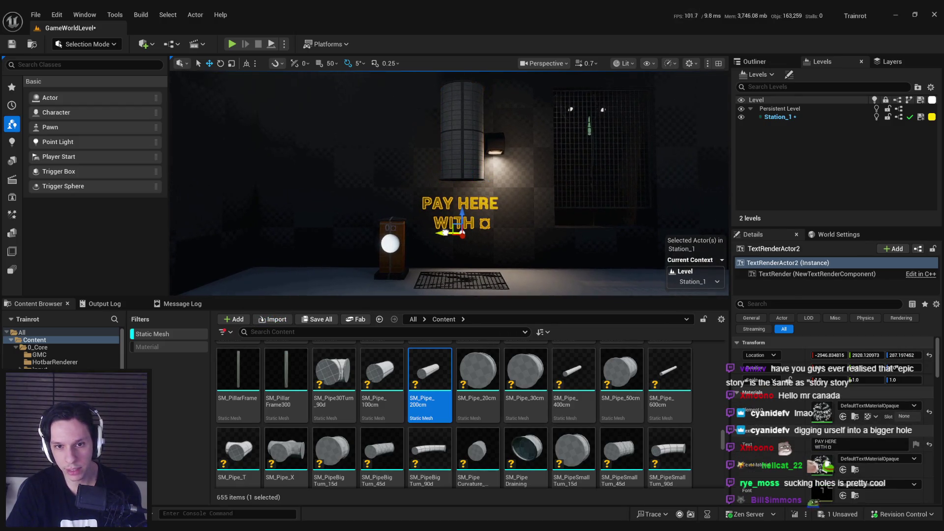
left_click(463, 138)
key("f")
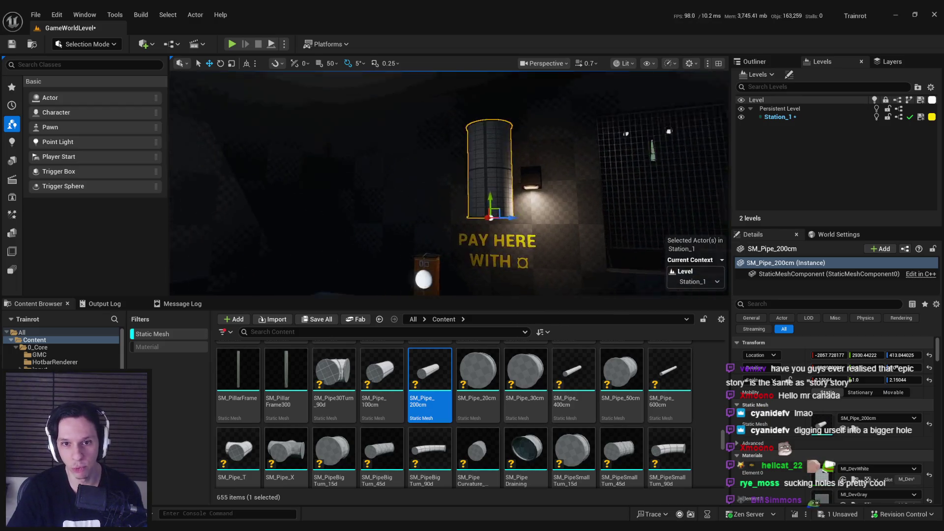
scroll(474, 162, "down", 3)
- Switch the viewport to Unlit display mode
left_click(623, 63)
left_click(635, 107)
scroll(553, 290, "down", 3)
left_click_drag(542, 228, 553, 131)
- Stack a copy of the pipe on the column and swap its mesh to SM_Pipe30Turn_90d
key("Delete")
left_click(540, 230)
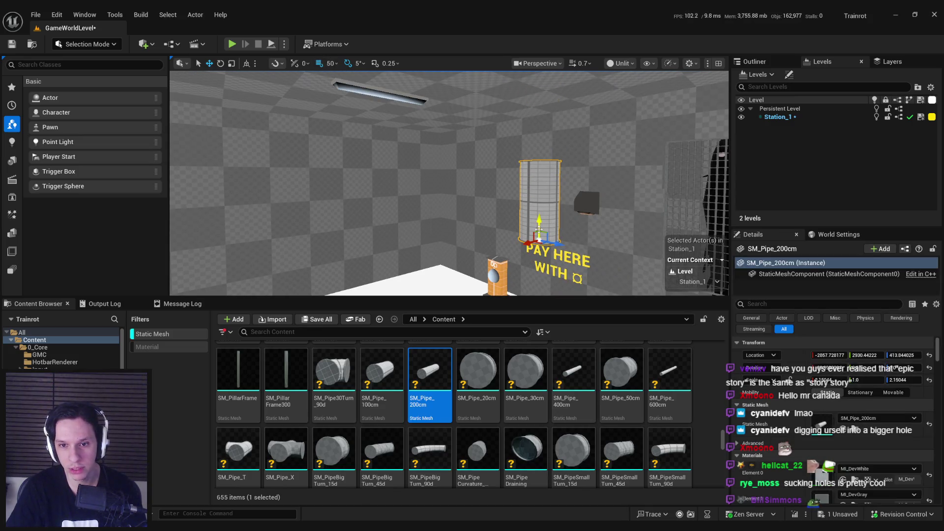
left_click_drag(540, 230, 548, 156)
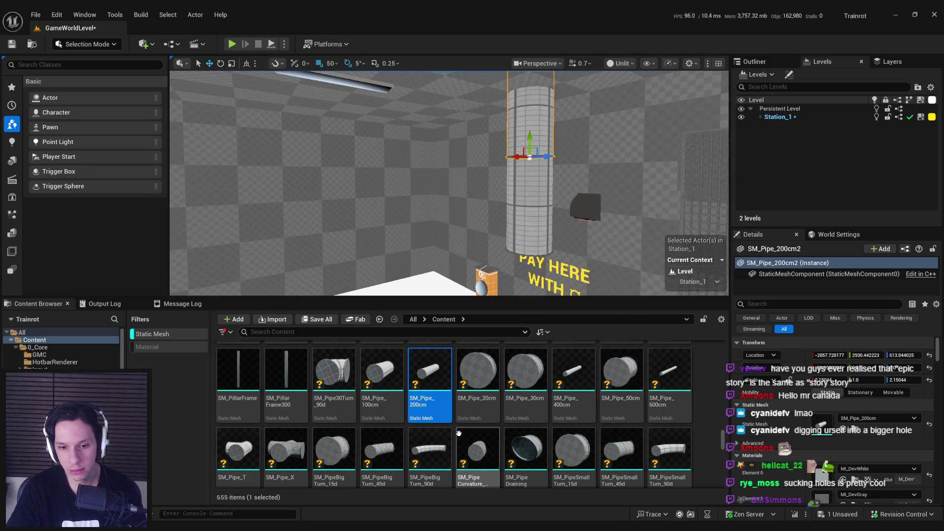
left_click(390, 452)
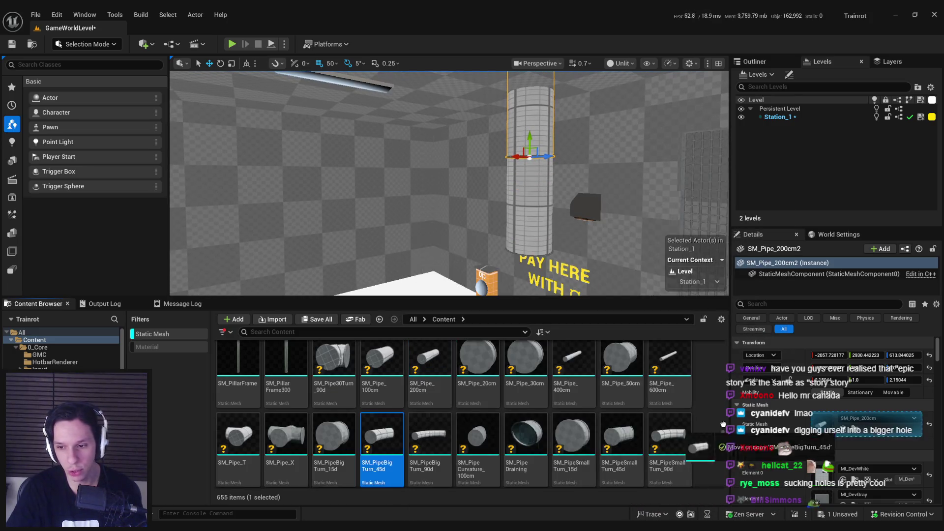
left_click(843, 430)
scroll(335, 393, "up", 1)
left_click_drag(335, 389, 835, 388)
key("f")
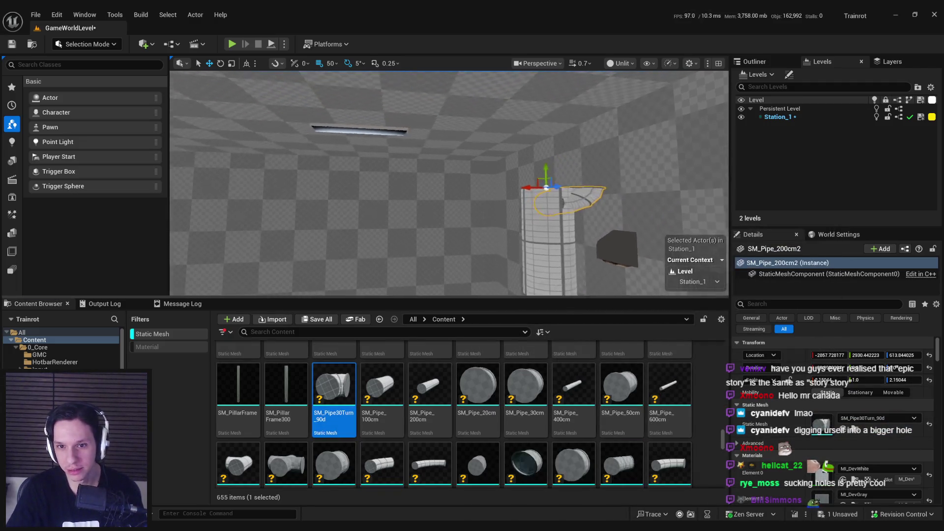
left_click_drag(513, 253, 513, 253)
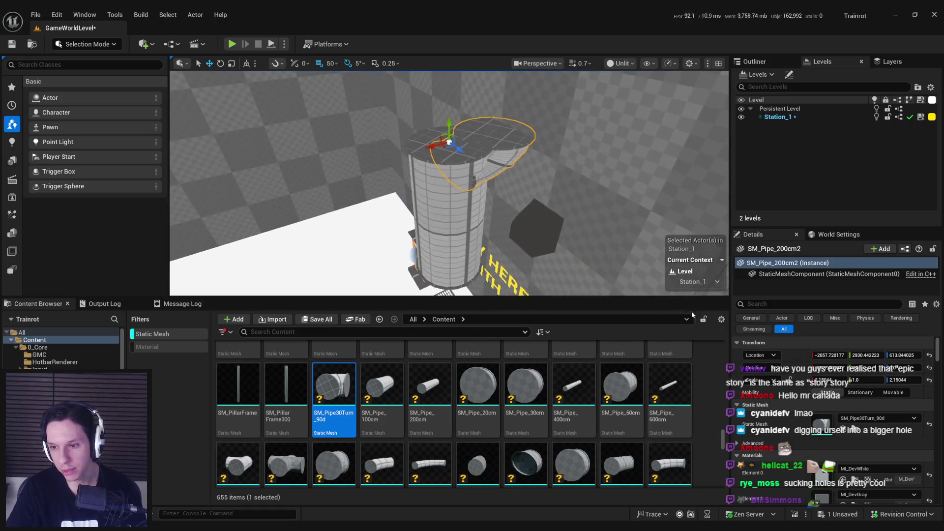
- Scale the elbow to 2.15044 and rotate it to sit aligned atop the column
left_click(837, 378)
key("Tab")
type("2.15044")
left_click_drag(425, 118, 425, 119)
key("e")
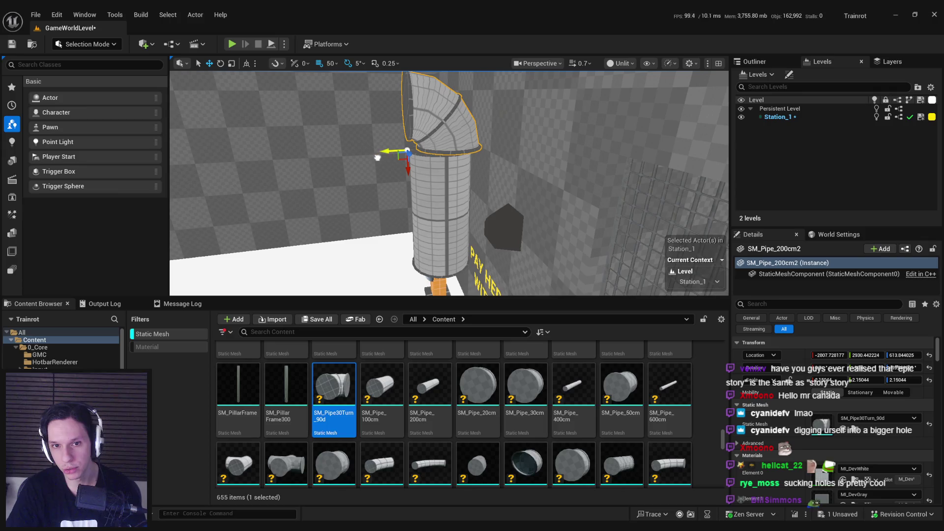
scroll(377, 157, "up", 6)
left_click_drag(412, 212, 403, 211)
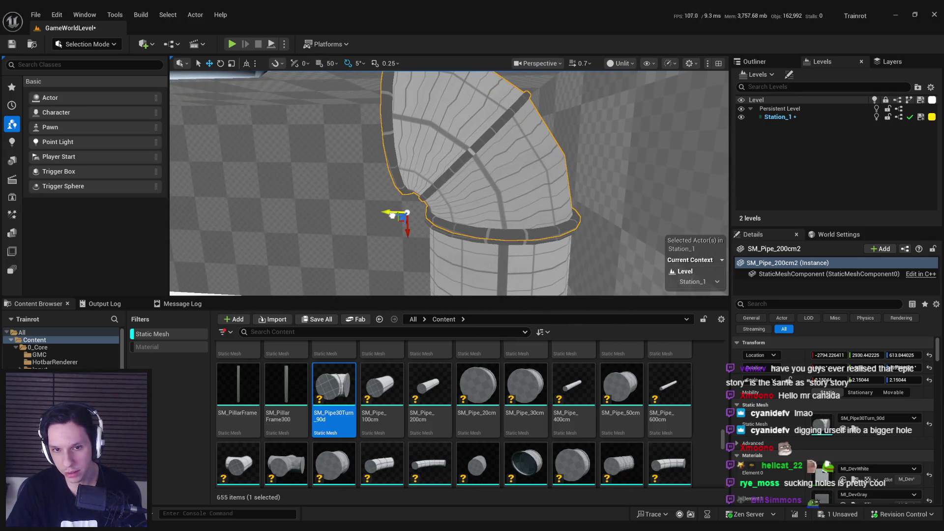
mouse_move(452, 241)
left_mouse_down()
mouse_move(442, 236)
mouse_move(457, 232)
mouse_move(433, 239)
mouse_move(480, 232)
mouse_move(501, 206)
mouse_move(511, 212)
mouse_move(434, 160)
mouse_move(457, 156)
left_mouse_up()
key("e")
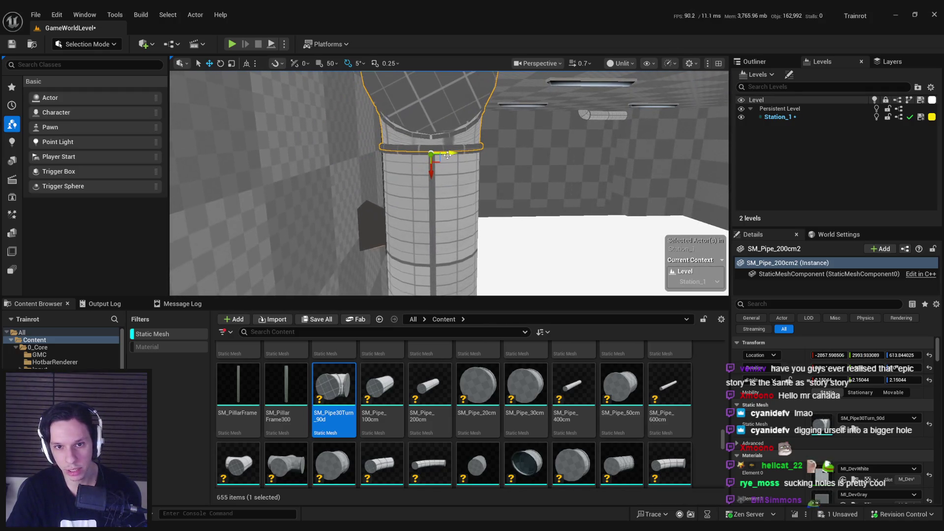
scroll(447, 155, "down", 10)
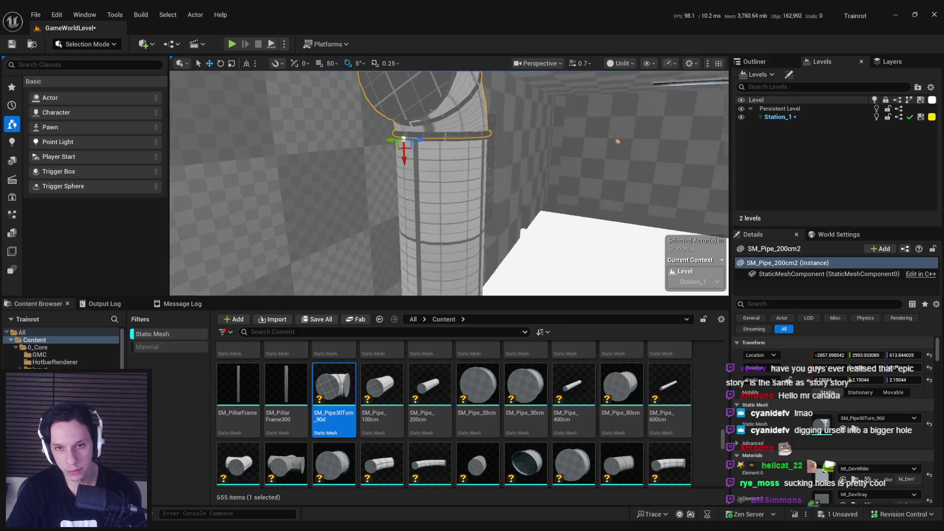
left_click(457, 207, "ctrl")
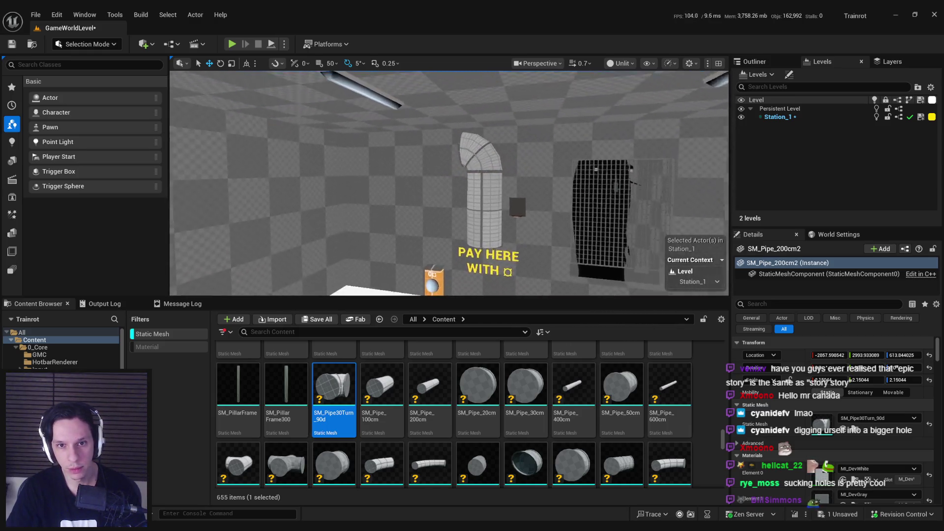
key("f")
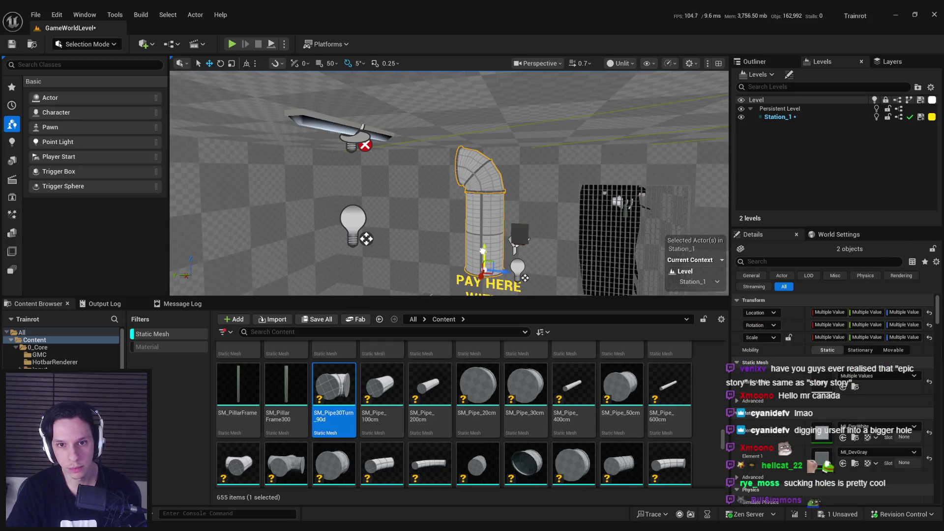
- Rotate the short pipe by the PAY HERE sign to about -80° yaw, facing the elbow
scroll(505, 233, "down", 5)
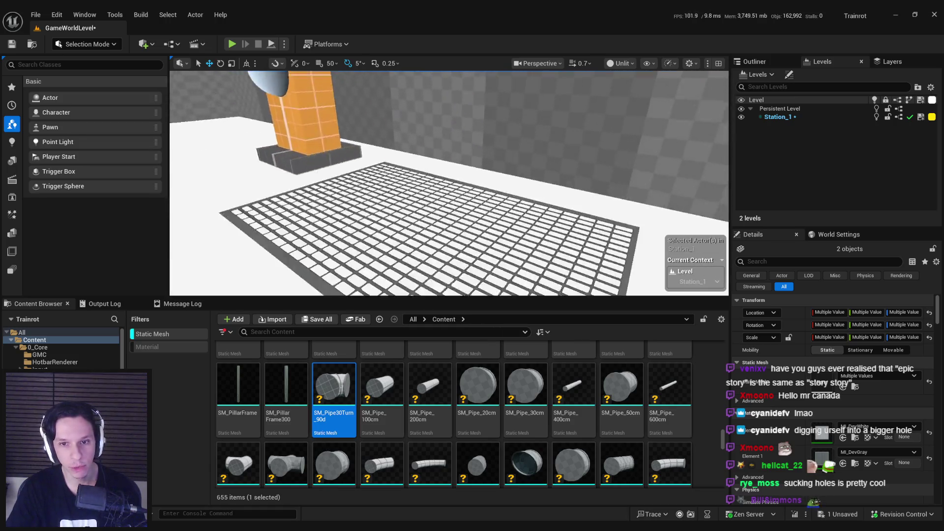
scroll(449, 183, "up", 10)
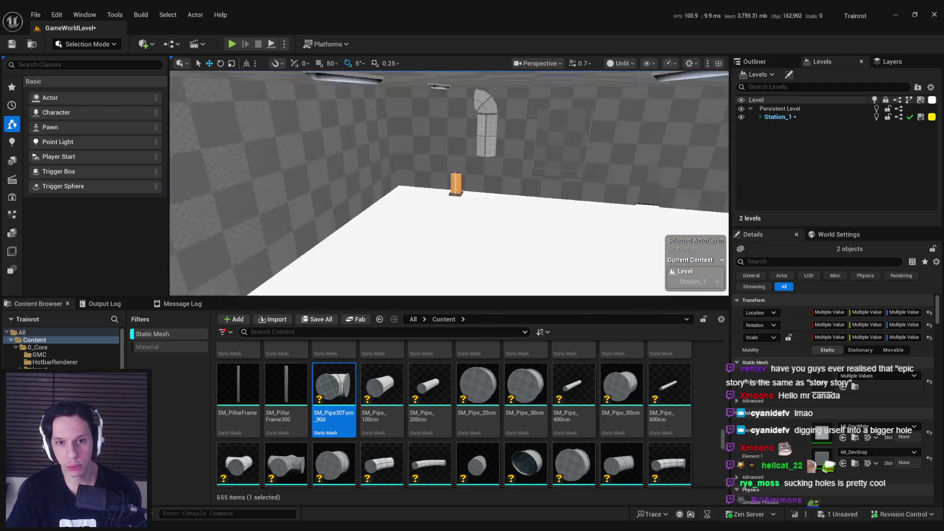
left_click_drag(449, 197, 433, 177)
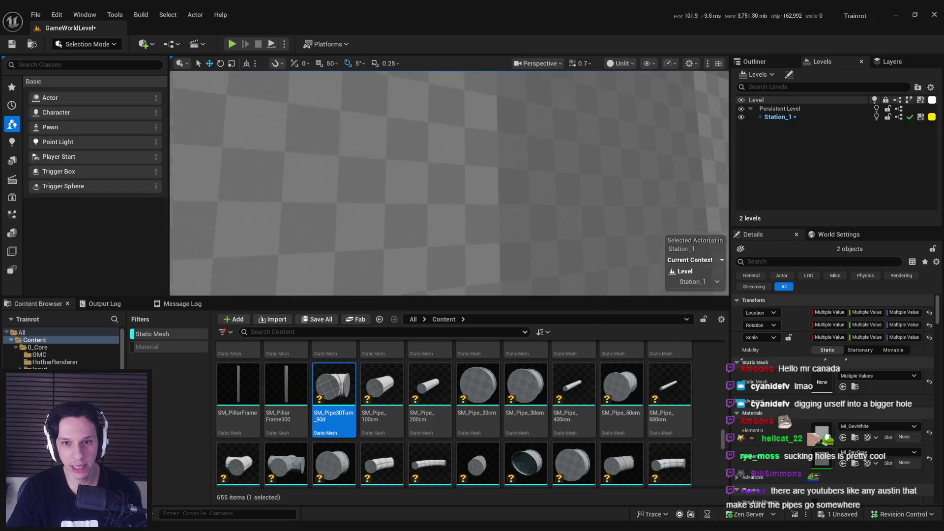
key("f")
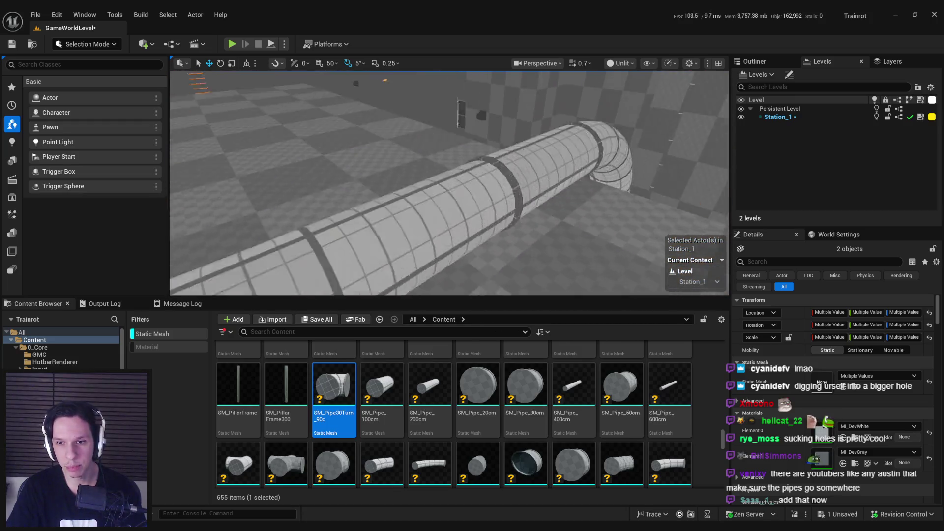
key("f")
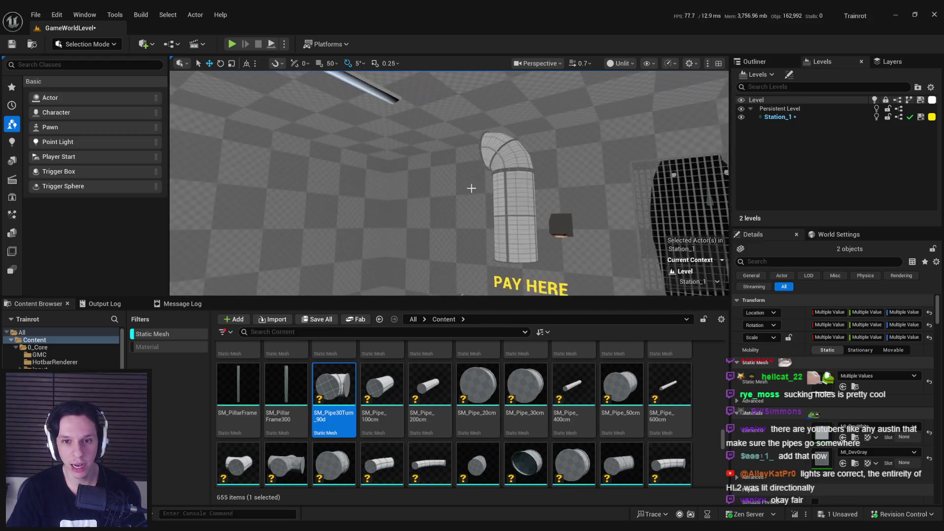
left_click(506, 153)
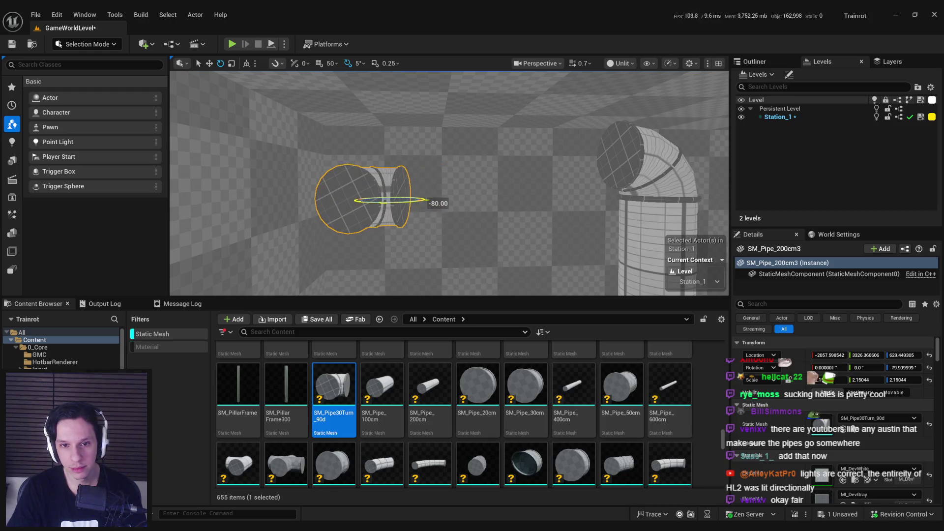
left_click_drag(426, 200, 428, 206)
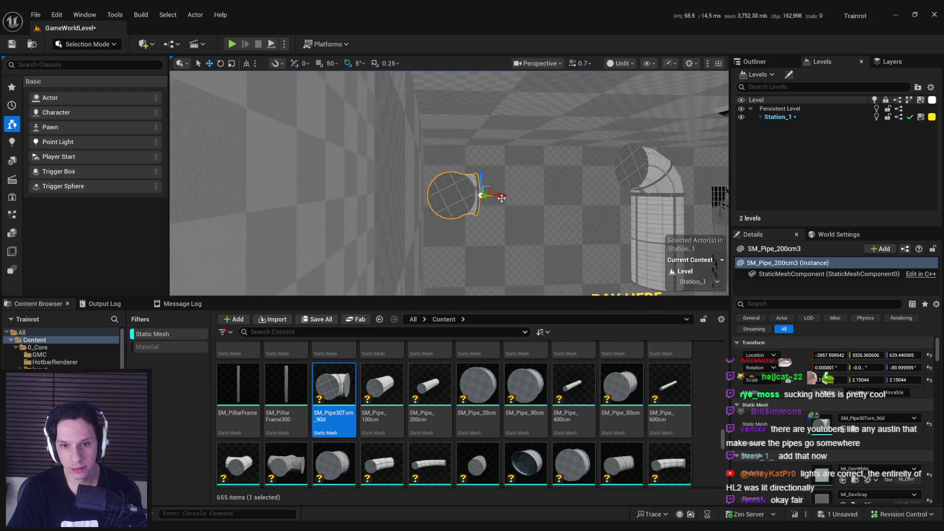
- Duplicate the vertical pipe as a horizontal copy and seat it on the vertical pipe
mouse_move(500, 196)
left_mouse_down()
mouse_move(462, 196)
mouse_move(442, 211)
mouse_move(459, 227)
mouse_move(495, 217)
mouse_move(485, 219)
left_mouse_up()
left_click(504, 212)
key("e")
left_click_drag(512, 214, 480, 105)
key("w")
key("f")
left_click_drag(437, 156, 436, 154)
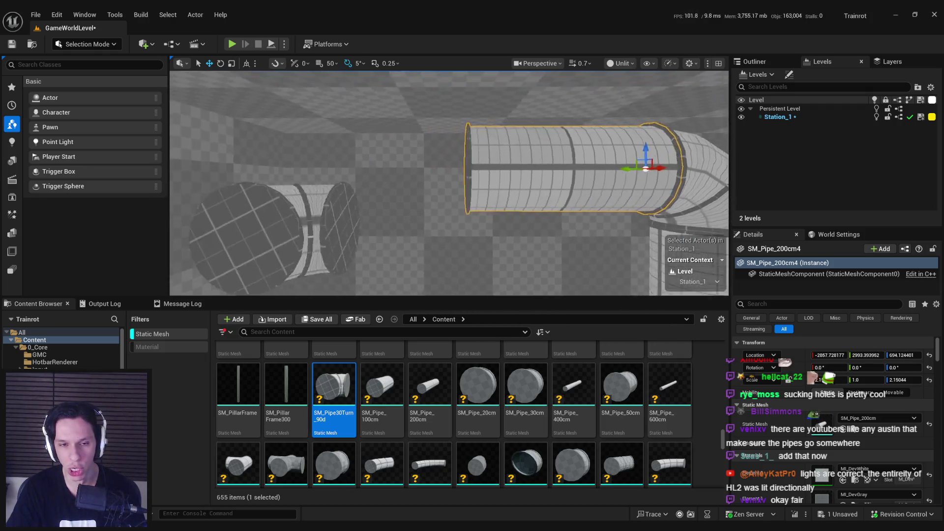
- Swap the horizontal pipe's static mesh to SM_Pipe_400cm
left_click(428, 211)
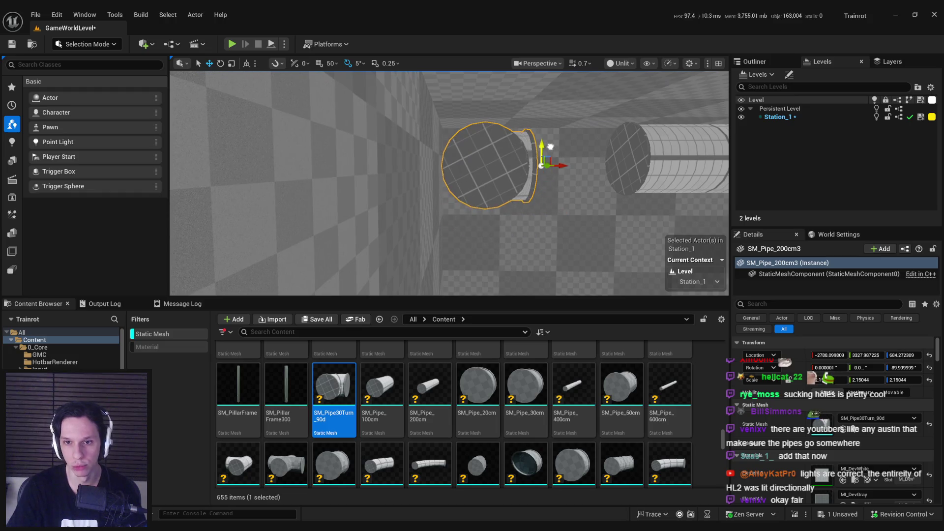
left_click(581, 167)
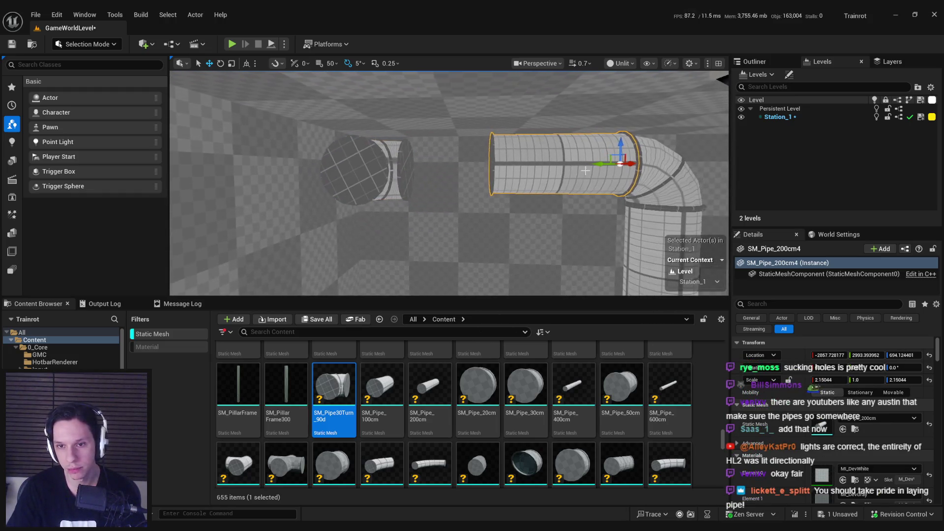
left_click(573, 393)
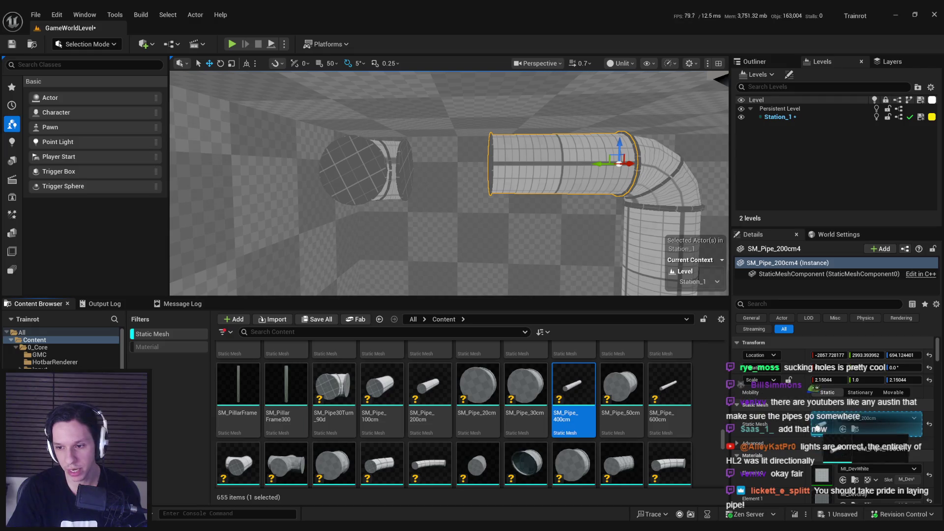
left_click(843, 429)
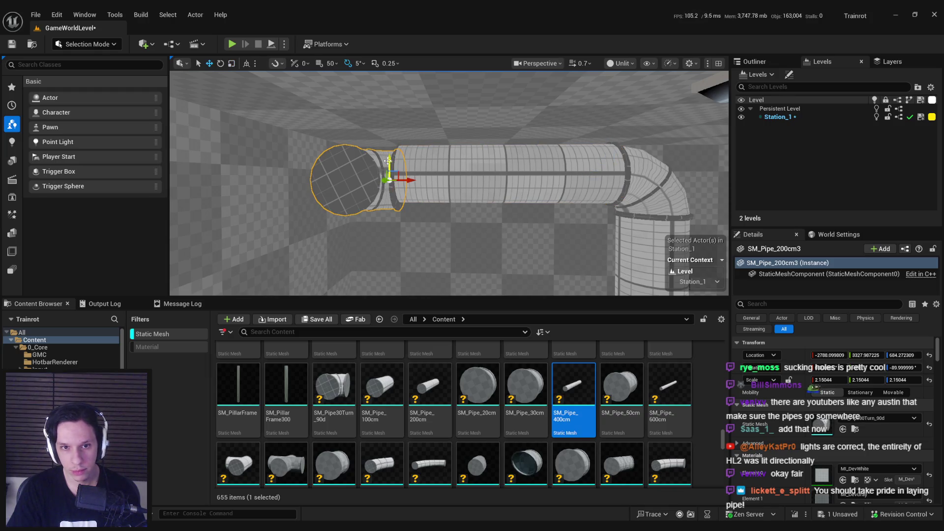
- Line the 400cm pipe up with the short pipe end and butt it against the elbow
left_click_drag(388, 161, 388, 158)
scroll(418, 198, "up", 5)
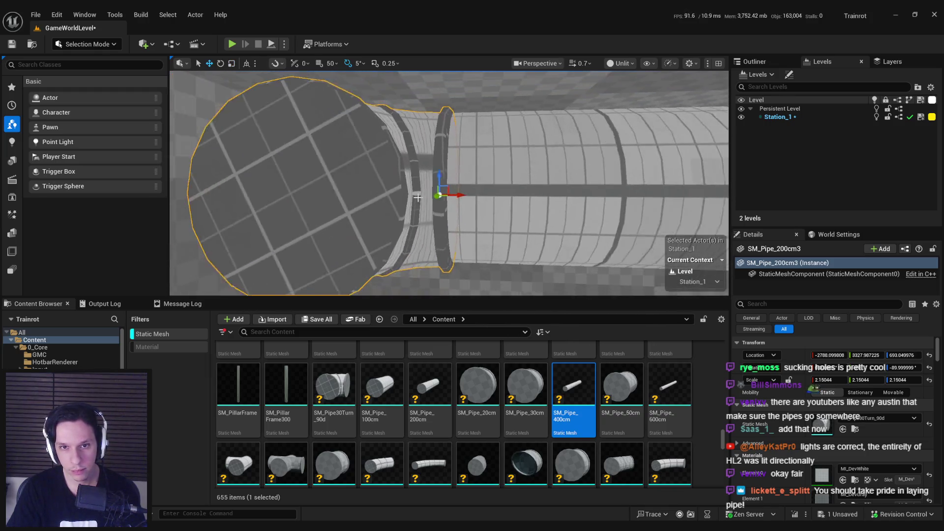
scroll(418, 198, "down", 1)
left_click_drag(441, 178, 440, 175)
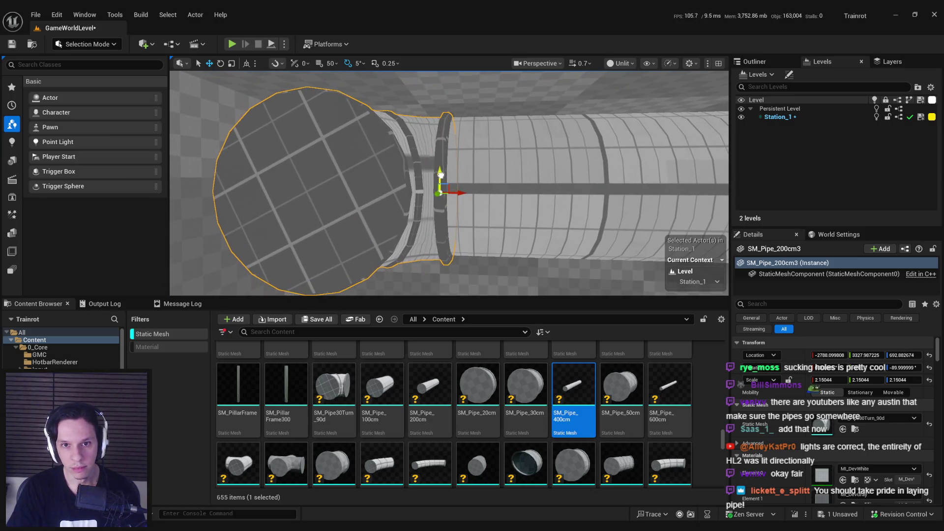
scroll(444, 176, "down", 3)
scroll(444, 176, "up", 2)
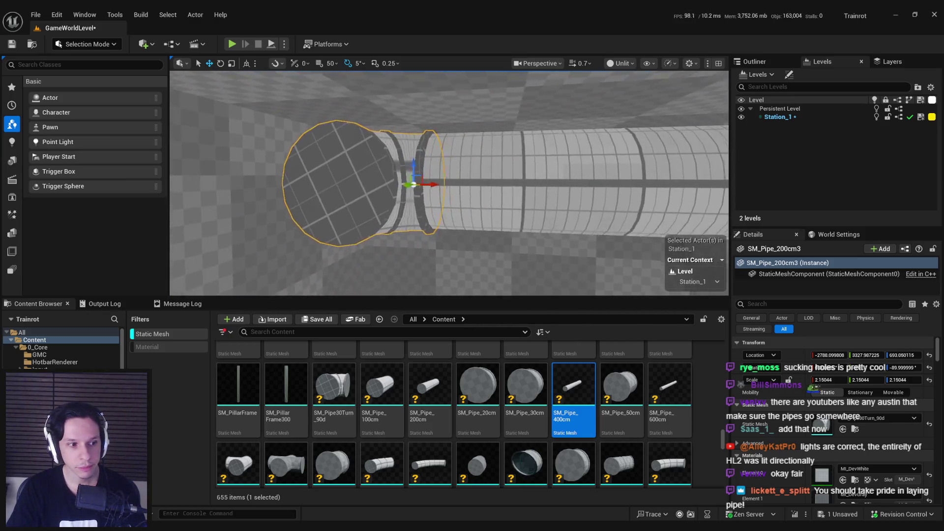
scroll(520, 205, "up", 3)
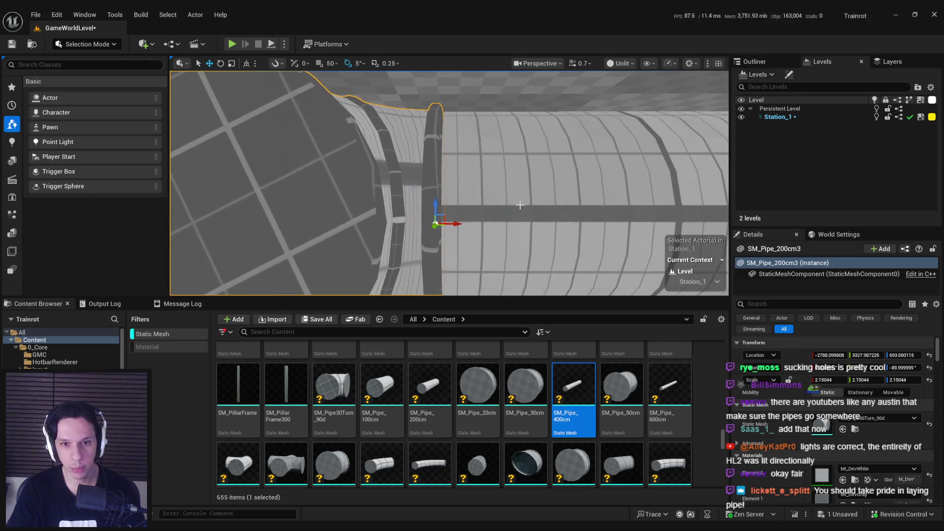
left_click_drag(462, 224, 448, 226)
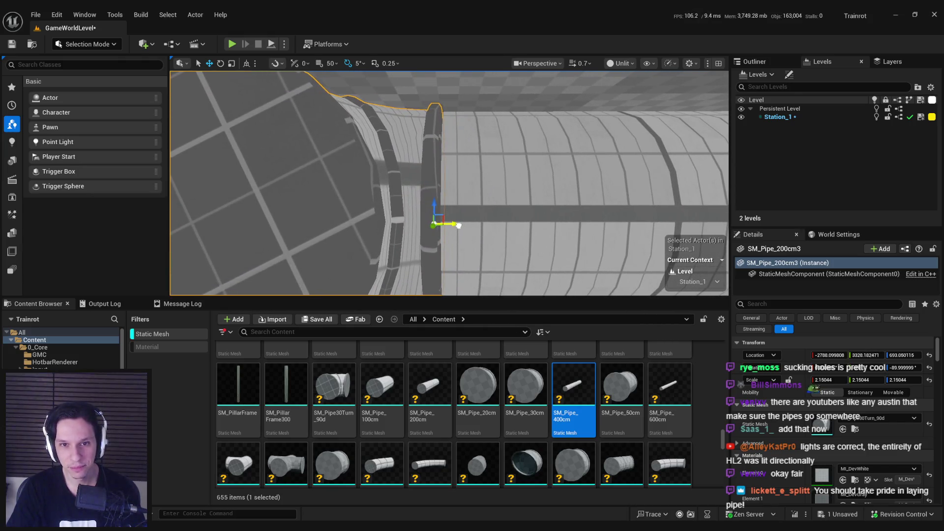
scroll(490, 217, "down", 6)
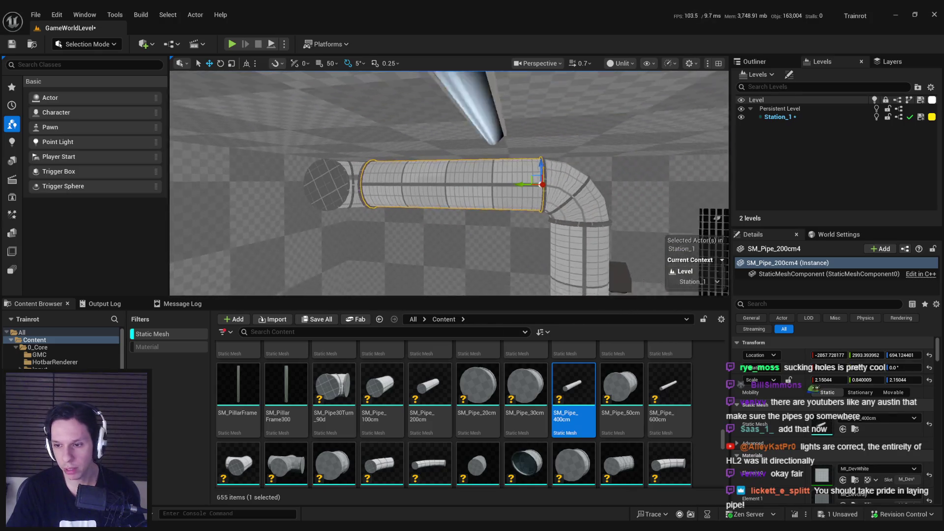
left_click_drag(491, 216, 489, 217)
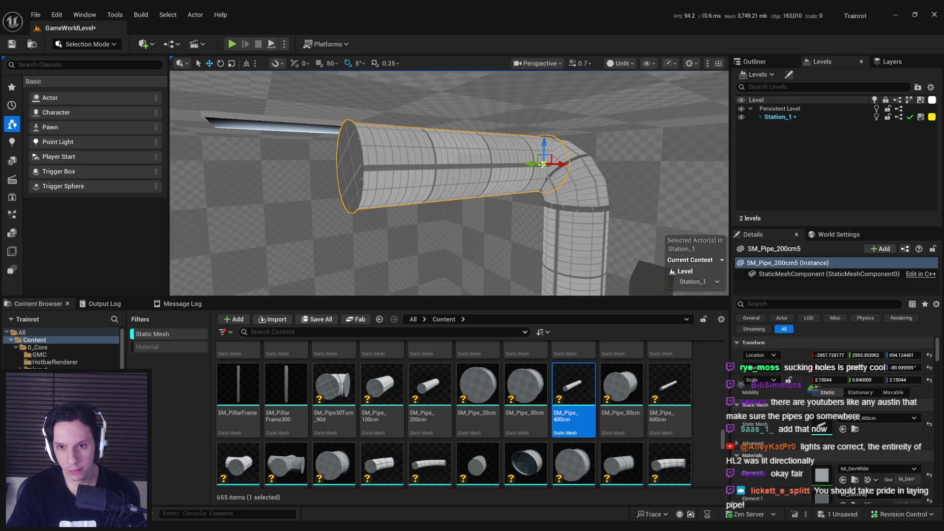
left_click_drag(487, 169, 514, 164)
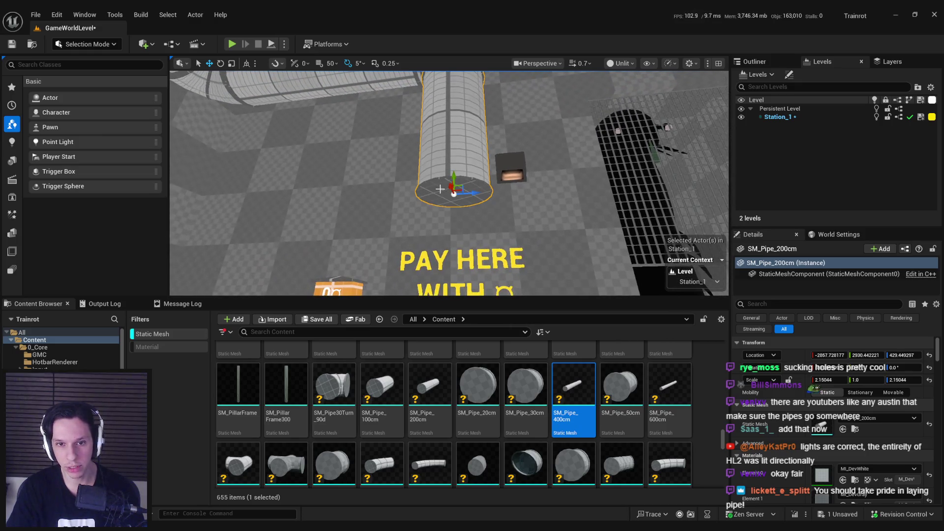
- Assign SM_Pipe_Draining to the pipe and flip the outlet piece around
scroll(512, 409, "down", 3)
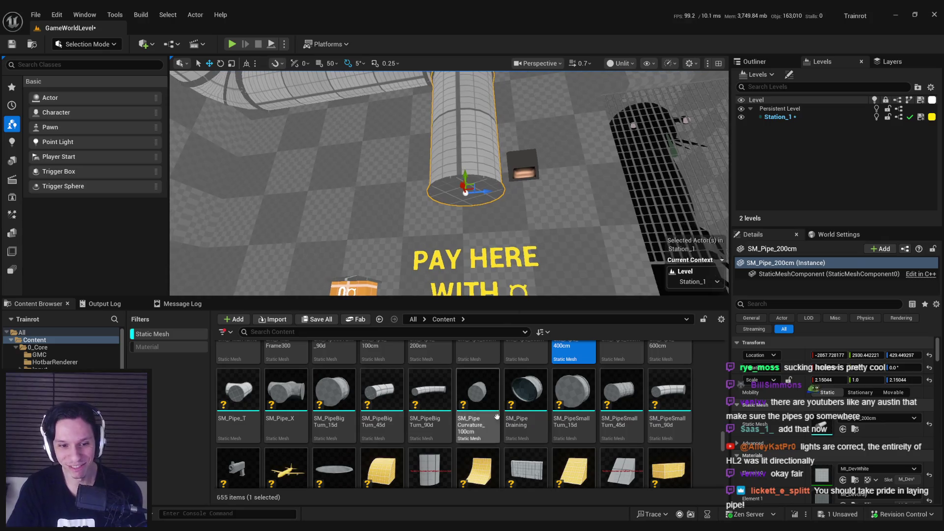
scroll(570, 428, "up", 1)
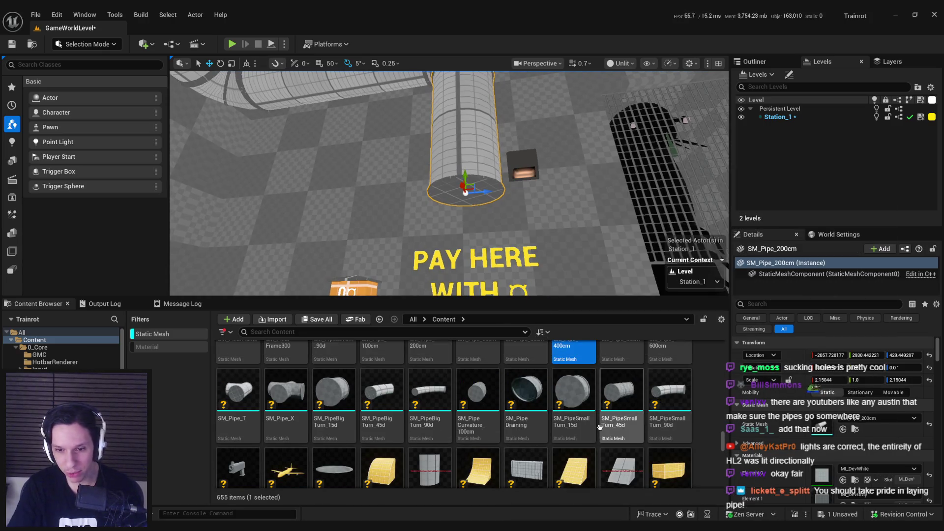
scroll(600, 427, "up", 3)
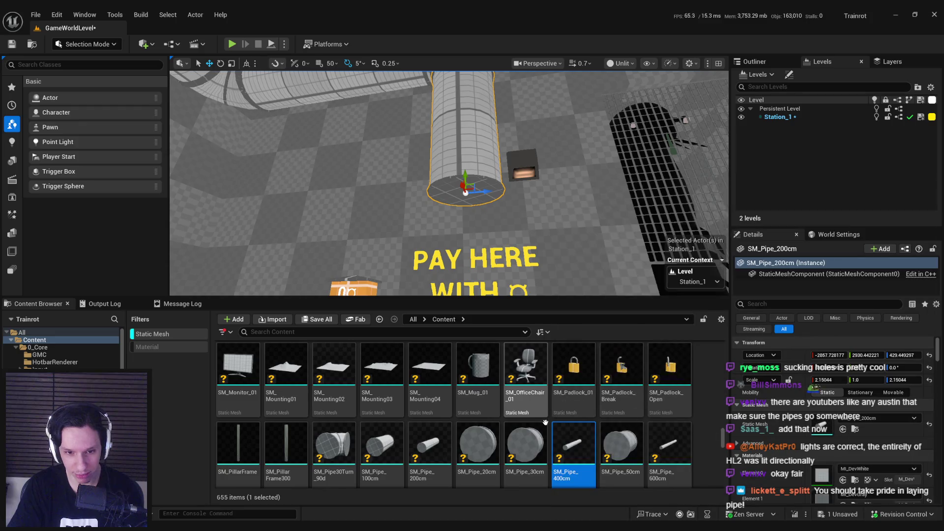
scroll(619, 422, "down", 3)
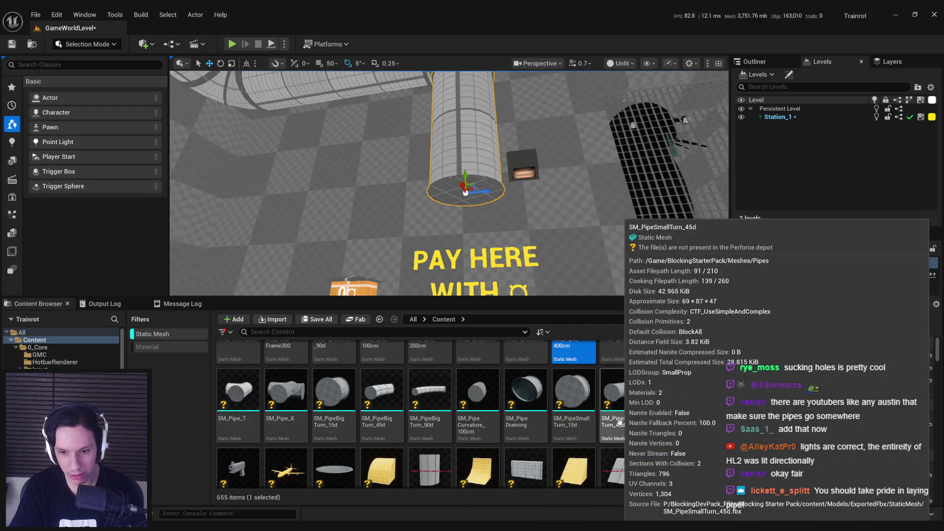
scroll(499, 234, "up", 1)
left_click(526, 393)
left_click(843, 429)
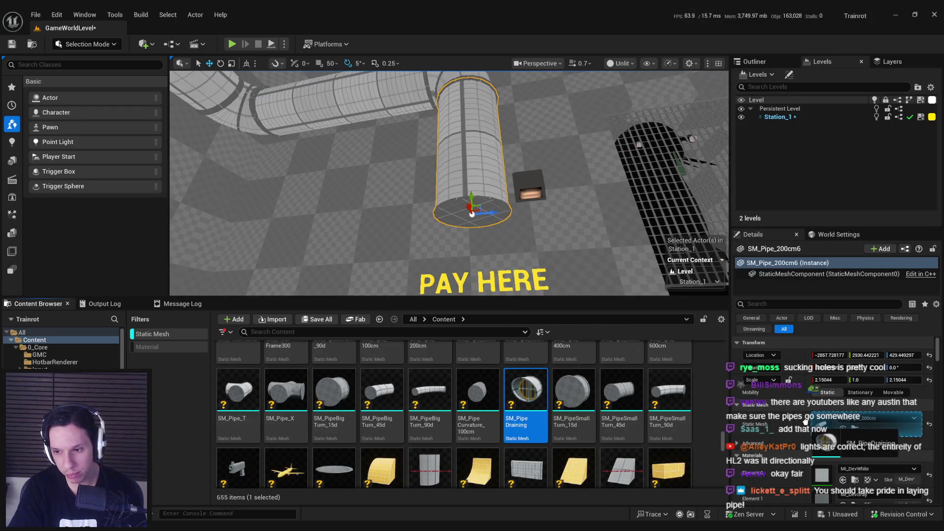
key("e")
mouse_move(489, 169)
left_mouse_down()
mouse_move(495, 206)
mouse_move(540, 193)
left_mouse_up()
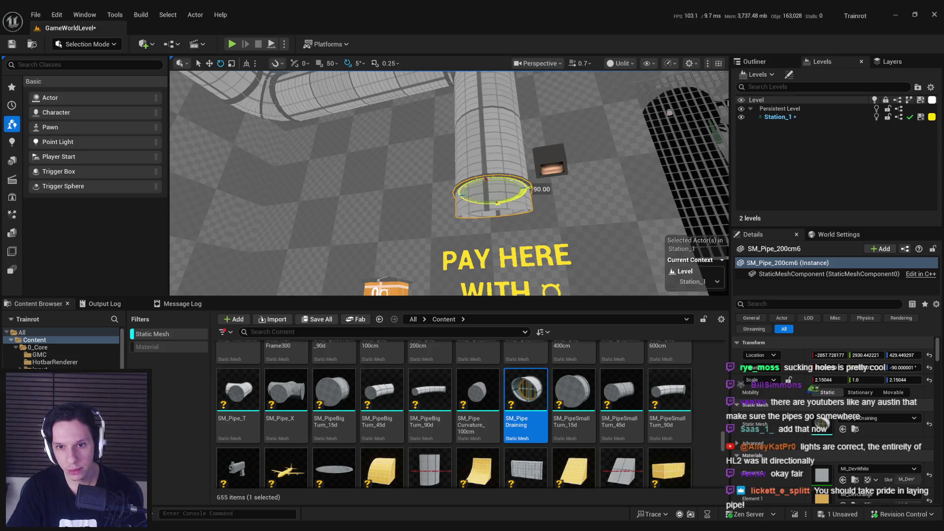
key("w")
- Test raising the vertical pipe above the sign, undo it, and minimize Spotify
left_click_drag(449, 183, 423, 183)
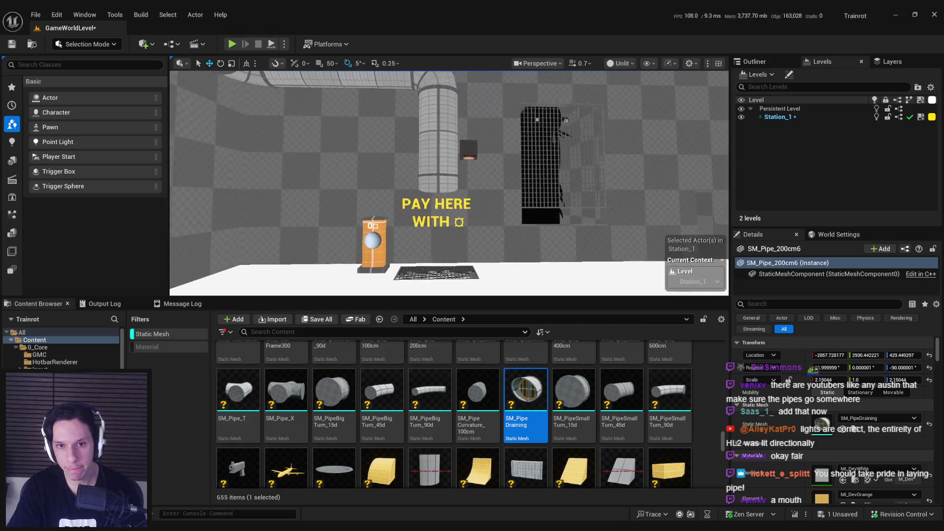
left_click(435, 187)
key("f")
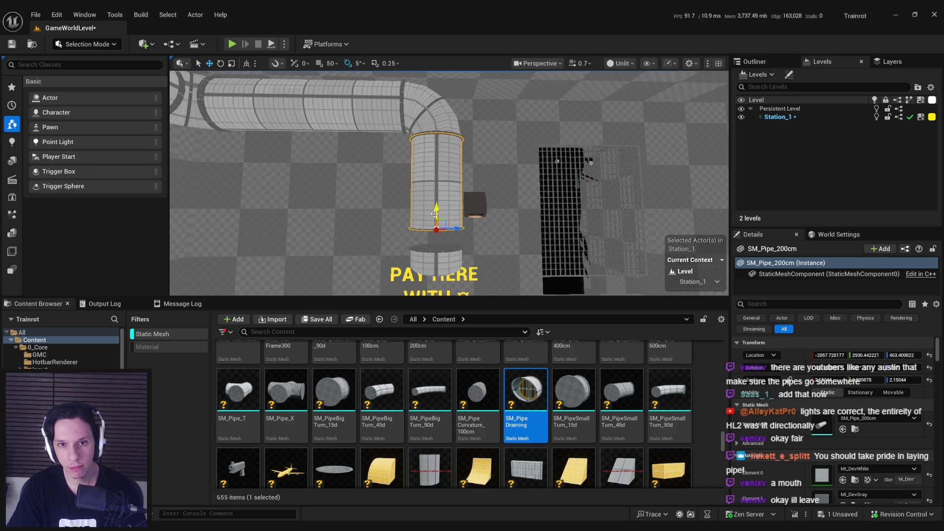
left_click_drag(436, 252, 436, 249)
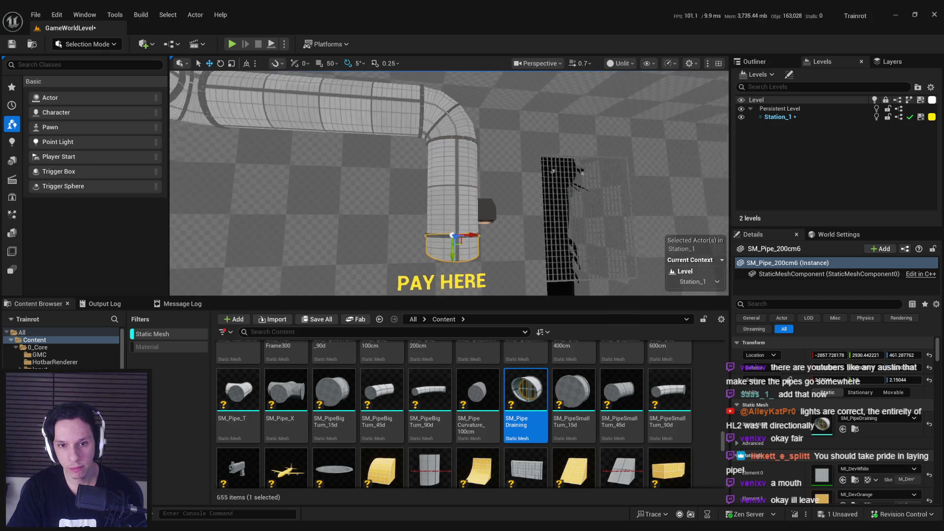
key("f")
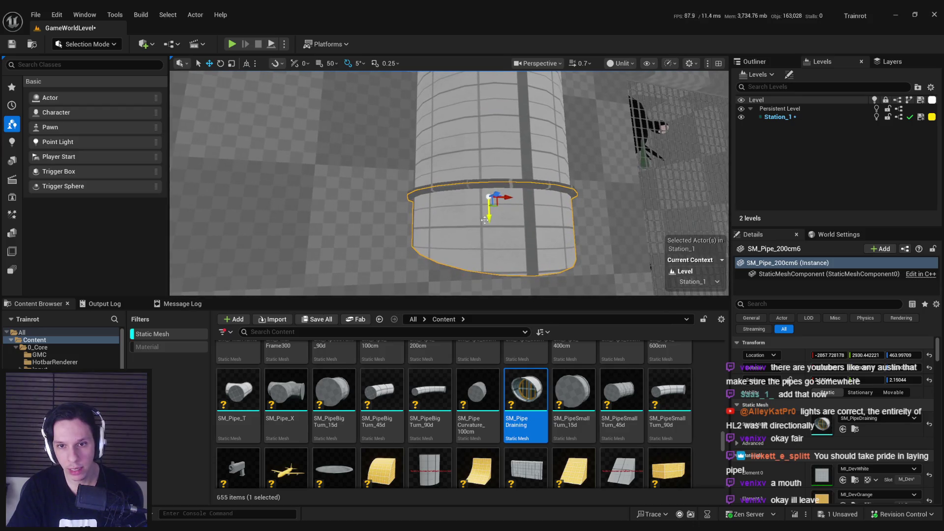
key("ctrl+z")
left_click_drag(484, 220, 467, 220)
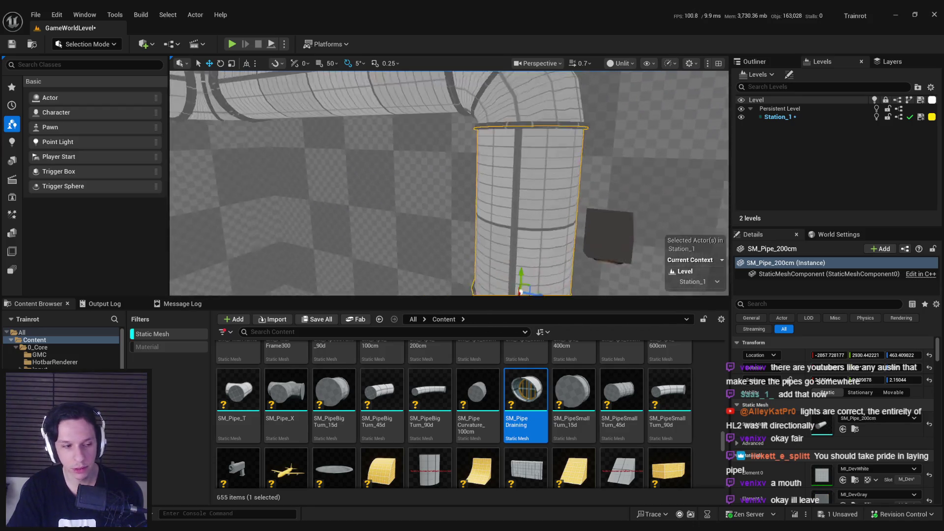
key("alt+Tab")
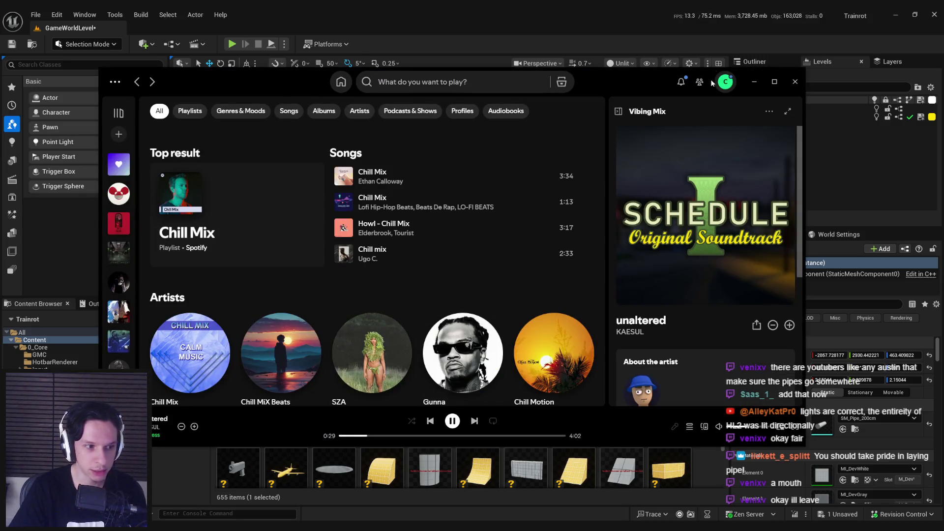
left_click(754, 83)
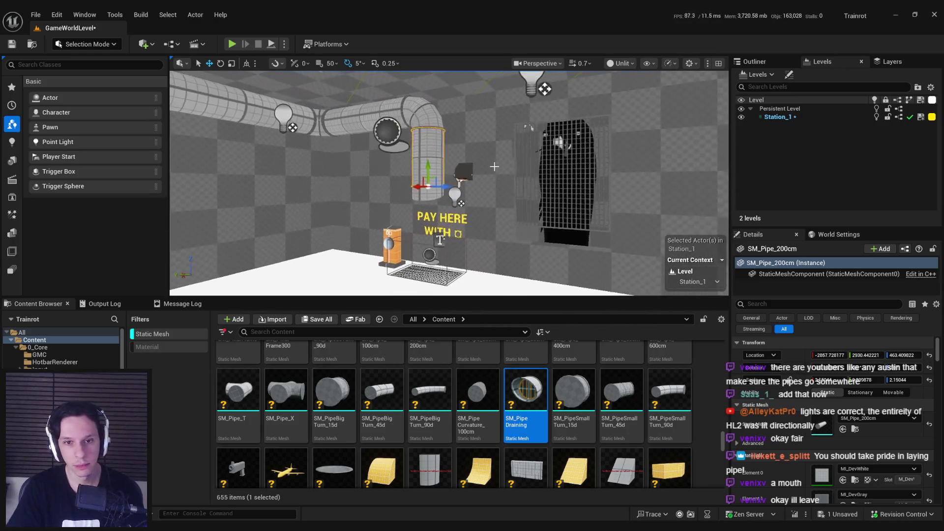
- Nudge the end pipe of the ceiling run along X into position
key("w")
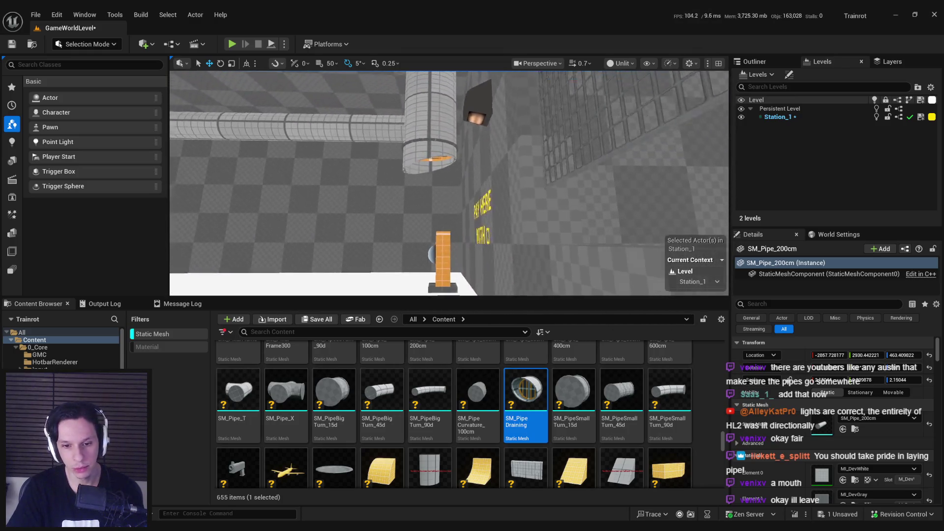
key("s")
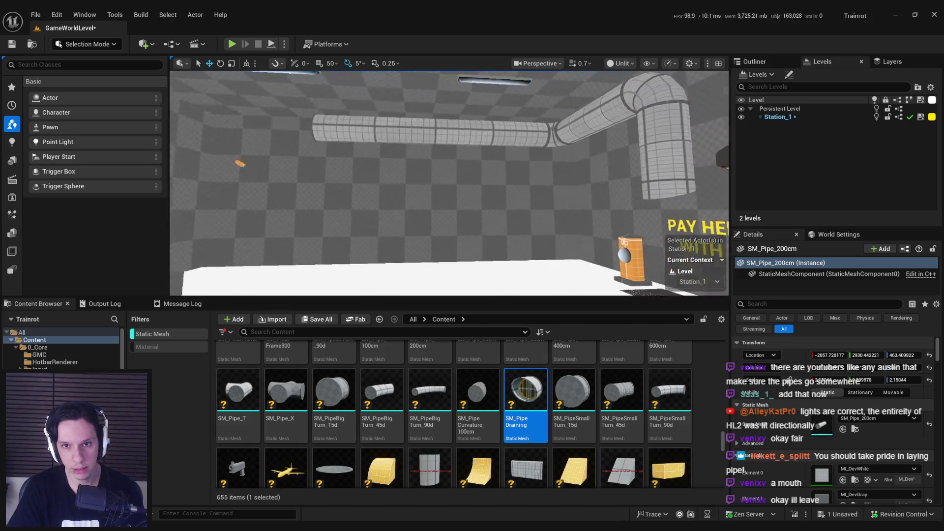
left_click_drag(572, 177, 593, 180)
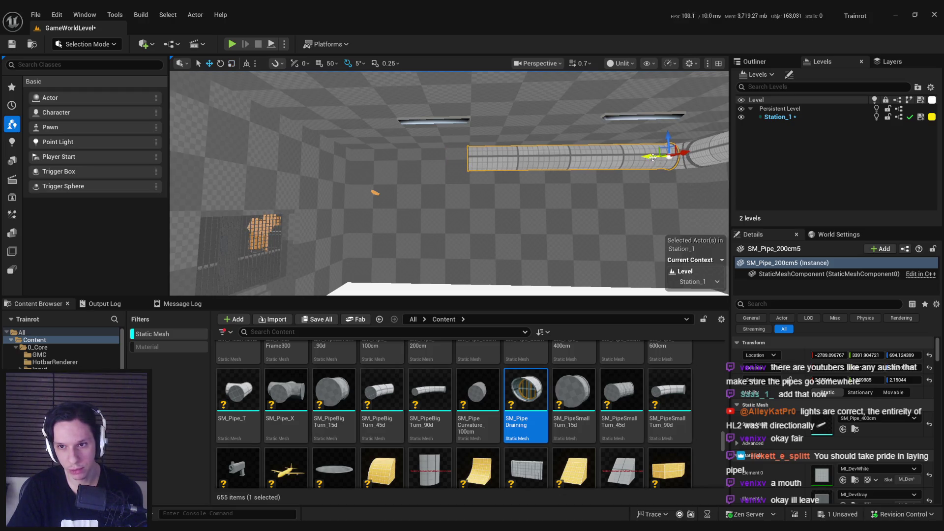
left_click_drag(447, 160, 443, 160)
key("w")
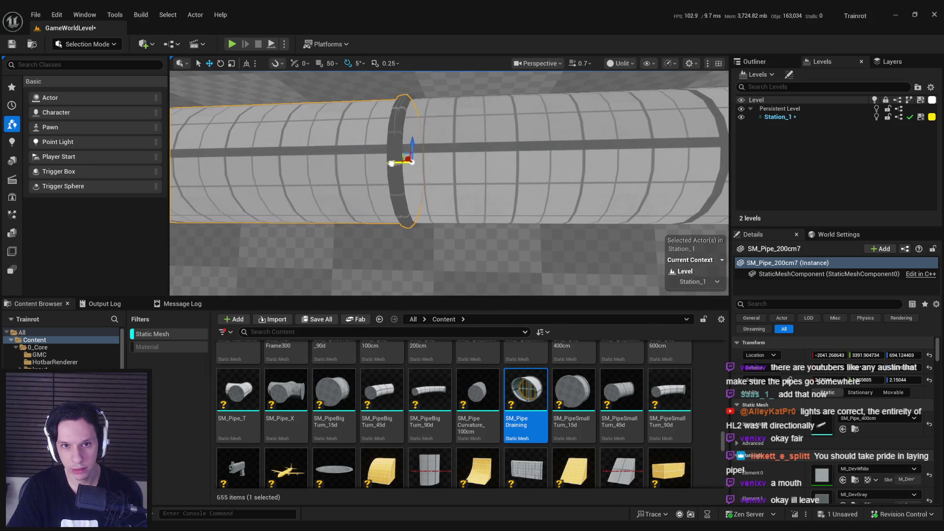
left_click_drag(417, 161, 543, 164)
- Swap the end pipe's static mesh from 400 cm to SM_Pipe_200cm
scroll(543, 163, "down", 3)
scroll(435, 418, "up", 3)
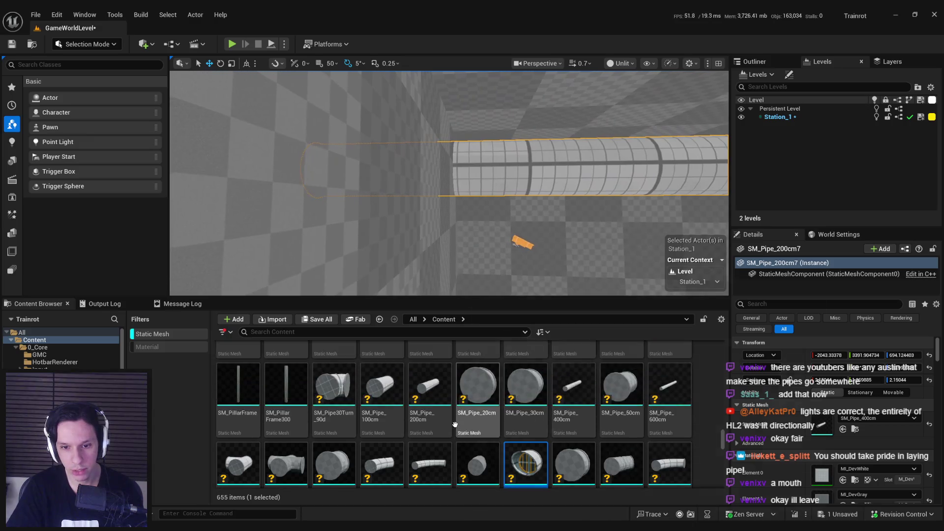
left_click(435, 418)
left_click(843, 429)
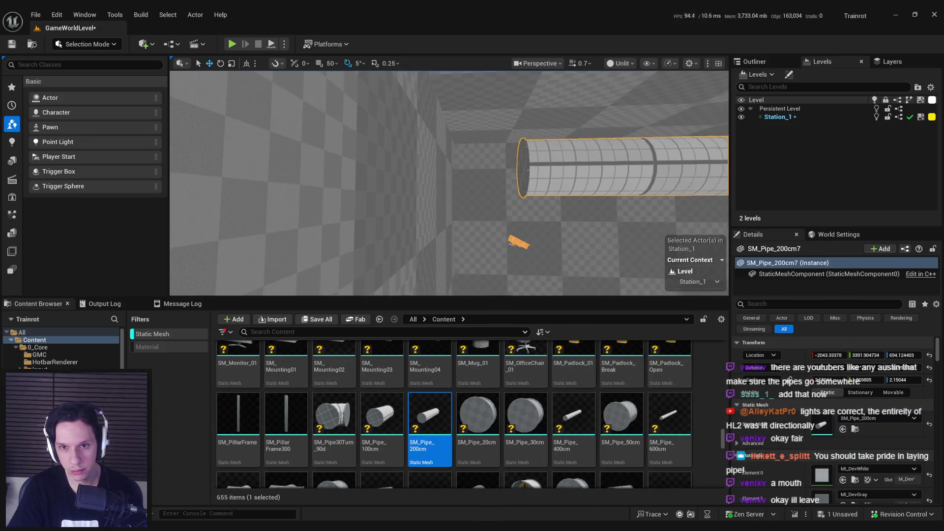
left_click_drag(593, 192, 635, 201)
key("w")
mouse_move(417, 195)
left_mouse_down()
mouse_move(381, 112)
mouse_move(369, 120)
left_mouse_up()
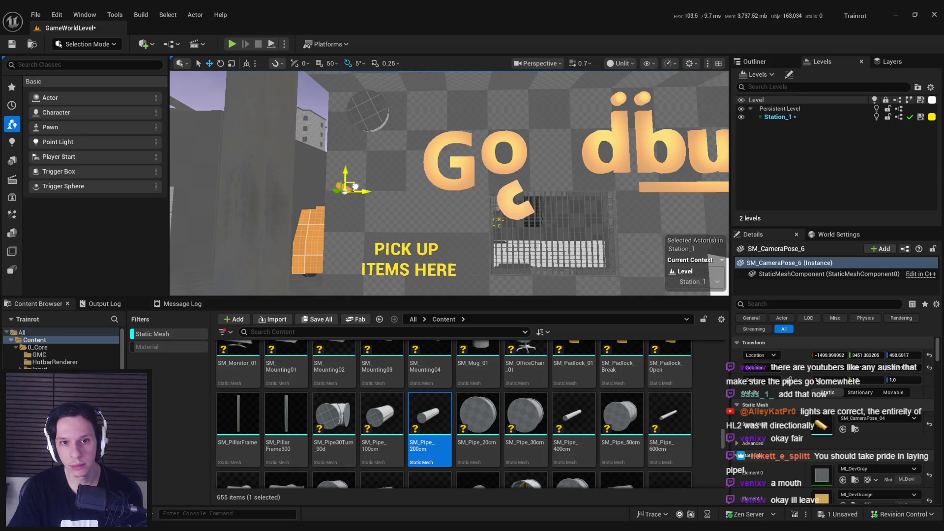
scroll(355, 187, "down", 5)
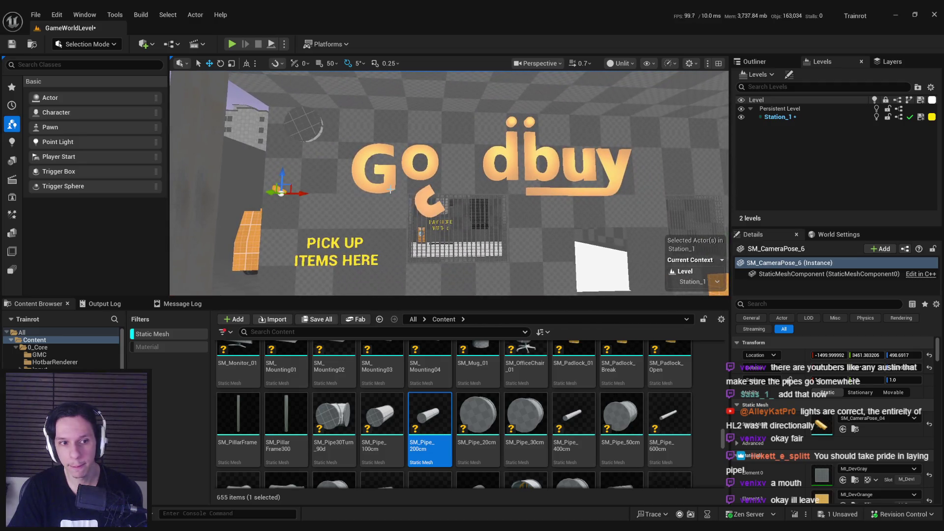
- Replace the mesh of the pipe beside the GO letters with SM_Pipe30Turn_90d
left_click(423, 163)
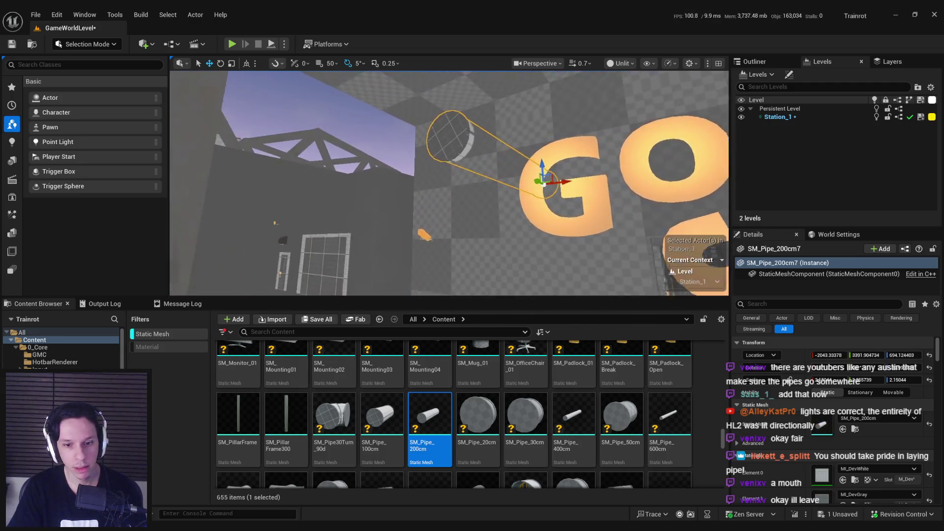
scroll(449, 183, "down", 5)
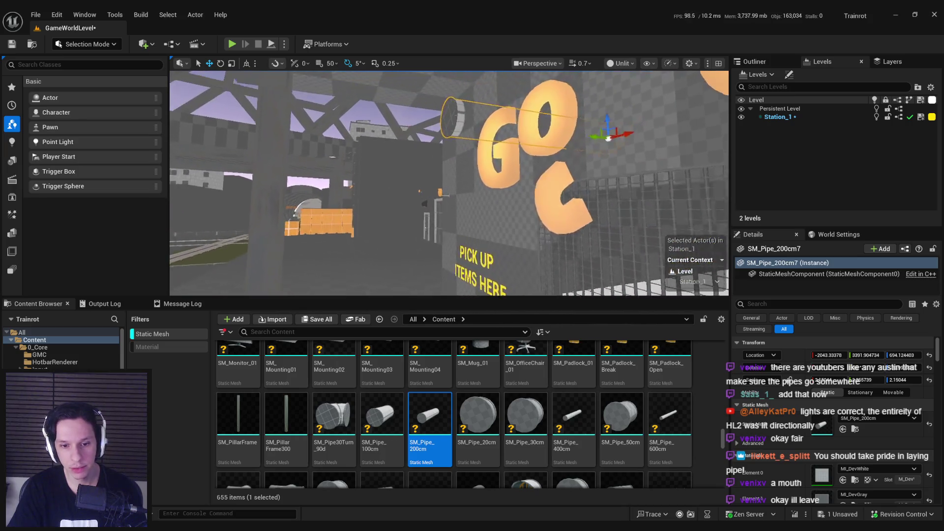
scroll(450, 183, "up", 3)
left_click_drag(335, 416, 822, 431)
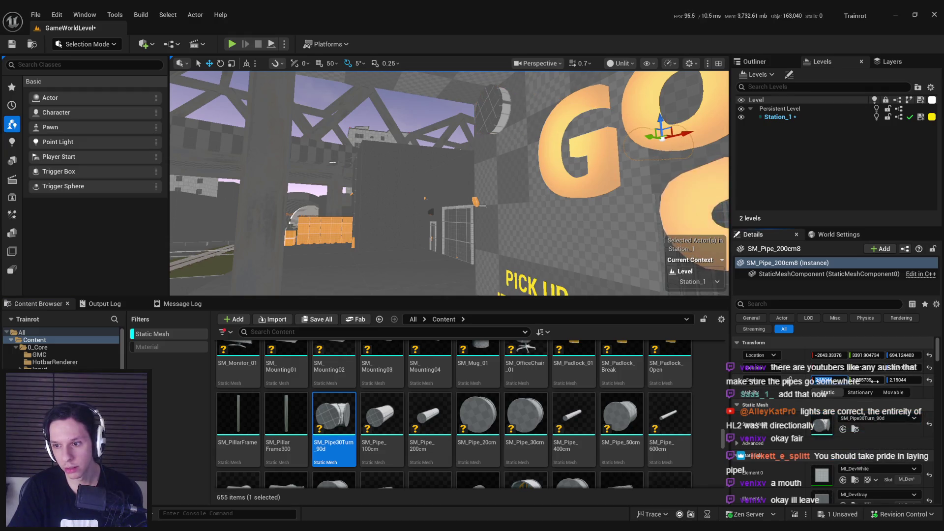
- Move the elbow onto the pipe end so it turns the run downward
left_click_drag(630, 162, 638, 155)
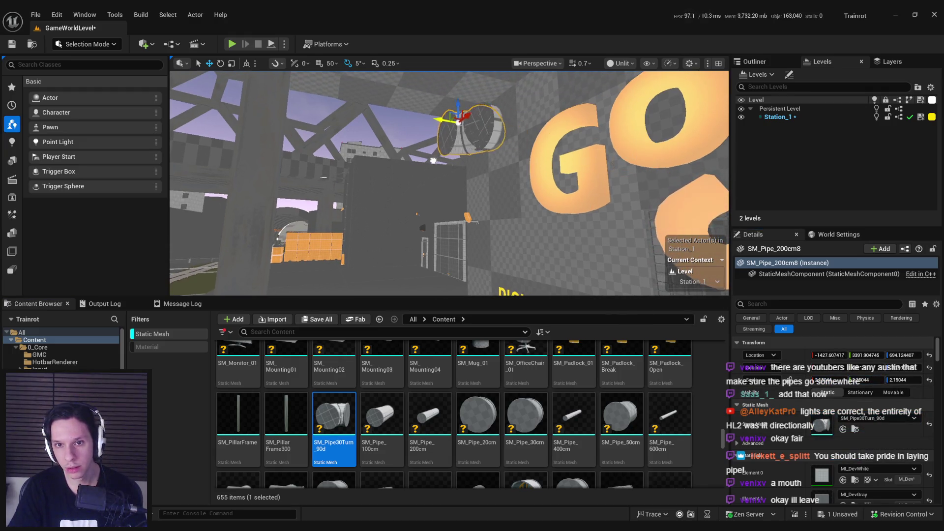
key("f")
key("e")
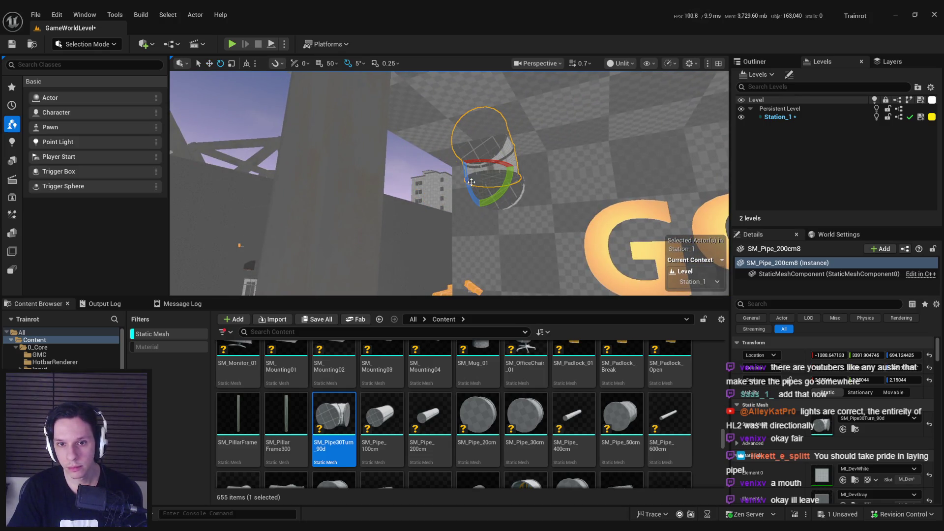
left_click_drag(491, 176, 471, 205)
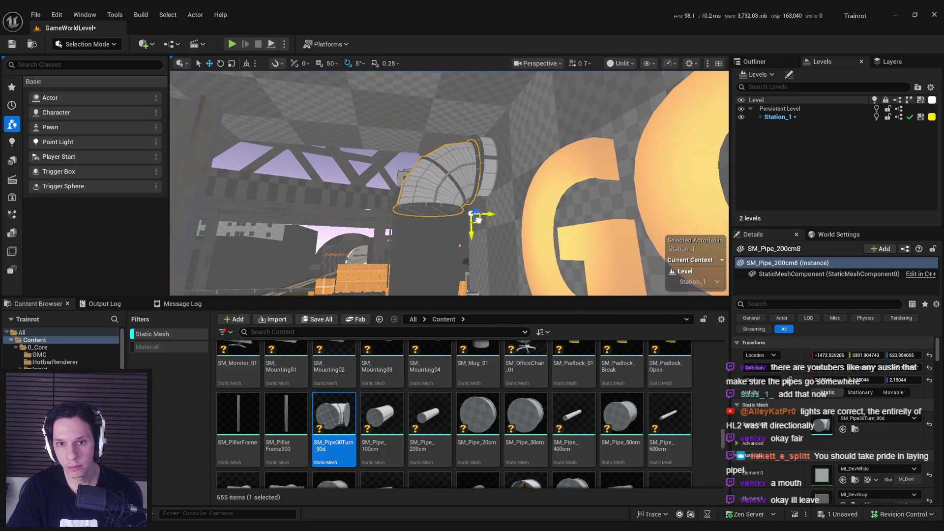
key("f")
mouse_move(465, 249)
left_mouse_down()
mouse_move(451, 263)
mouse_move(480, 257)
mouse_move(438, 235)
mouse_move(445, 257)
mouse_move(467, 172)
left_mouse_up()
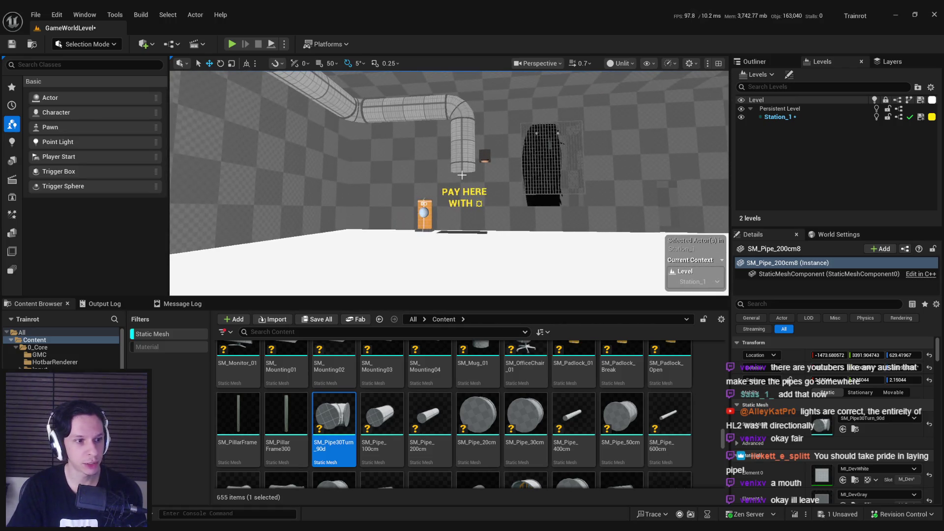
left_click_drag(467, 172, 469, 148)
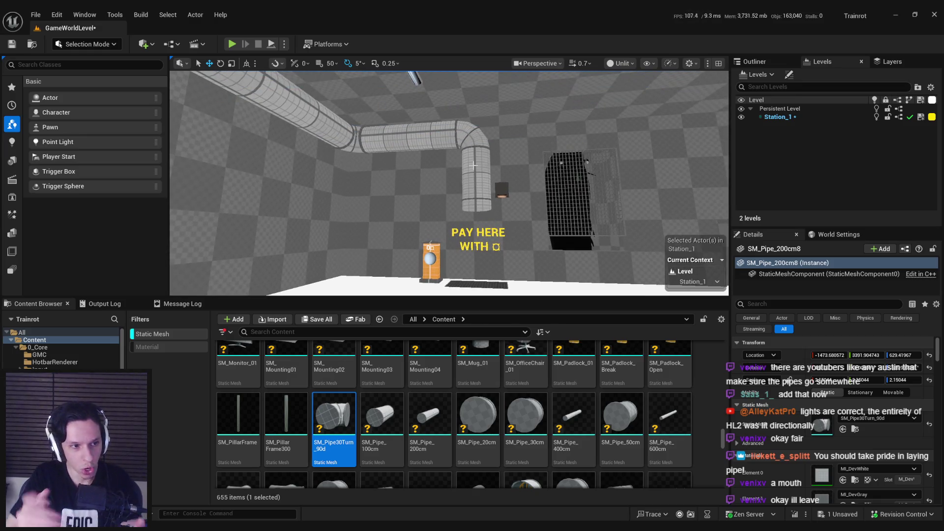
mouse_move(472, 156)
left_mouse_down()
mouse_move(531, 173)
mouse_move(536, 203)
mouse_move(513, 195)
mouse_move(532, 219)
left_mouse_up()
scroll(525, 438, "down", 2)
left_click(525, 438)
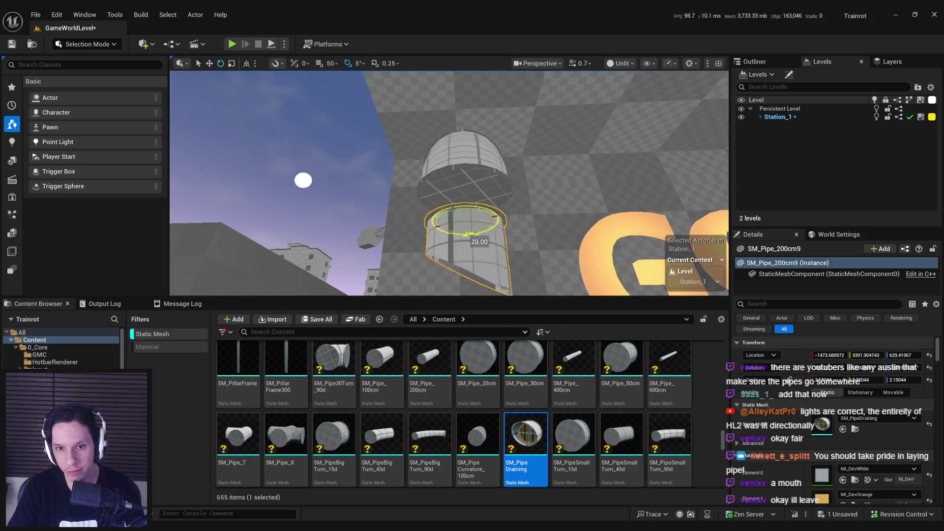
- Move the SM_PipeDraining section beneath the elbow beside the GO letters
key("w")
left_click_drag(483, 214, 483, 215)
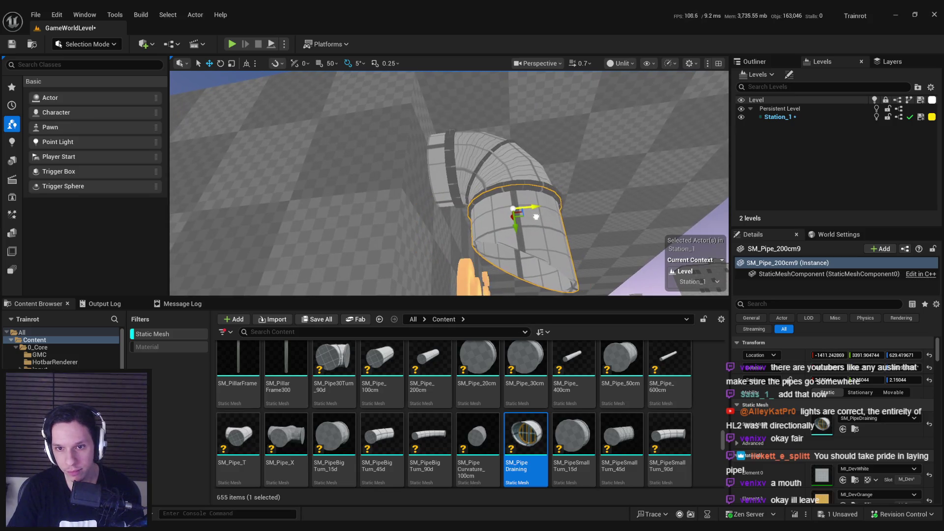
mouse_move(565, 231)
left_mouse_down()
mouse_move(445, 225)
mouse_move(351, 201)
mouse_move(415, 180)
left_mouse_up()
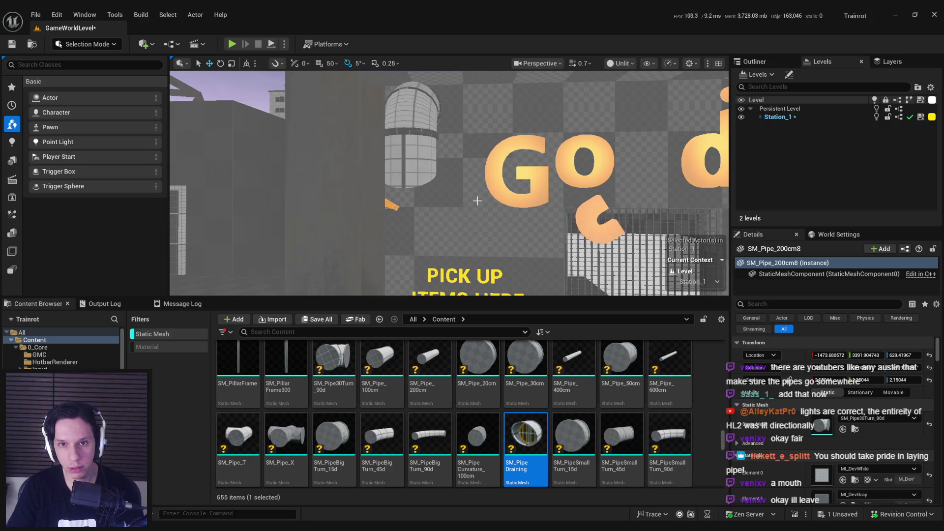
left_click_drag(416, 180, 503, 194)
key("f")
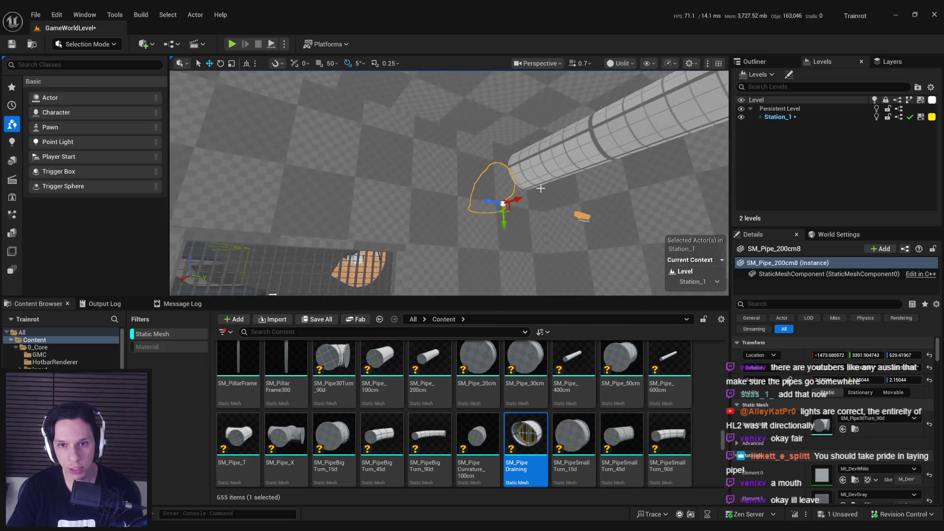
key("ctrl+z")
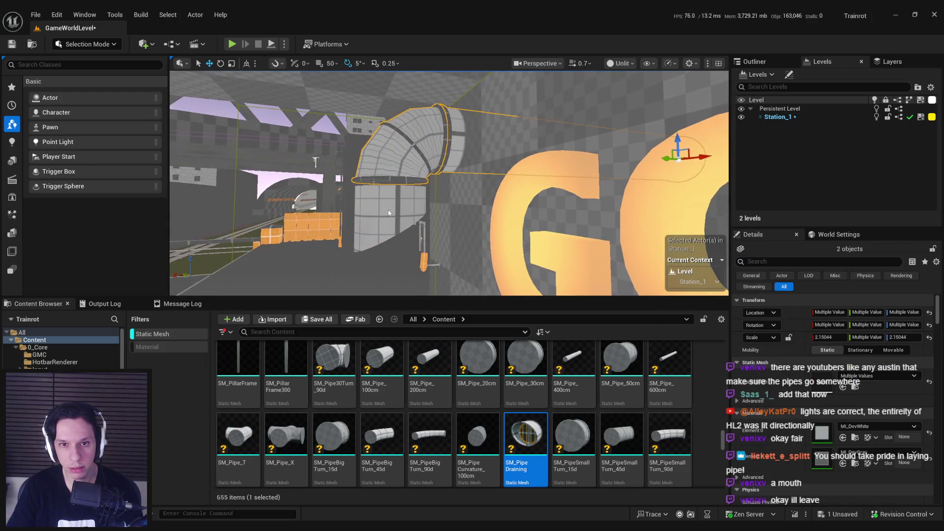
- Check the pipe elbow and SM_Pipe_200cm4, then look over the pickup area
key("f")
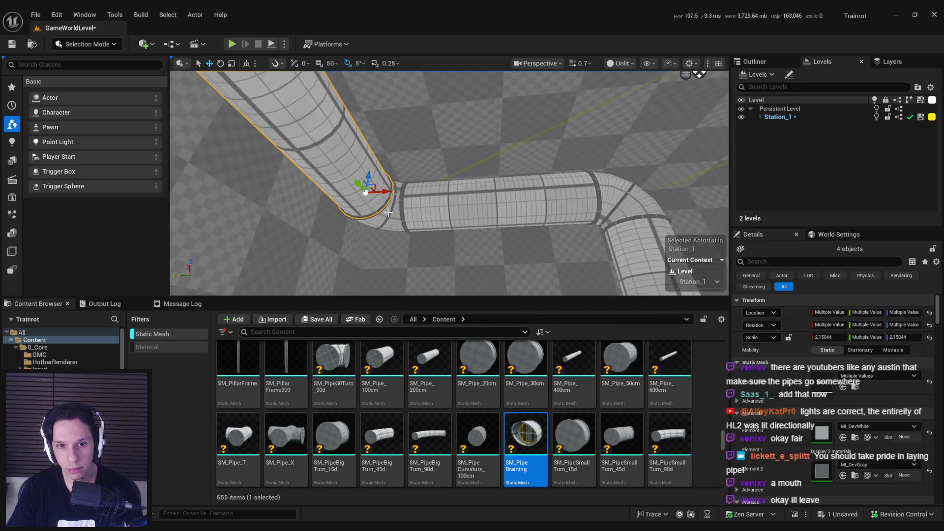
left_click(389, 212, "ctrl")
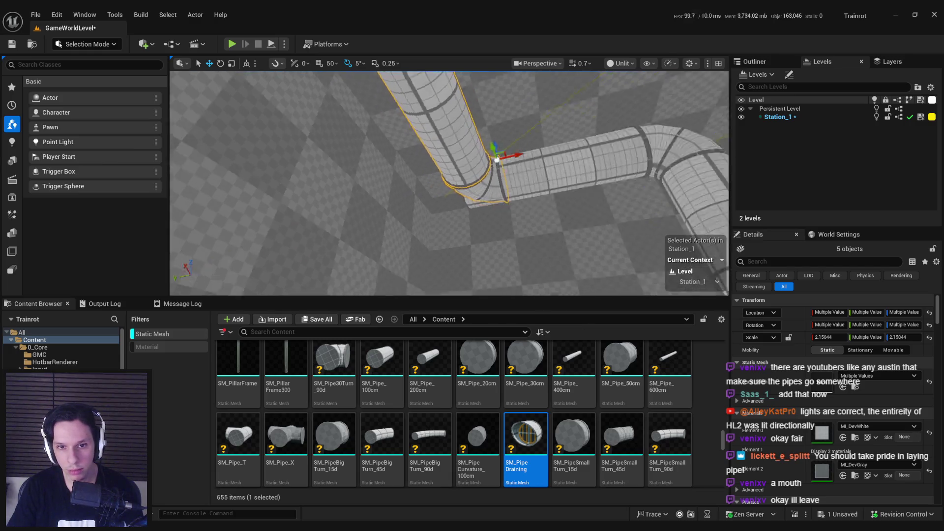
key("f")
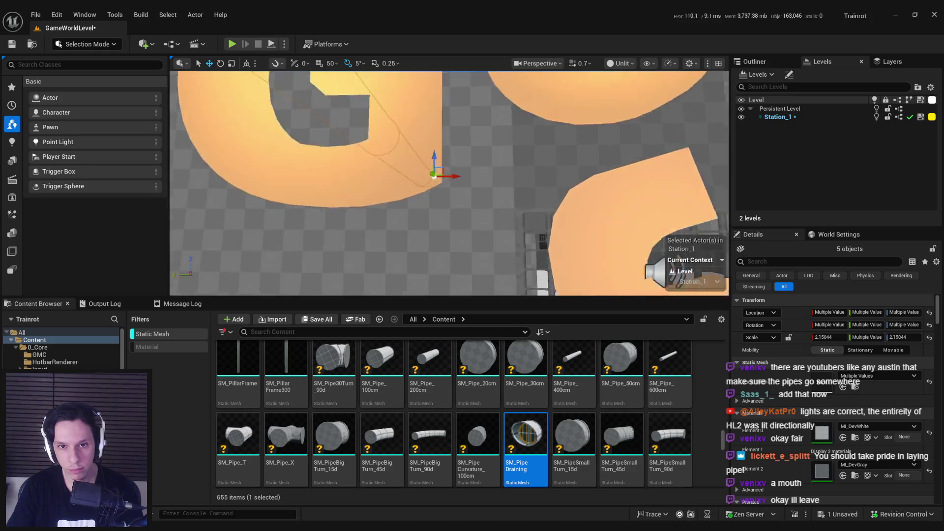
left_click(511, 177)
key("f")
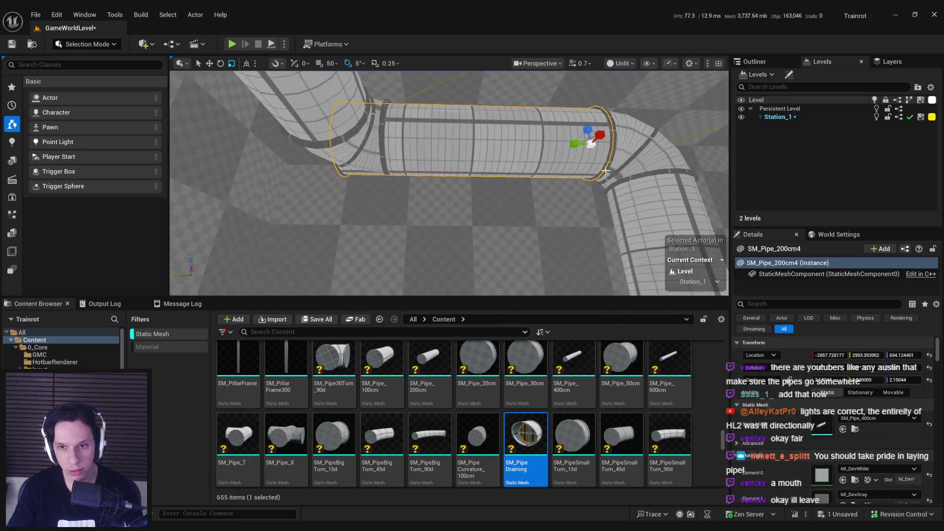
left_click_drag(539, 182, 537, 199)
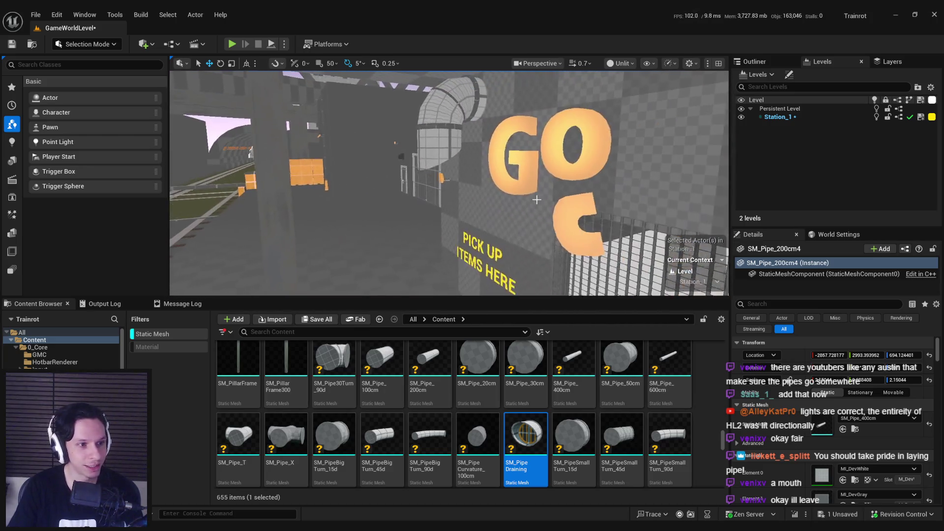
left_click_drag(403, 177, 426, 171)
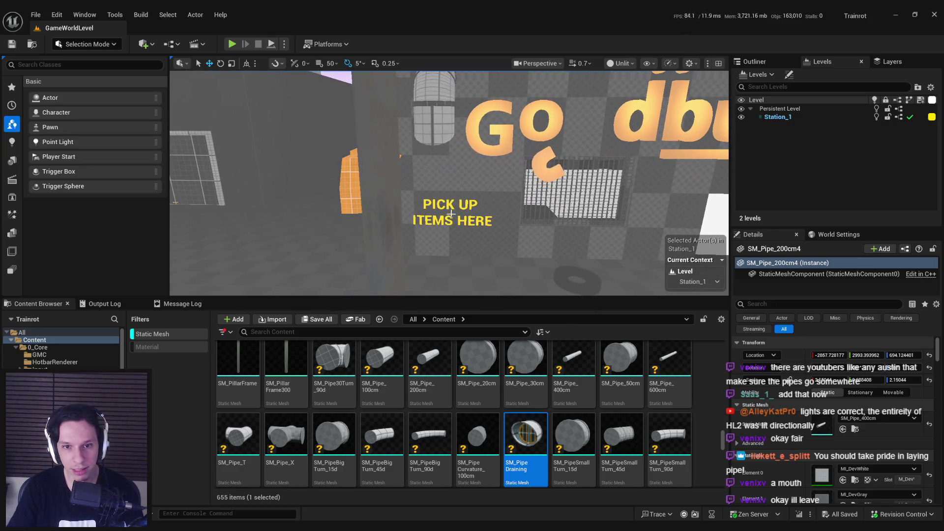
mouse_move(450, 214)
left_mouse_down()
mouse_move(447, 201)
mouse_move(518, 260)
mouse_move(426, 224)
mouse_move(438, 205)
left_mouse_up()
- Inspect BP_BuyShopBox, its DropoffArea, the pipe elbow and SM_Pipe_200cm7 near the crates
left_click(447, 201)
left_click(426, 224)
left_click_drag(484, 186, 375, 185)
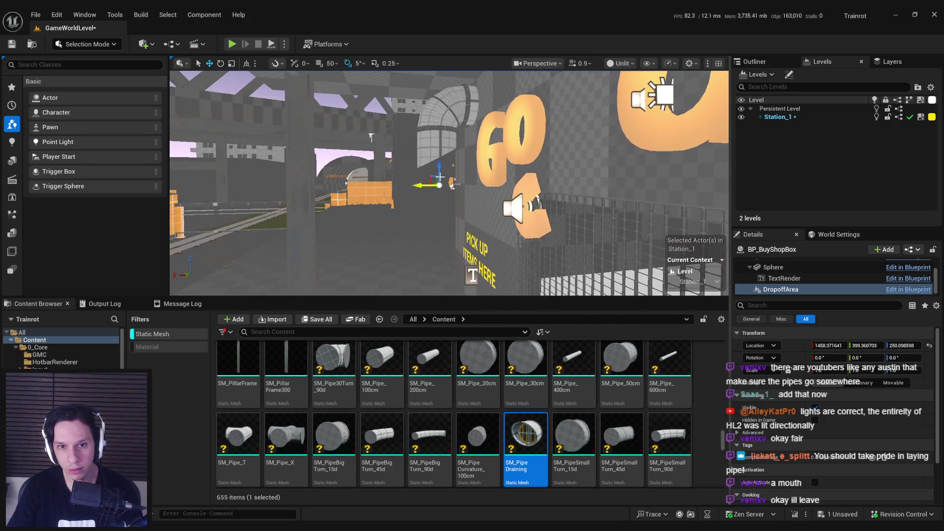
left_click_drag(458, 205, 458, 206)
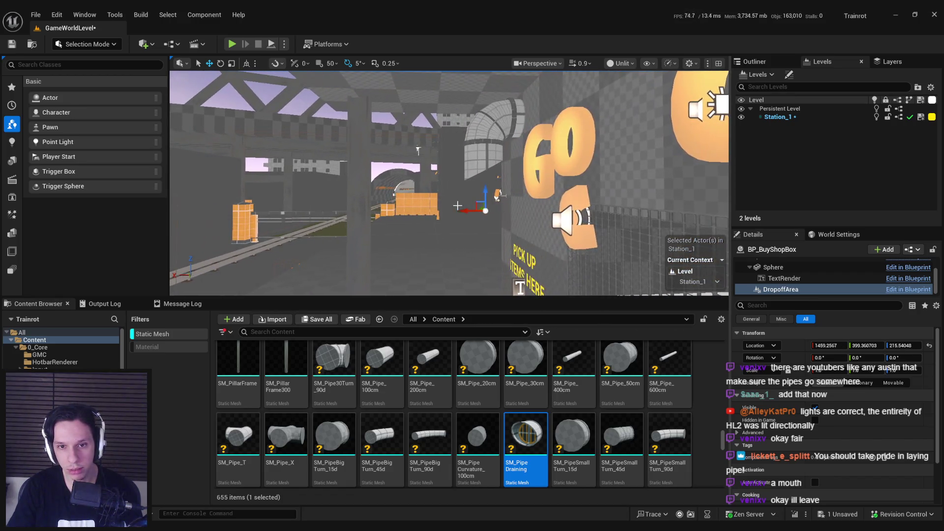
left_click(487, 147, "ctrl")
scroll(500, 152, "up", 3)
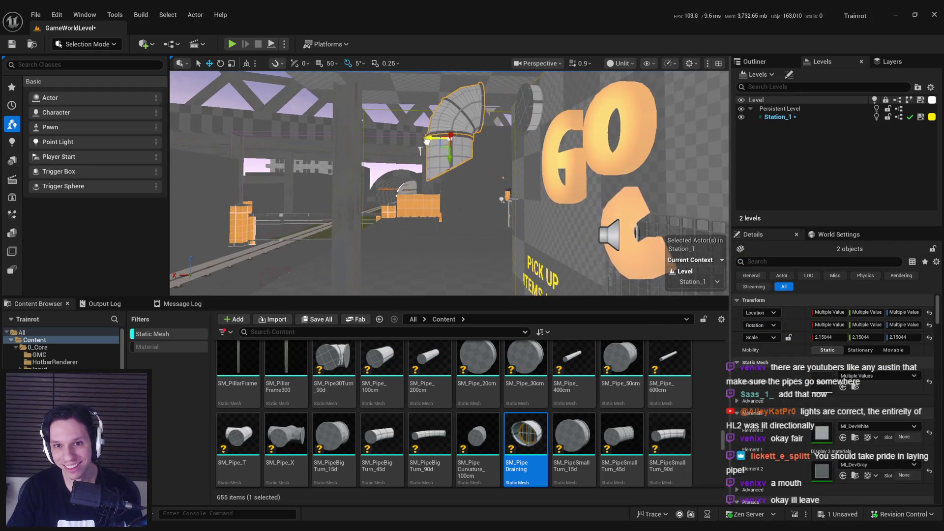
left_click(530, 109)
key("f")
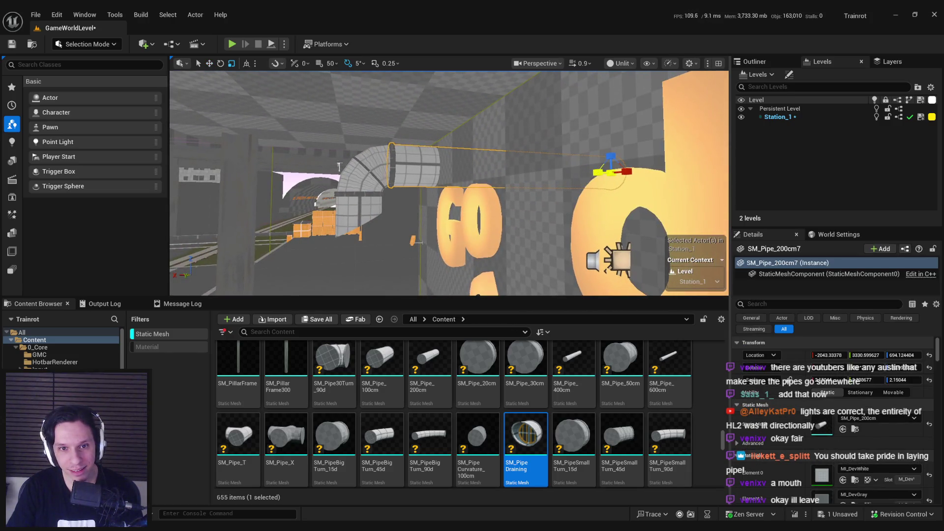
left_click_drag(577, 188, 550, 177)
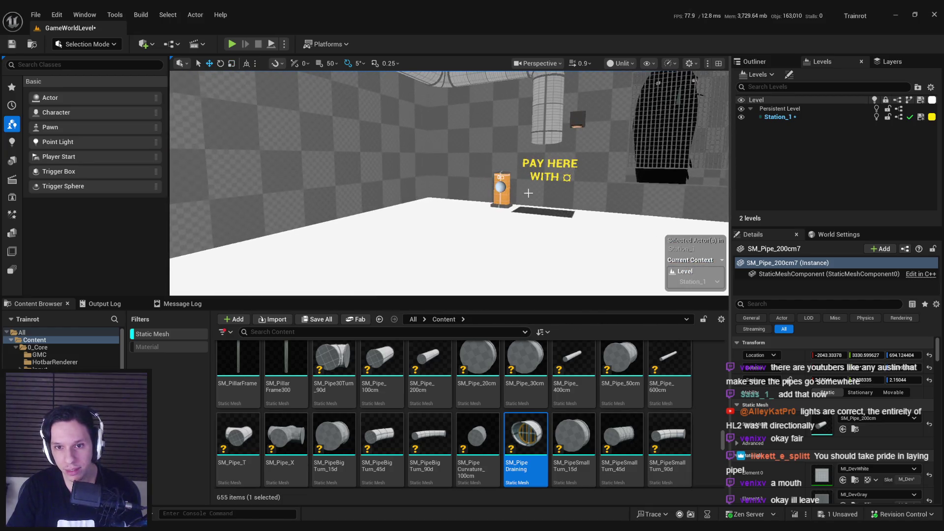
- Select BP_BuyShopBox's DropoffArea, save the level, then switch the viewport to Lit
left_click(548, 183)
key("f")
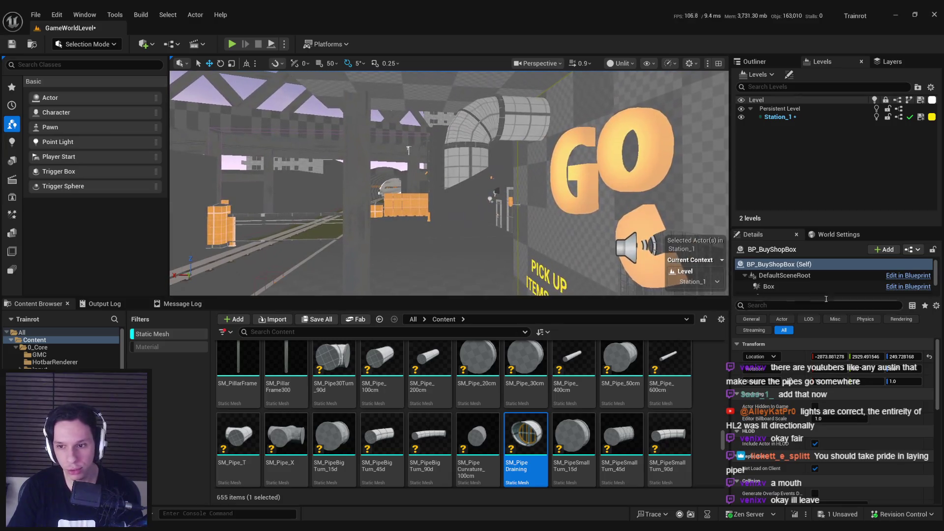
scroll(794, 289, "down", 2)
left_click(794, 289)
key("f")
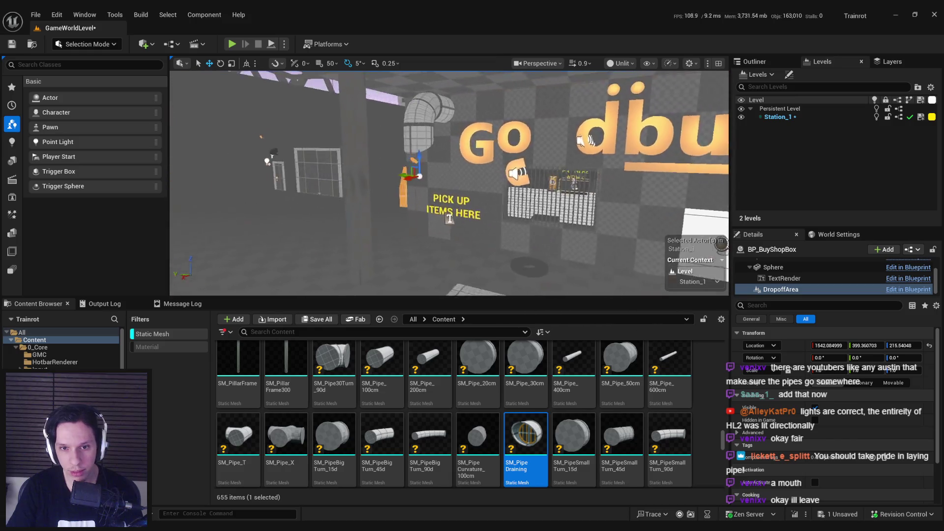
key("ctrl+s")
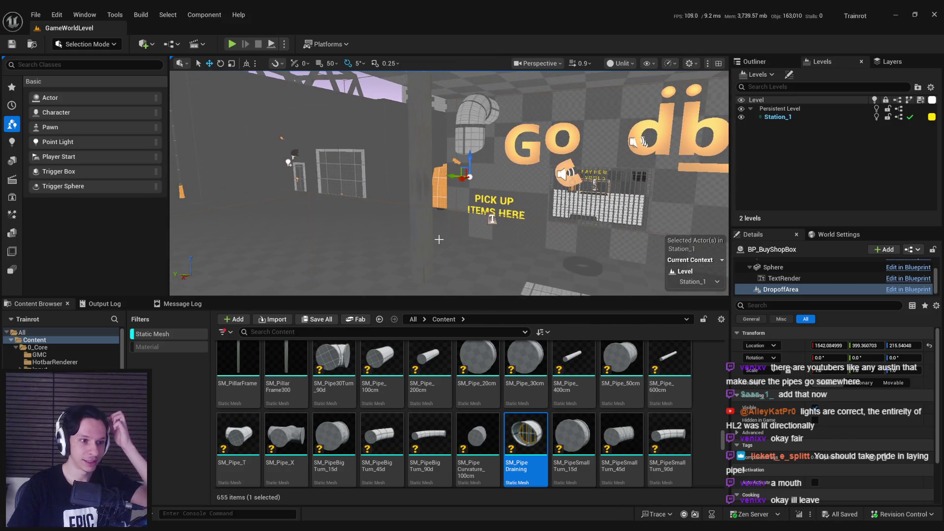
left_click(476, 242)
left_click(631, 99)
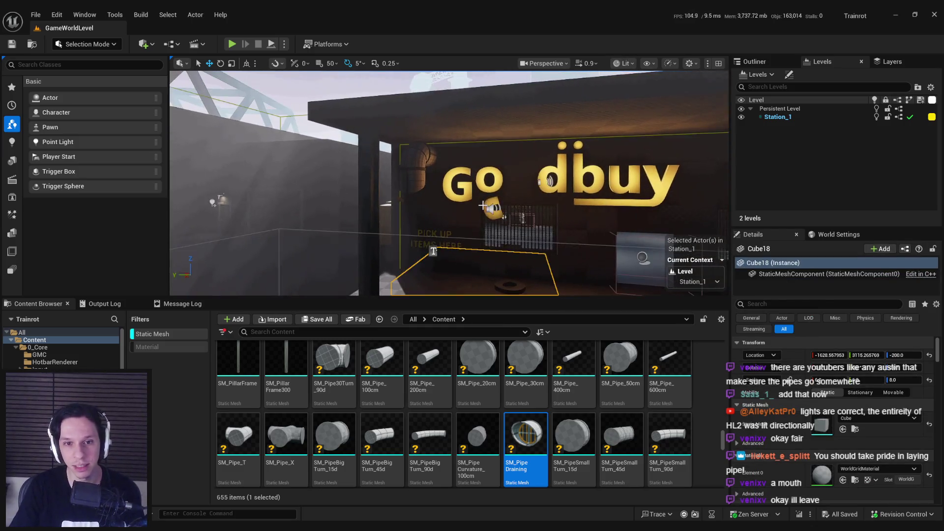
mouse_move(504, 220)
left_mouse_down()
mouse_move(497, 172)
mouse_move(452, 118)
mouse_move(497, 229)
left_mouse_up()
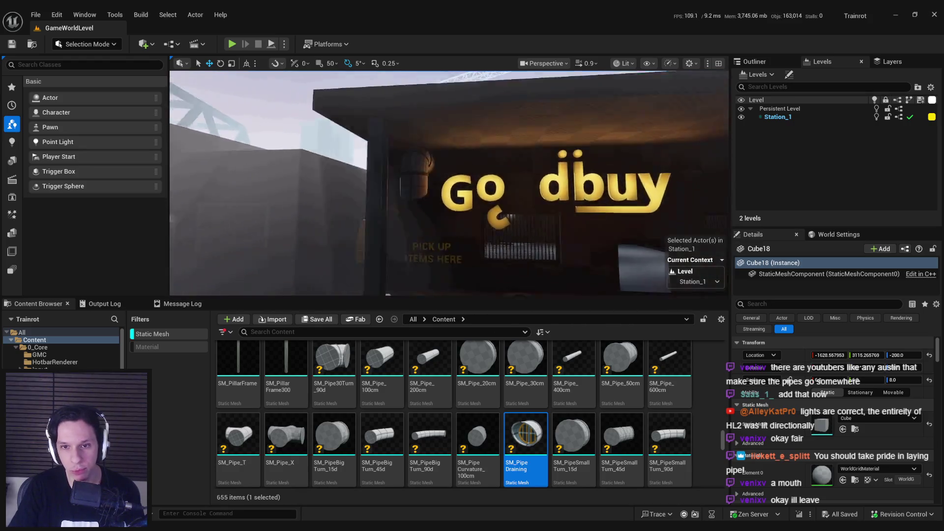
left_click_drag(507, 209, 507, 209)
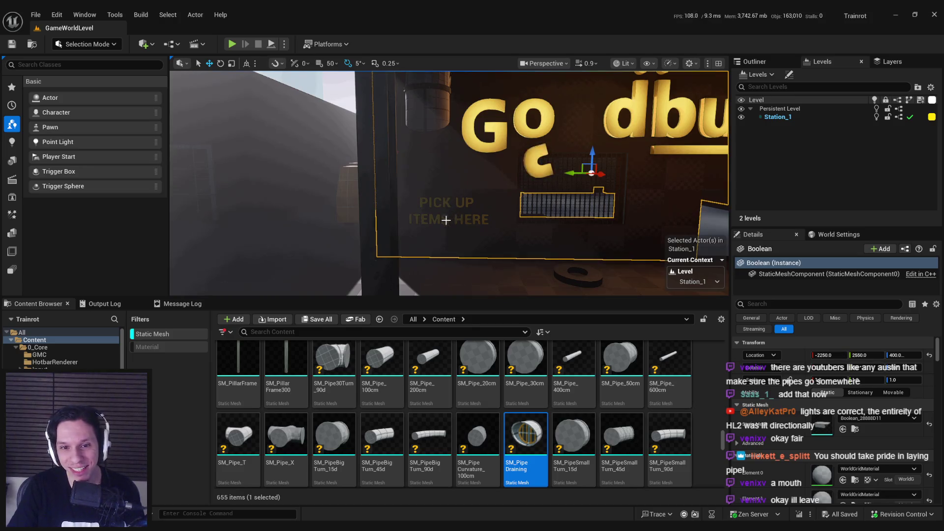
- Set the PICK UP ITEMS HERE text's Horizontal Alignment to Left and save
left_click(446, 221)
scroll(813, 460, "down", 4)
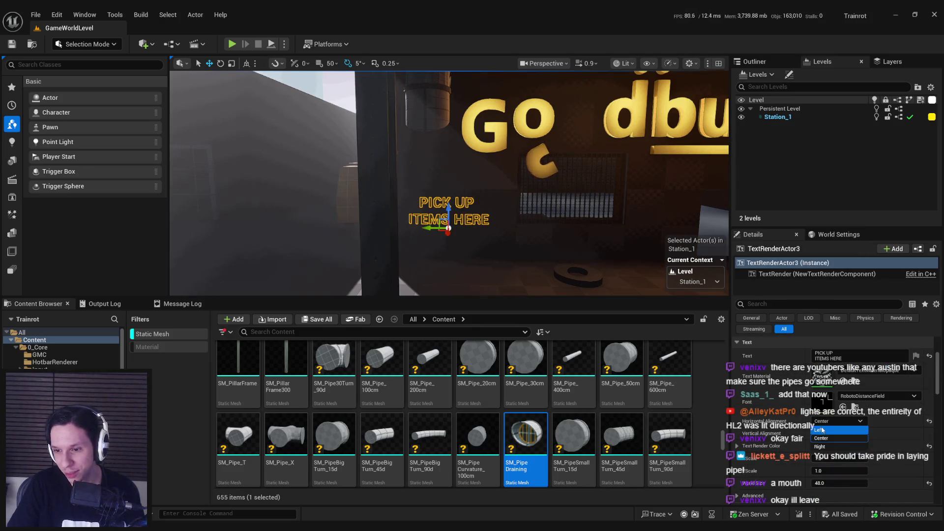
left_click(820, 430)
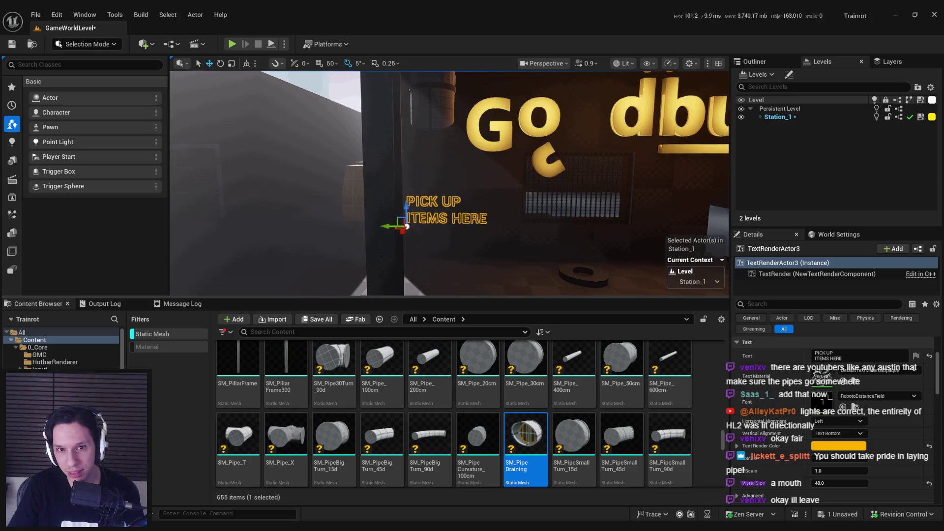
scroll(397, 228, "up", 2)
scroll(391, 229, "up", 2)
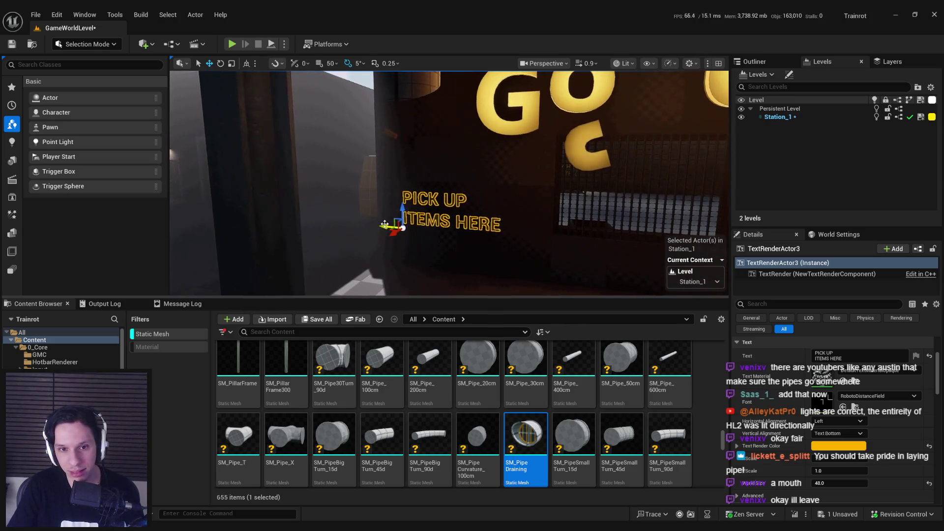
scroll(424, 254, "down", 5)
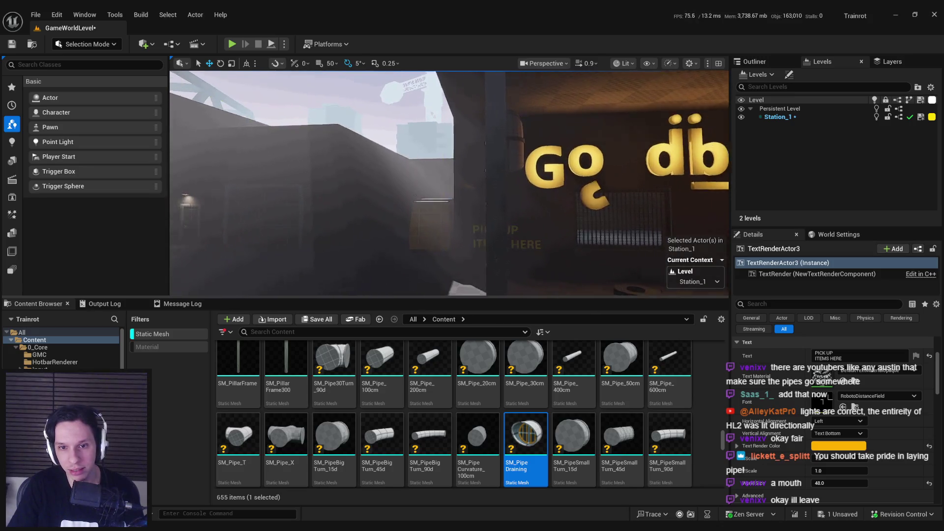
scroll(431, 184, "down", 8)
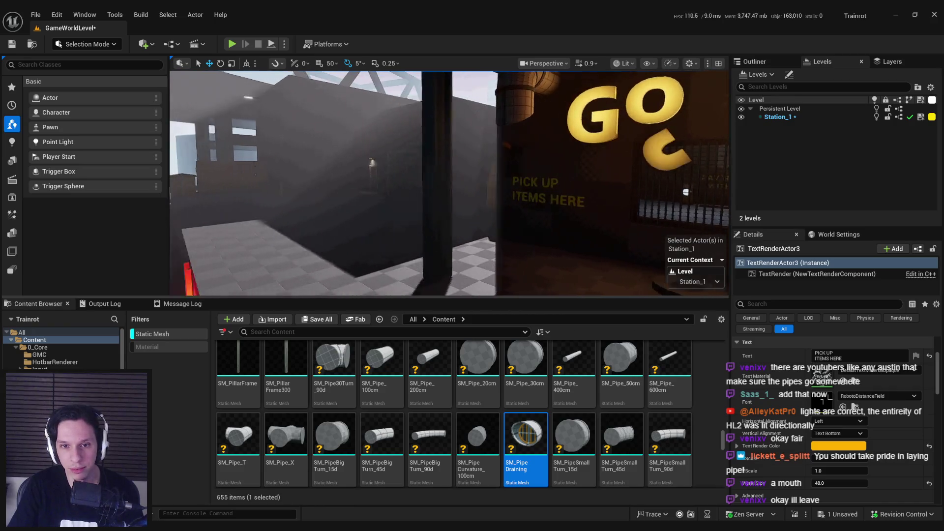
key("ctrl+s")
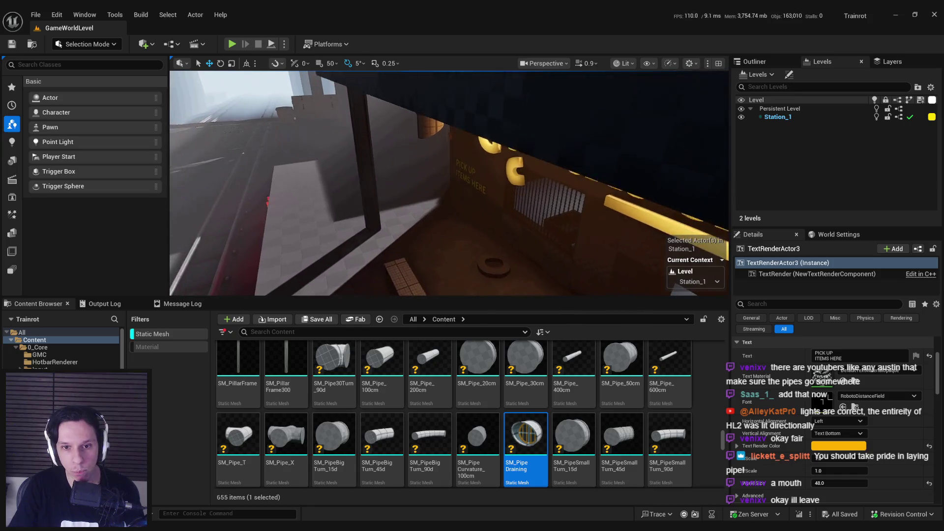
- Place a Spot Light under the pipe beside the GO sign
left_click(12, 143)
left_click_drag(433, 139, 460, 159)
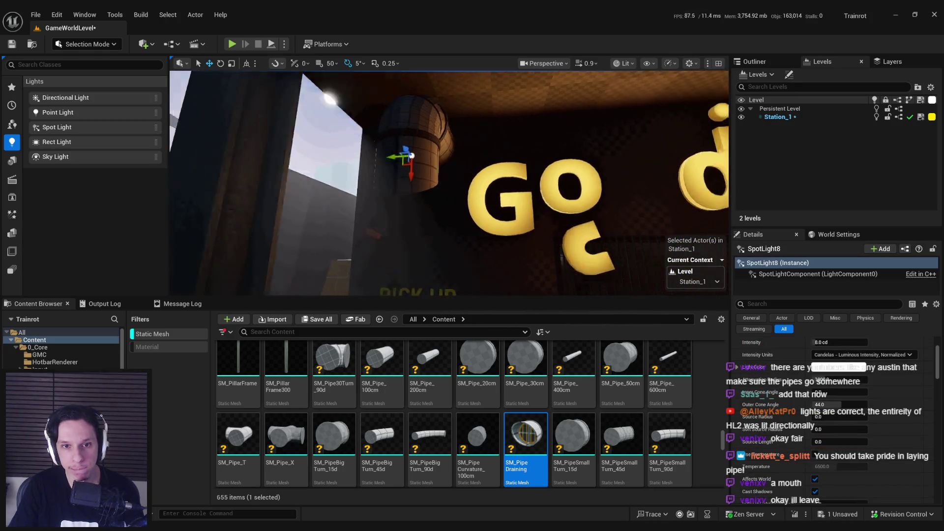
mouse_move(469, 159)
left_mouse_down()
mouse_move(489, 152)
mouse_move(406, 205)
mouse_move(391, 192)
left_mouse_up()
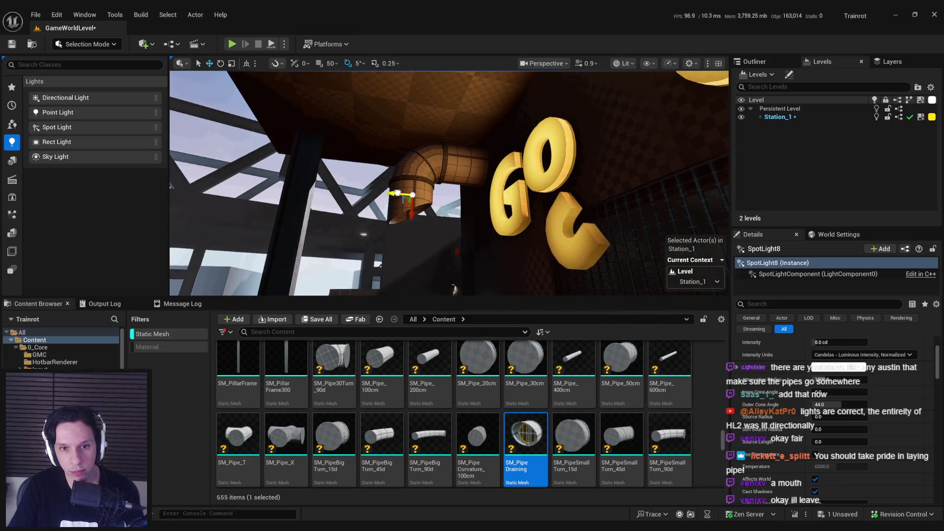
mouse_move(413, 218)
left_mouse_down()
mouse_move(467, 207)
mouse_move(458, 209)
mouse_move(456, 152)
left_mouse_up()
- Lower the spotlight's Attenuation Radius and adjust its Inner Cone Angle
left_click_drag(535, 248, 541, 246)
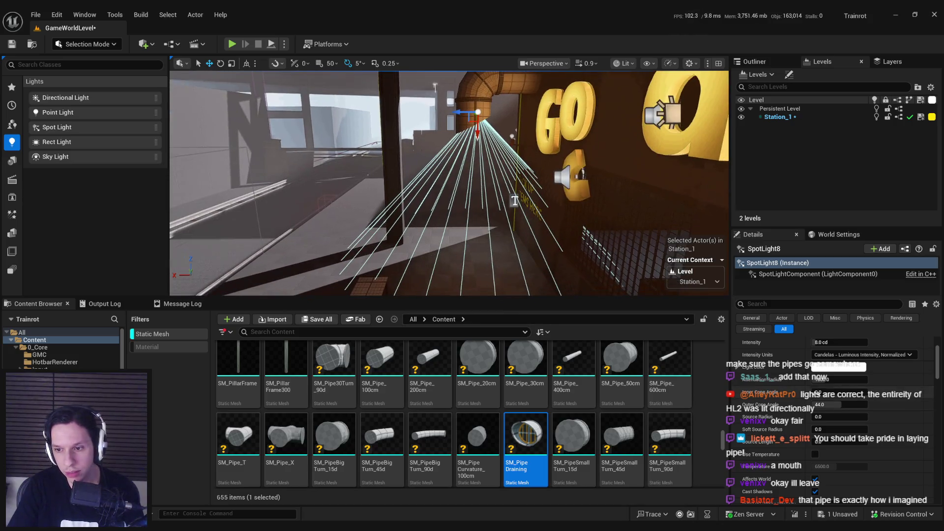
scroll(818, 461, "down", 2)
scroll(807, 452, "up", 1)
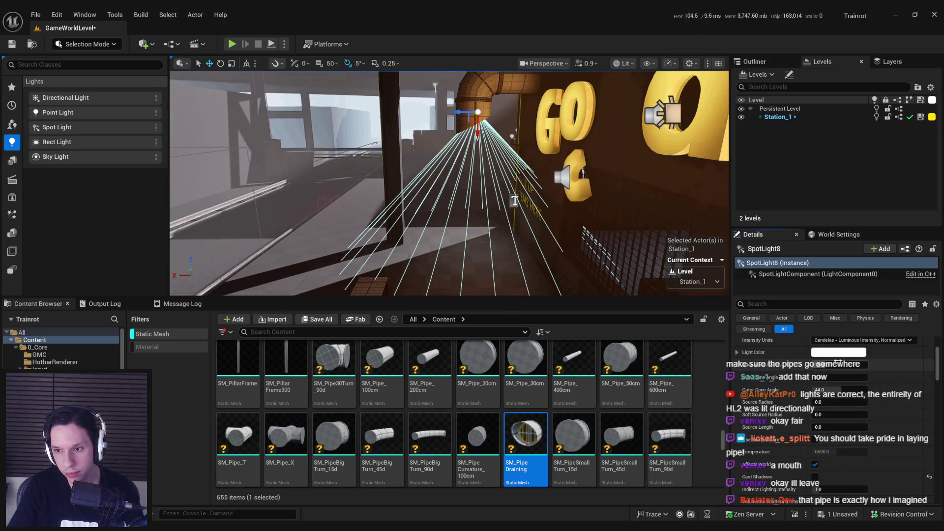
key("Return")
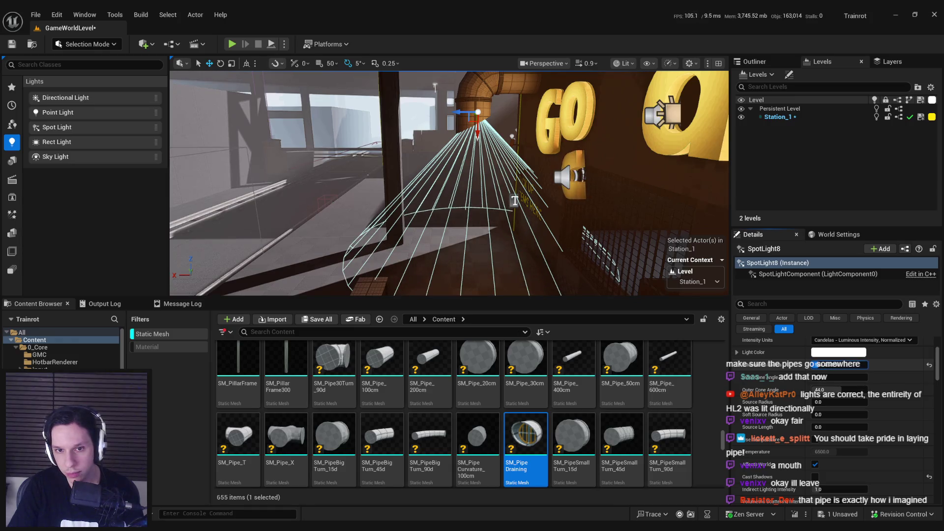
left_click_drag(834, 375, 839, 375)
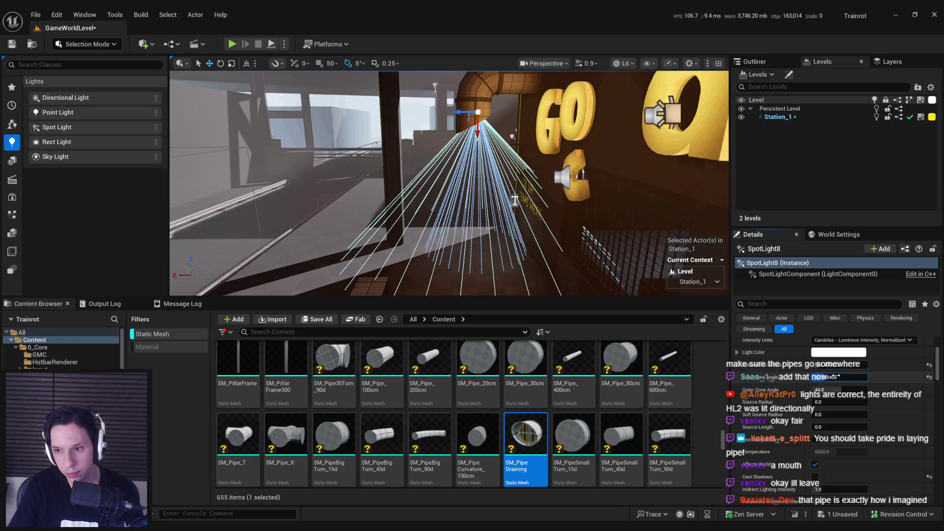
left_click(830, 352)
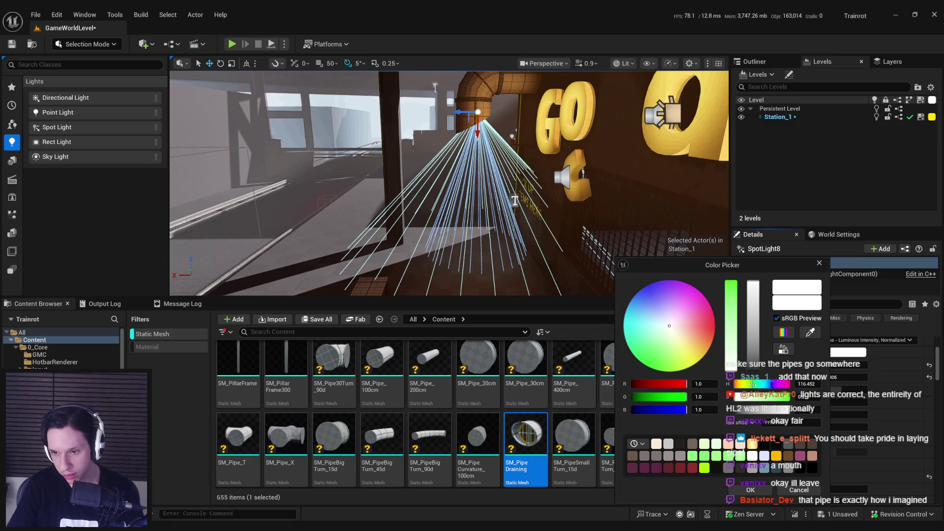
- Tint SpotLight8's light colour from white to a pale cyan and apply it
left_click_drag(734, 322, 730, 254)
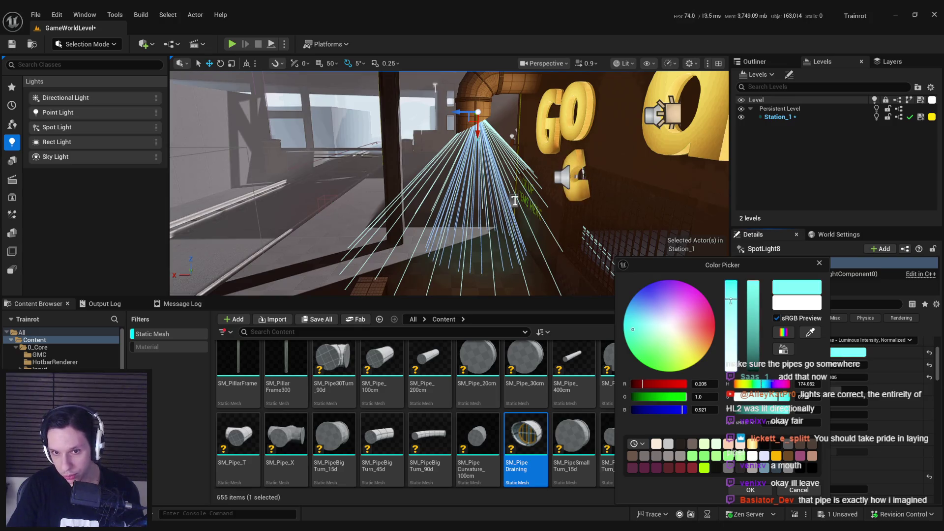
left_click(758, 488)
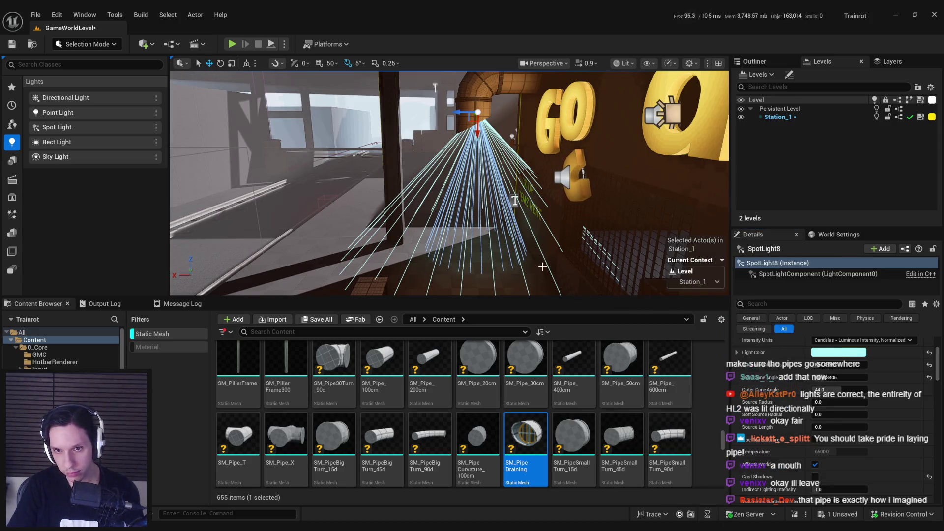
- Narrow the spotlight's outer cone slightly at the GO sign and save the level
mouse_move(522, 207)
left_mouse_down()
mouse_move(483, 207)
mouse_move(418, 155)
mouse_move(401, 154)
mouse_move(423, 154)
mouse_move(504, 219)
left_mouse_up()
mouse_move(837, 434)
left_mouse_down()
mouse_move(832, 422)
mouse_move(811, 422)
left_mouse_up()
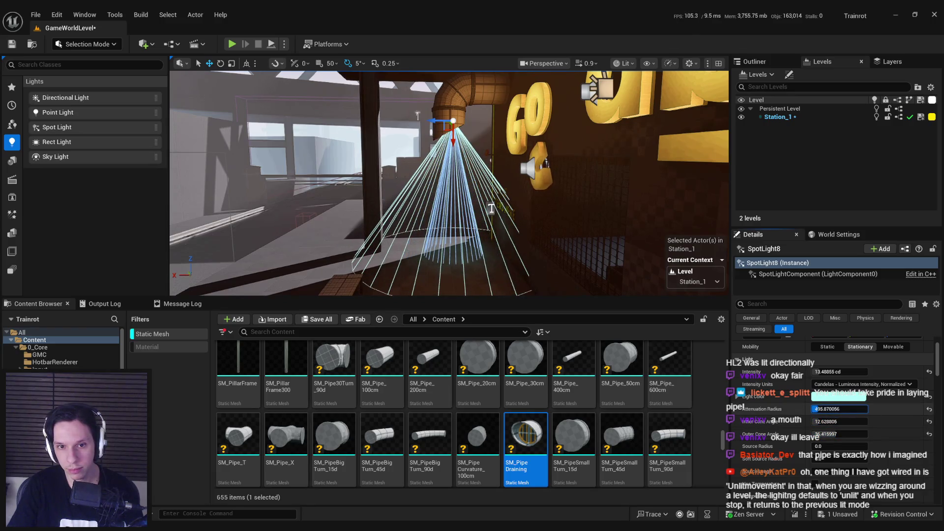
left_click_drag(491, 208, 495, 272)
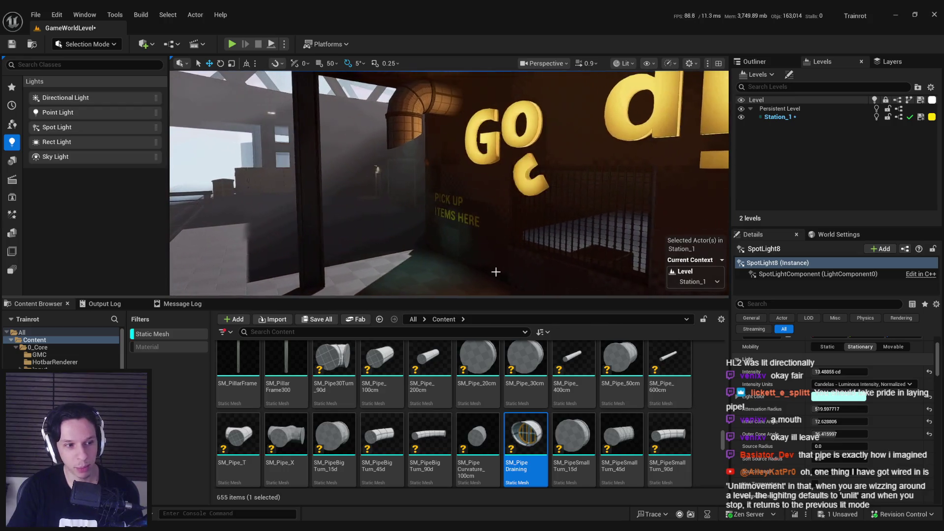
mouse_move(462, 242)
left_mouse_down()
mouse_move(443, 197)
mouse_move(490, 219)
mouse_move(485, 229)
mouse_move(494, 208)
left_mouse_up()
scroll(815, 458, "down", 3)
key("ctrl+s")
- Preview the GO sign lighting by toggling game view on and off, then save again
key("f")
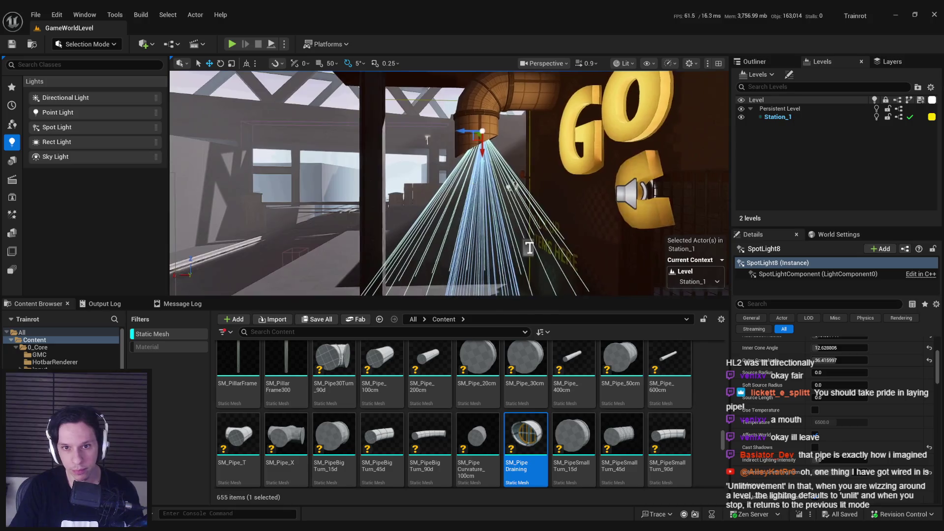
left_click_drag(464, 129, 452, 140)
key("g")
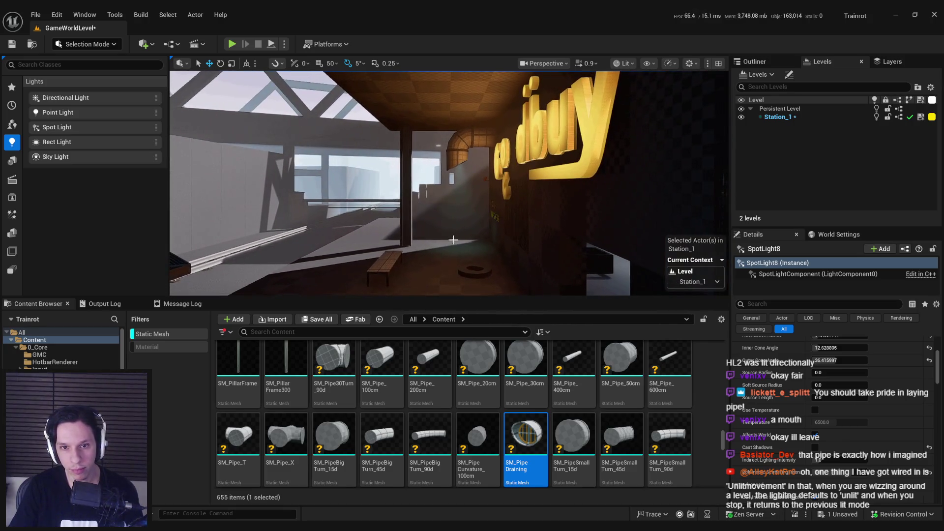
key("g")
key("f")
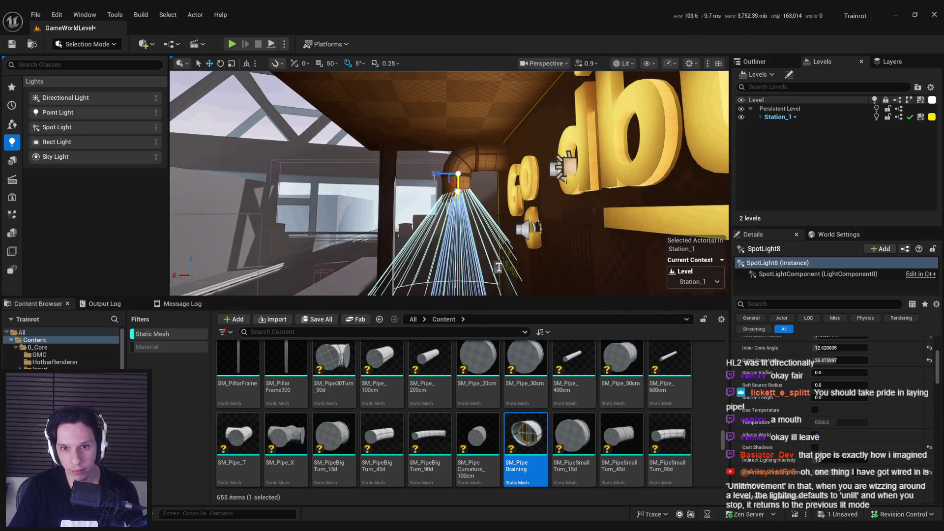
key("g")
left_click_drag(498, 267, 457, 270)
key("g")
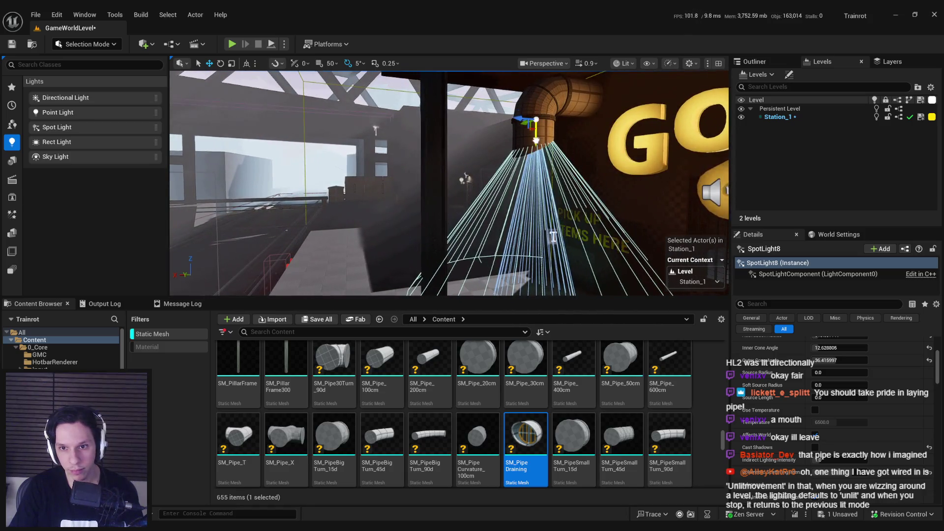
key("g")
key("ctrl+s")
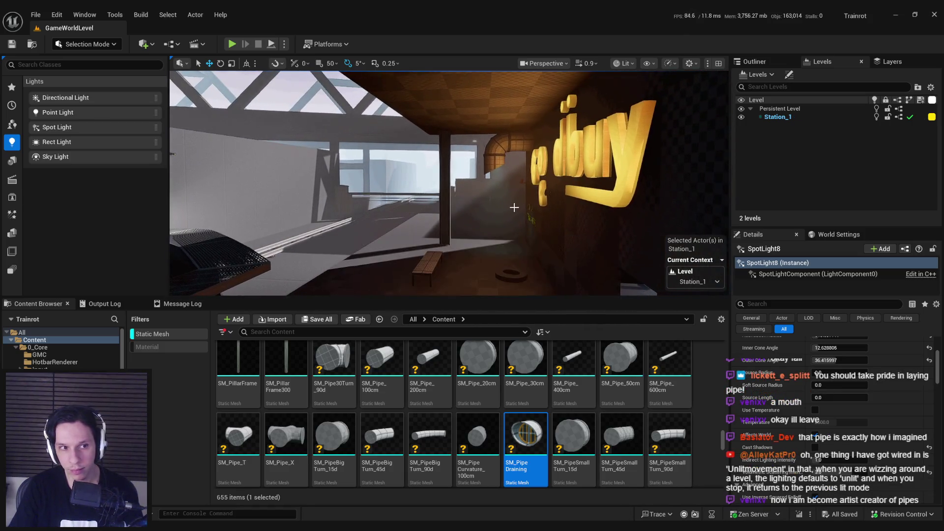
- Fly the view through the station to the double door and start a Play session
left_click_drag(458, 269, 531, 210)
left_click(232, 44)
key("F11")
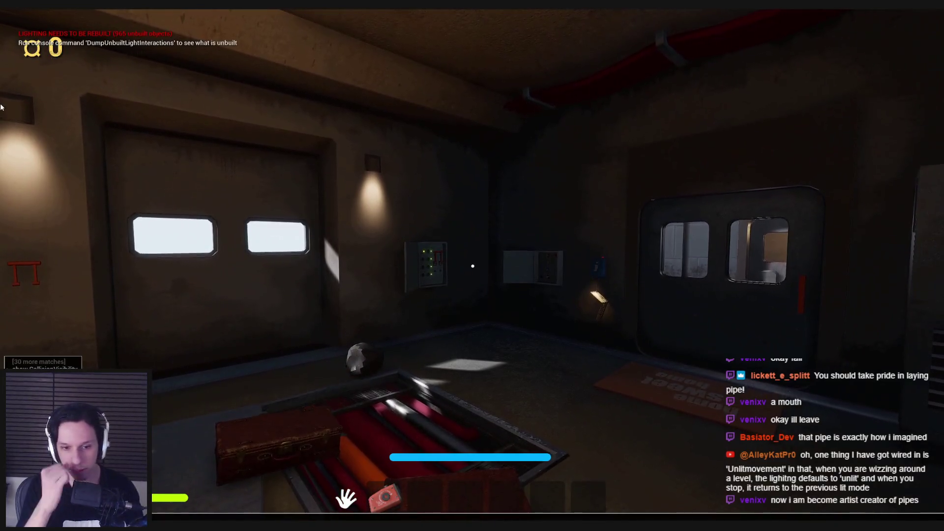
- Walk around the Goodbuy shop front and into the interior to view the PAY HERE counter
key("w")
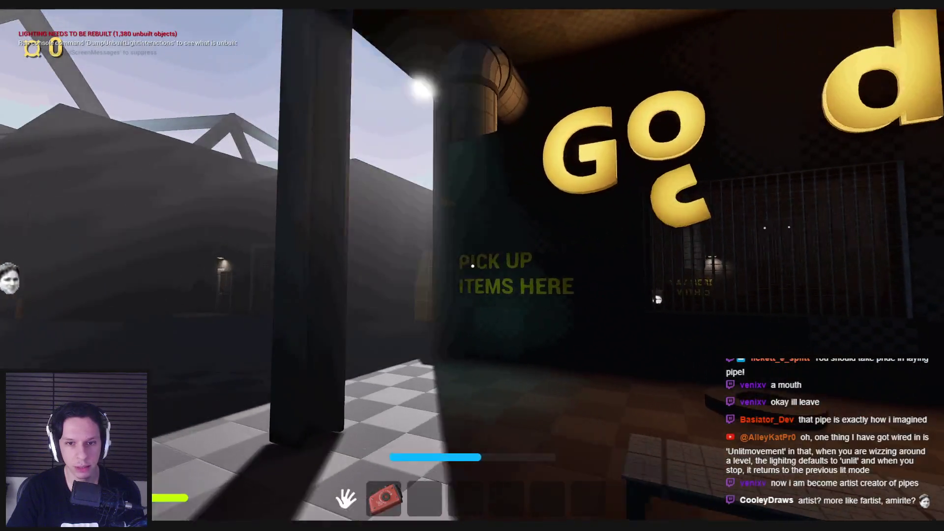
key("s")
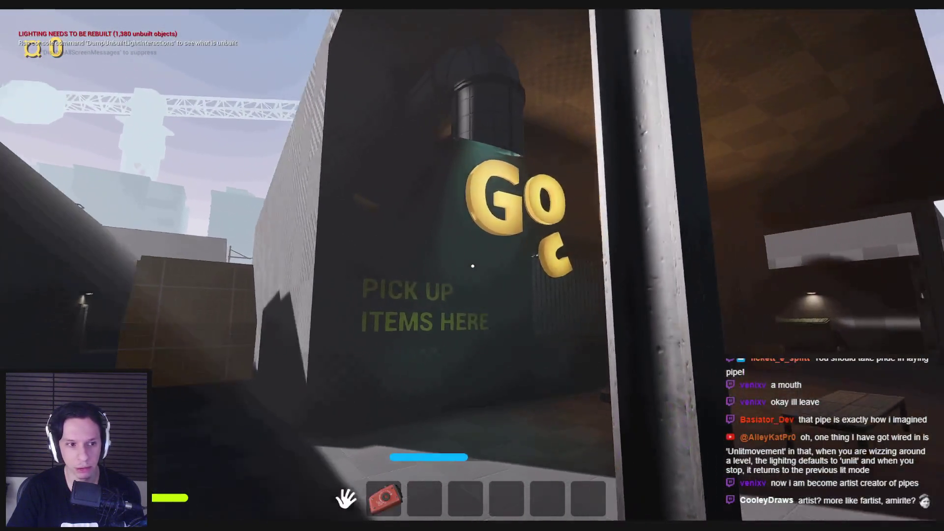
key("s")
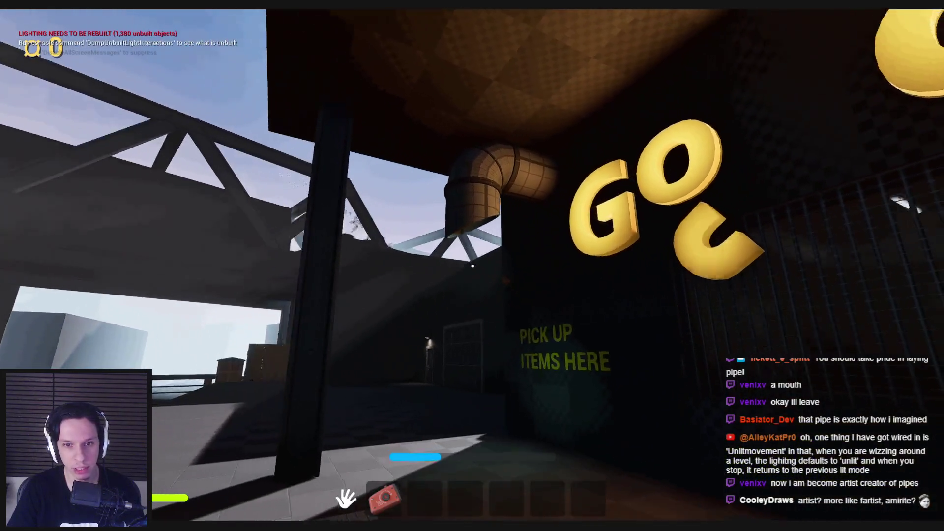
key("s")
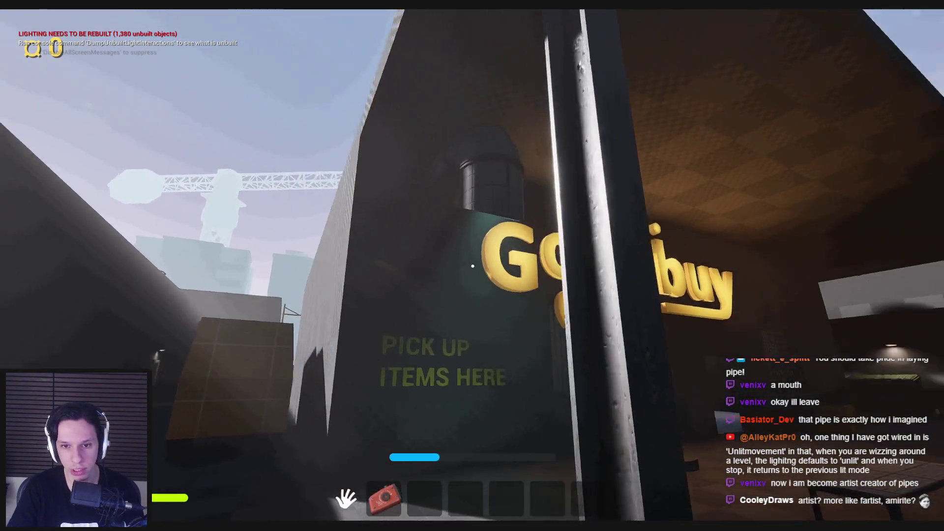
key("w")
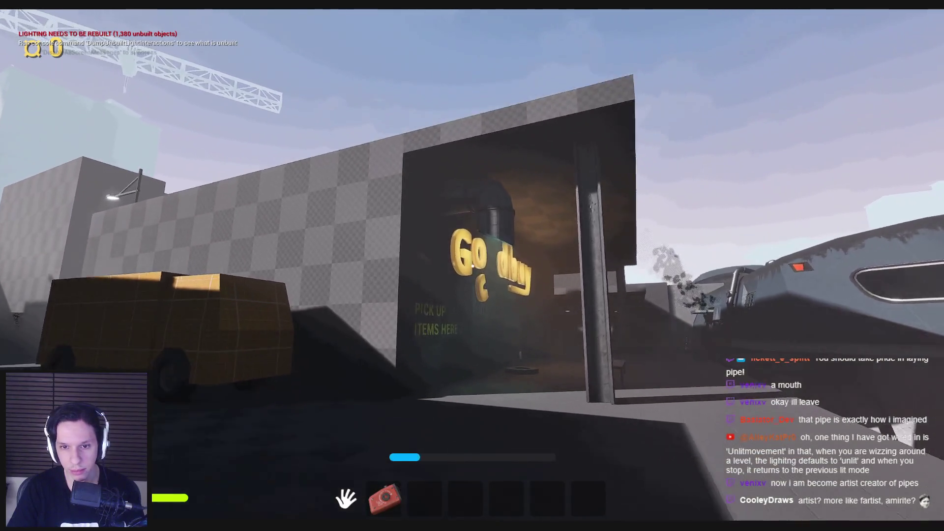
key("w")
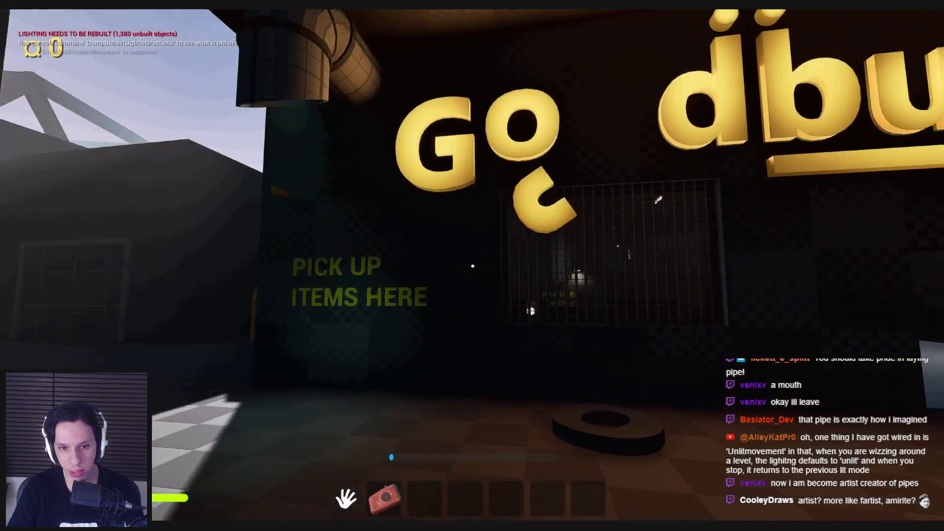
key("s")
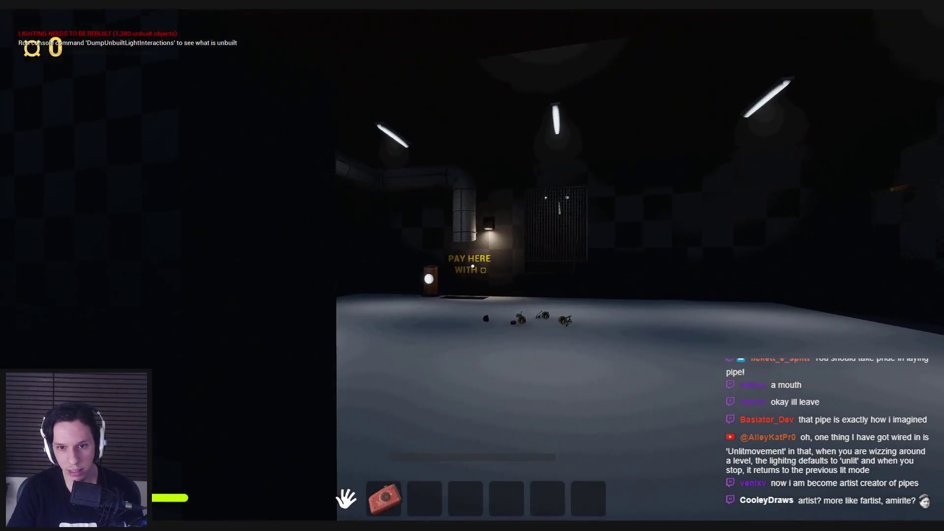
left_click_drag(472, 266, 473, 266)
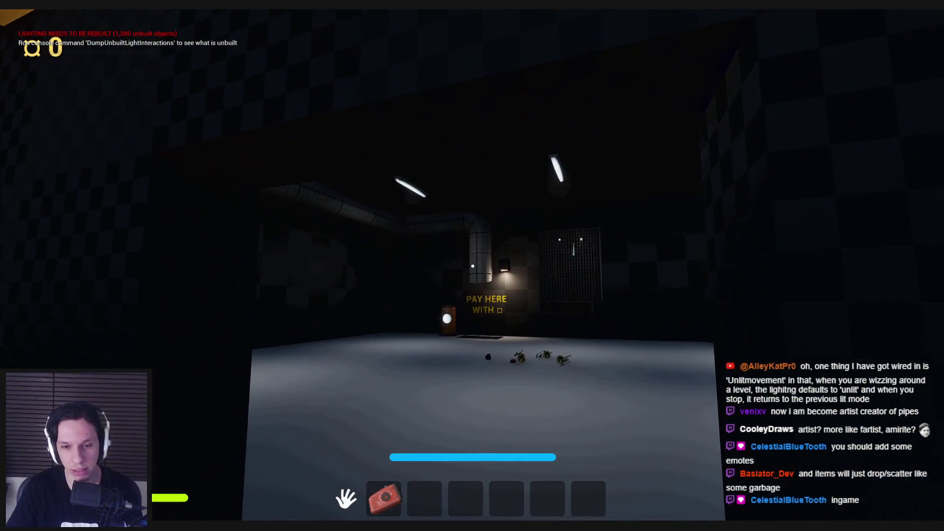
- Leave the shop past the pillar into the SELL FOR room and reach the fire extinguisher
key("s")
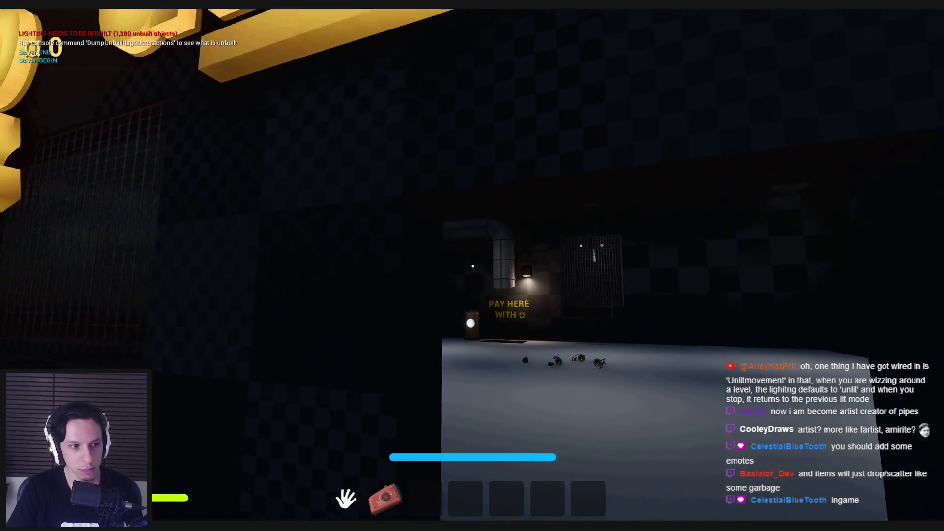
key("w")
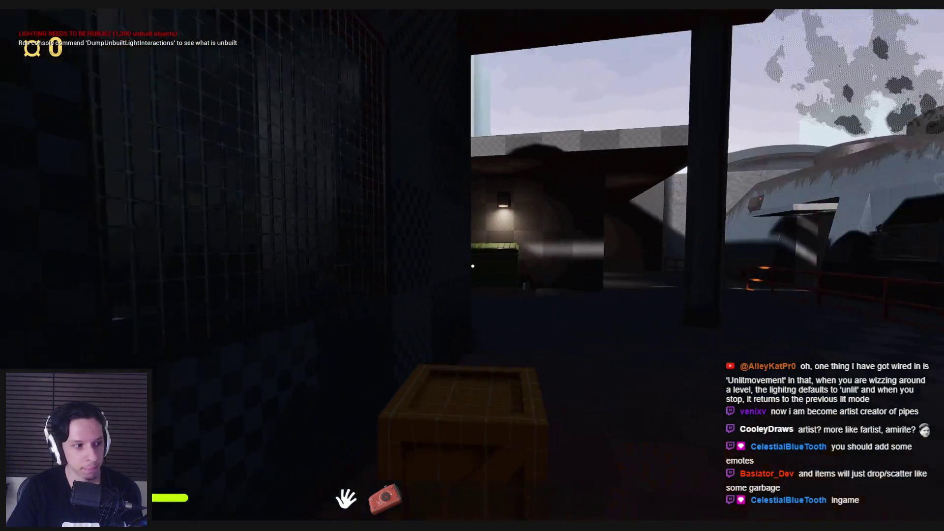
key("w")
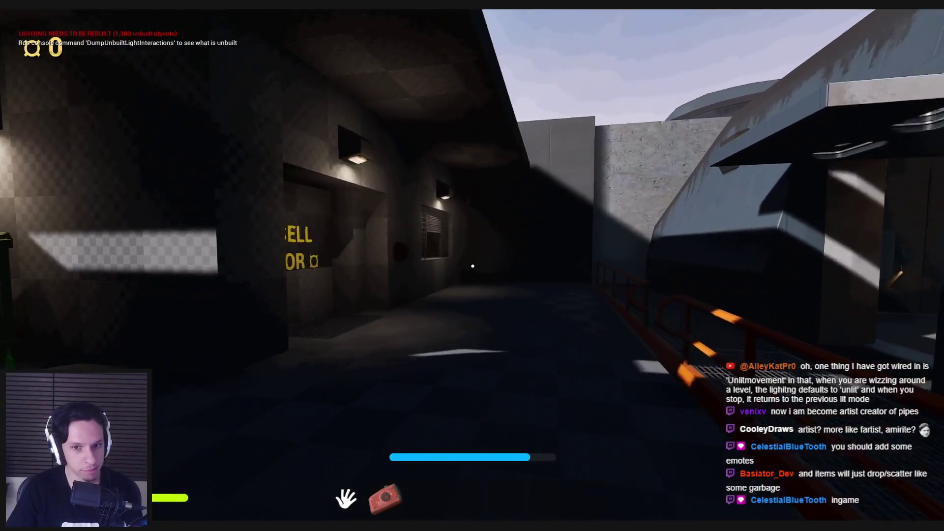
key("w")
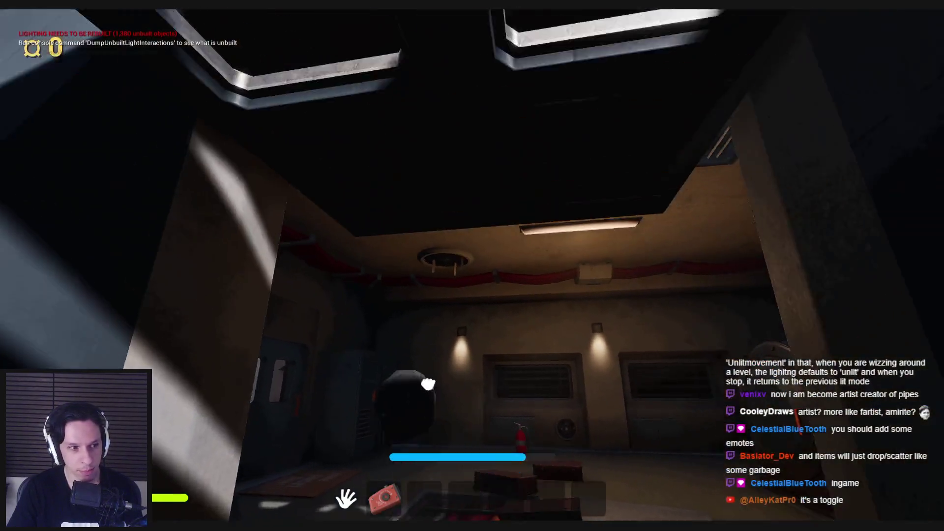
key("w")
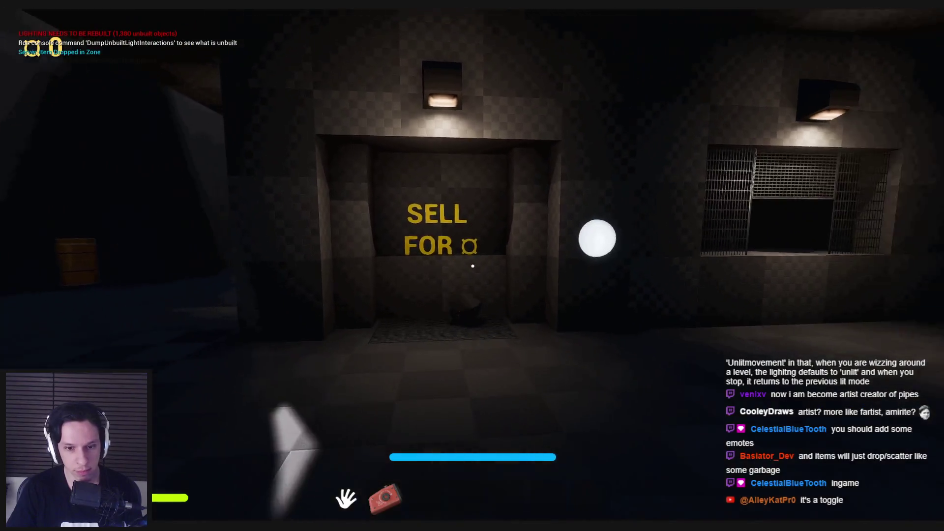
key("w")
key("w")
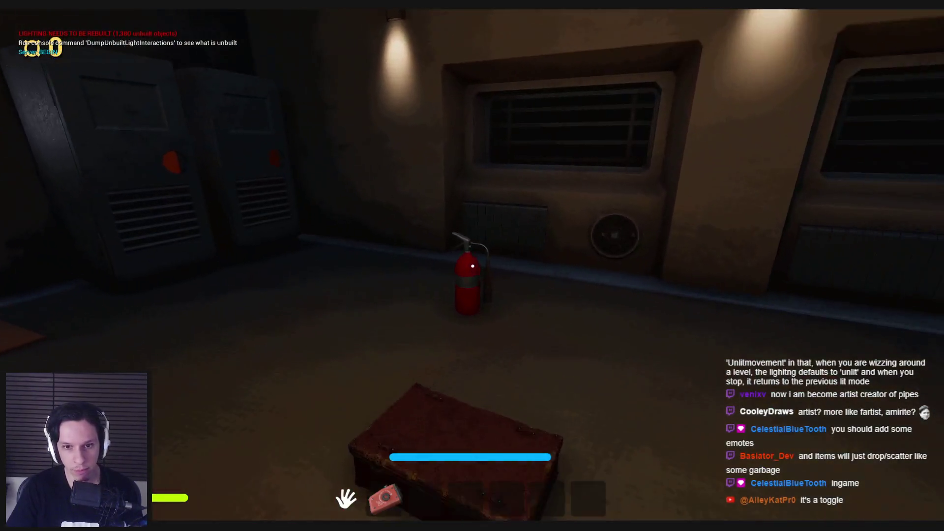
key("w")
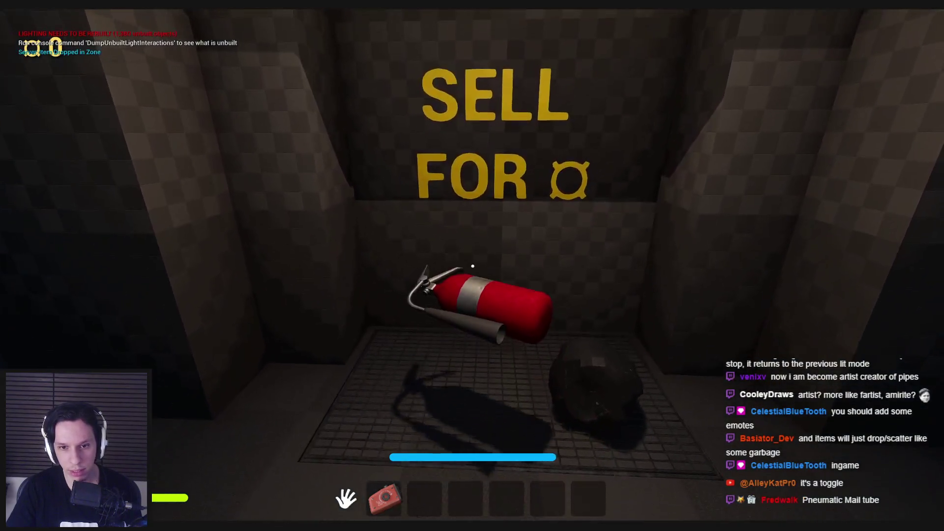
- Pick up a box from the plate in the tube machine room and drop it again
key("s")
key("w")
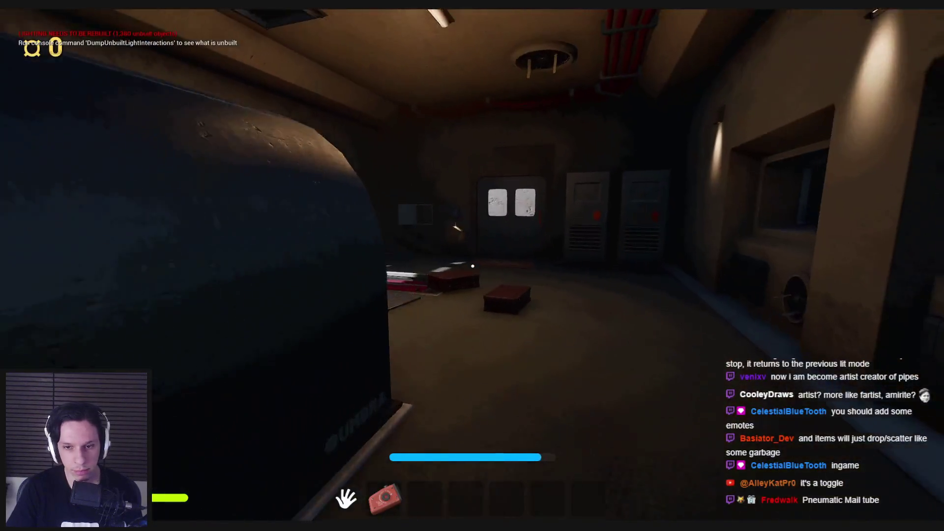
key("w")
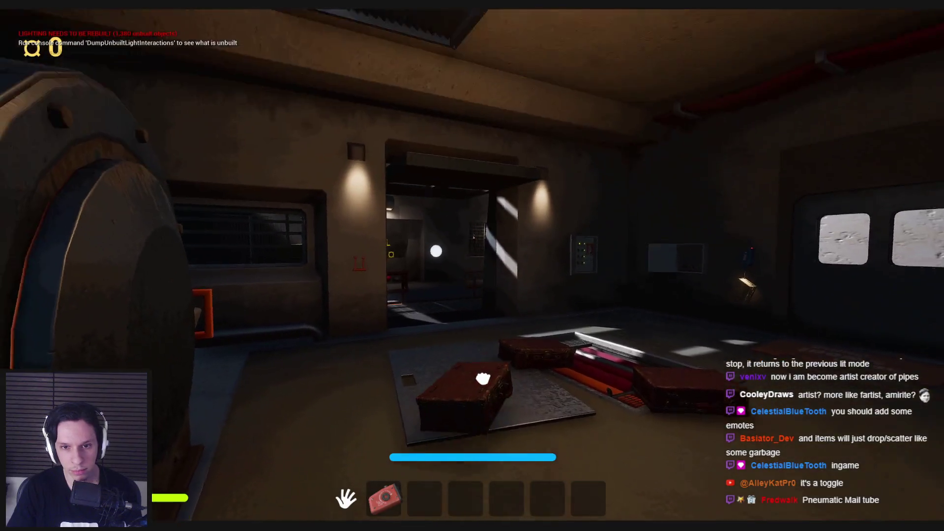
left_click_drag(483, 379, 474, 124)
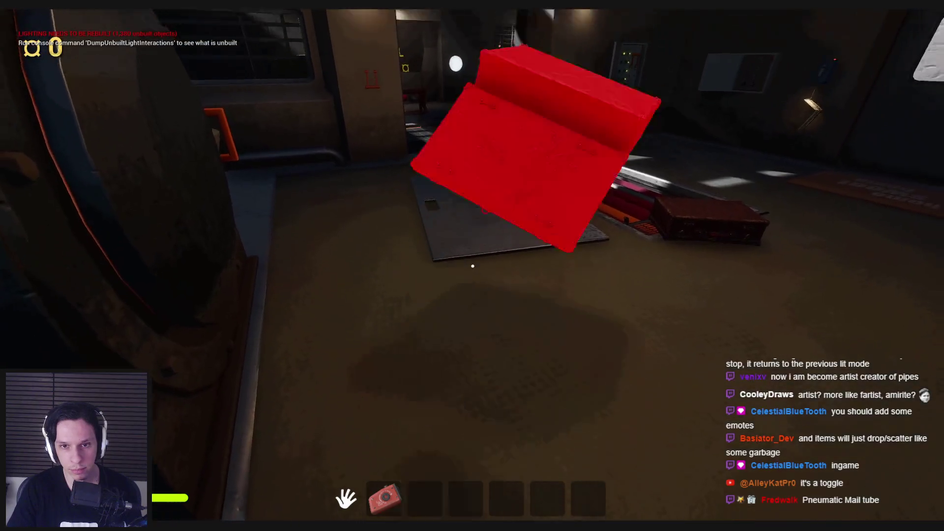
left_click_drag(472, 266, 473, 266)
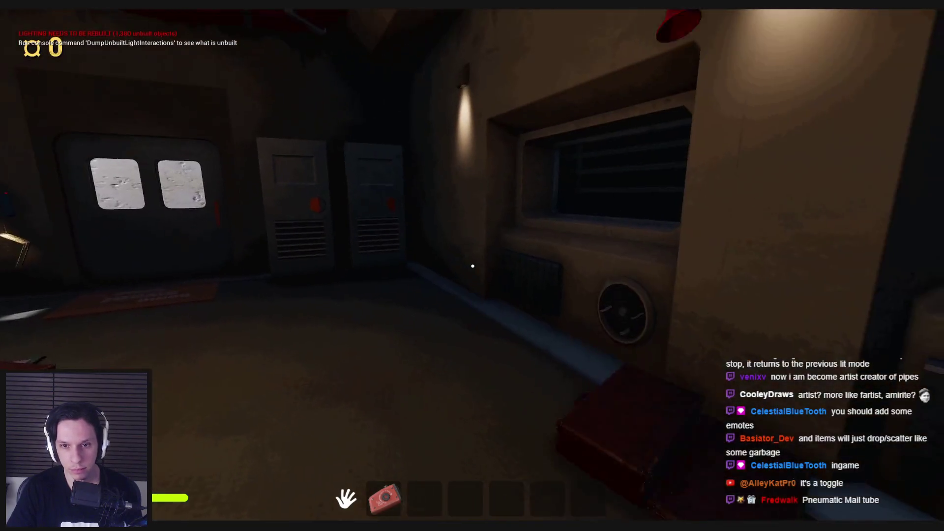
- Grab the red fire extinguisher and carry it onto the SELL FOR drop pad
key("s")
left_click_drag(473, 266, 473, 266)
key("w")
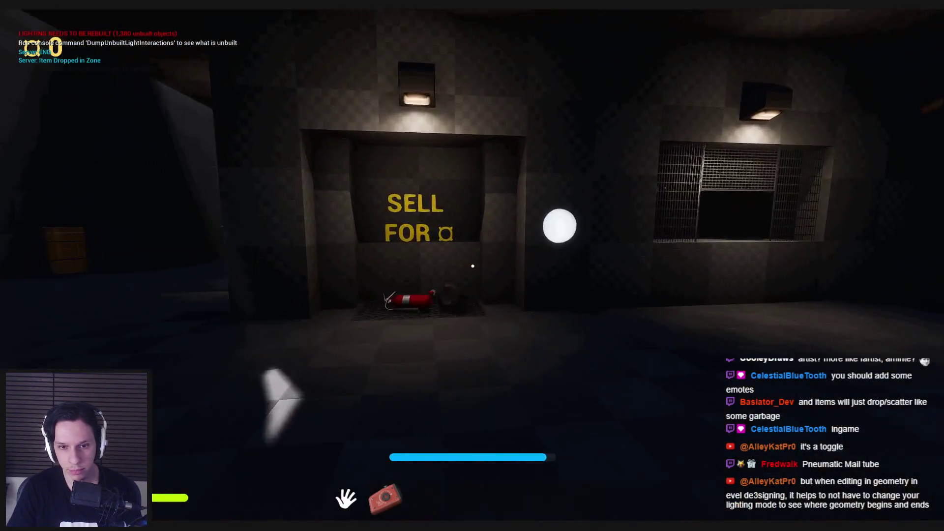
mouse_move(473, 266)
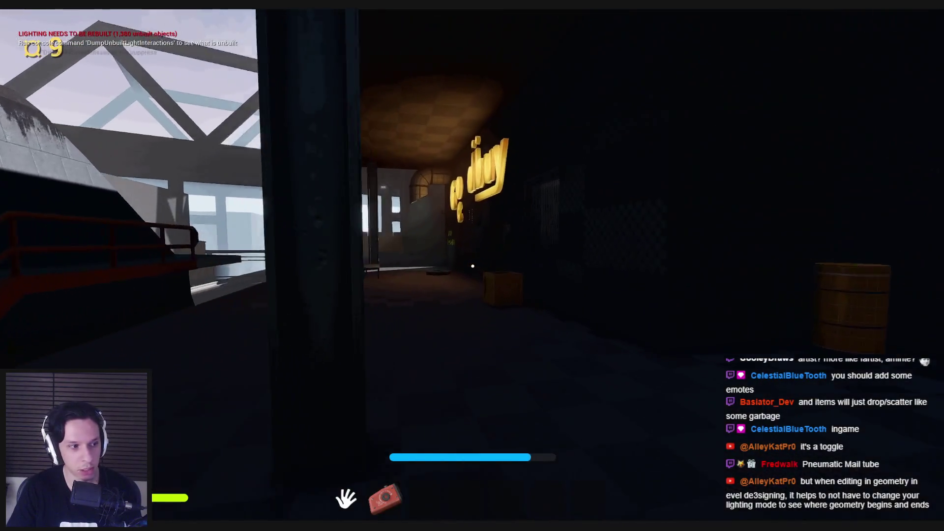
- Pay at the PAY HERE booth, dropping the currency from 9 to 3
key("w")
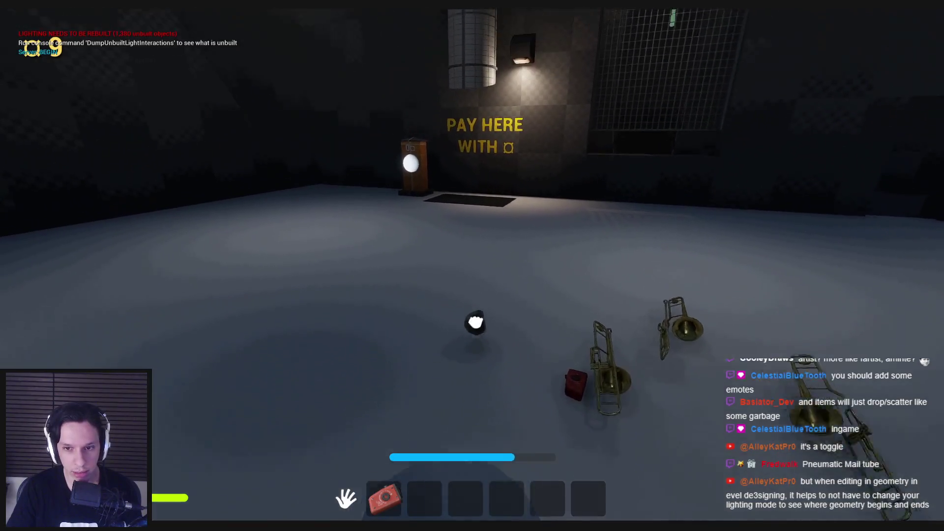
key("w")
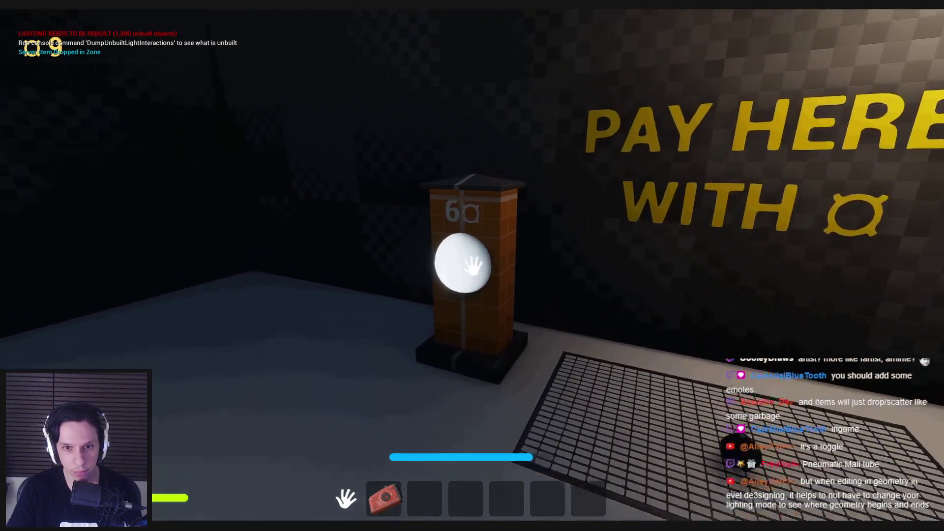
left_click(473, 266)
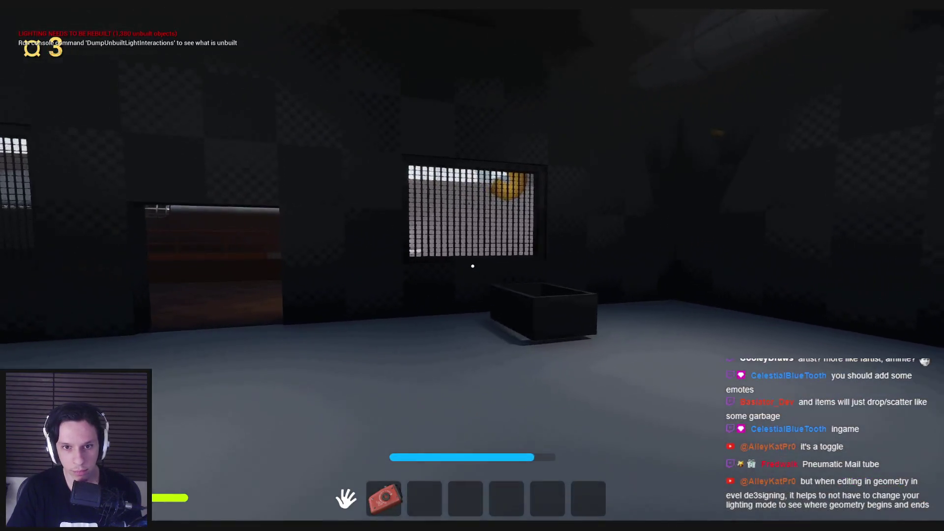
- Collect the purchased item from the PICK UP ITEMS HERE area as a second hotbar item
key("w")
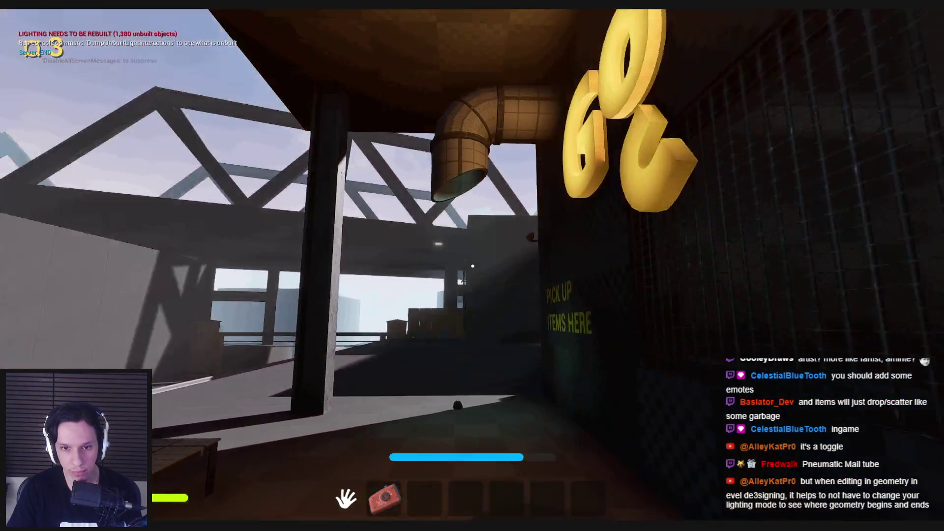
key("w")
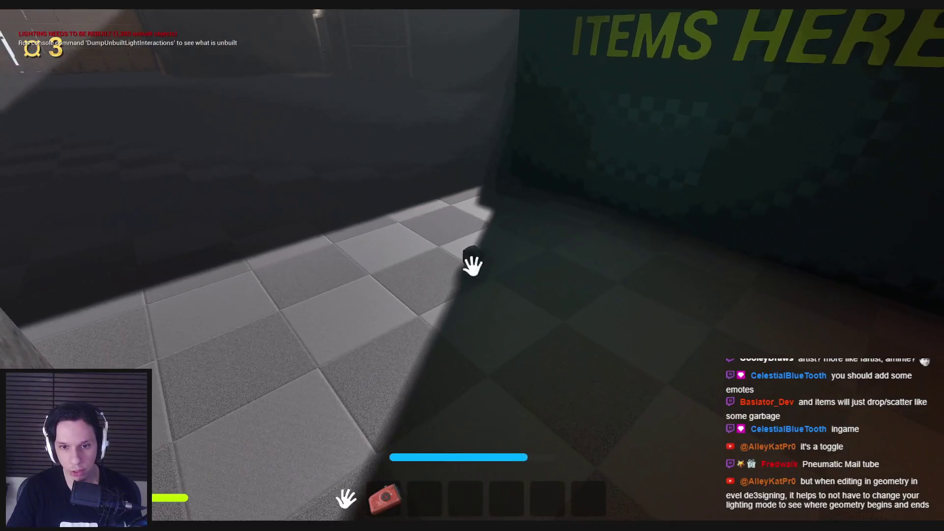
left_click(473, 266)
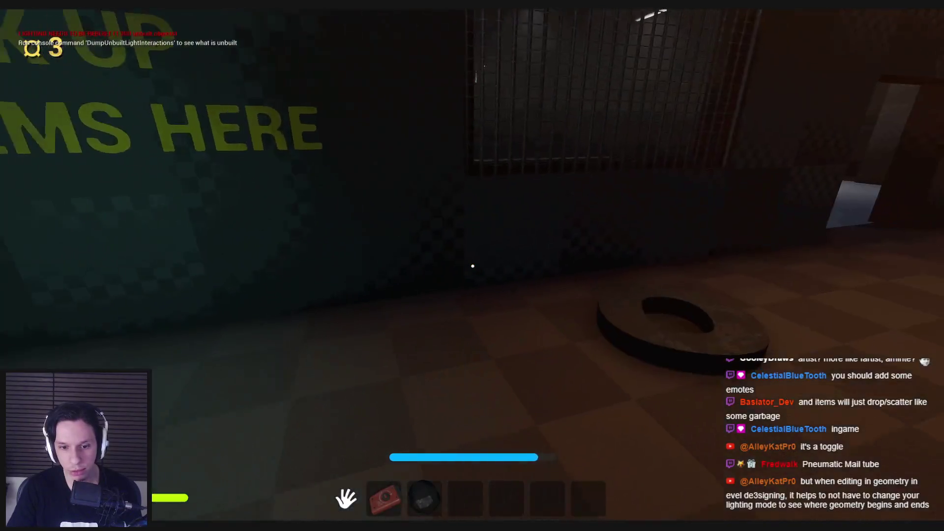
key("w")
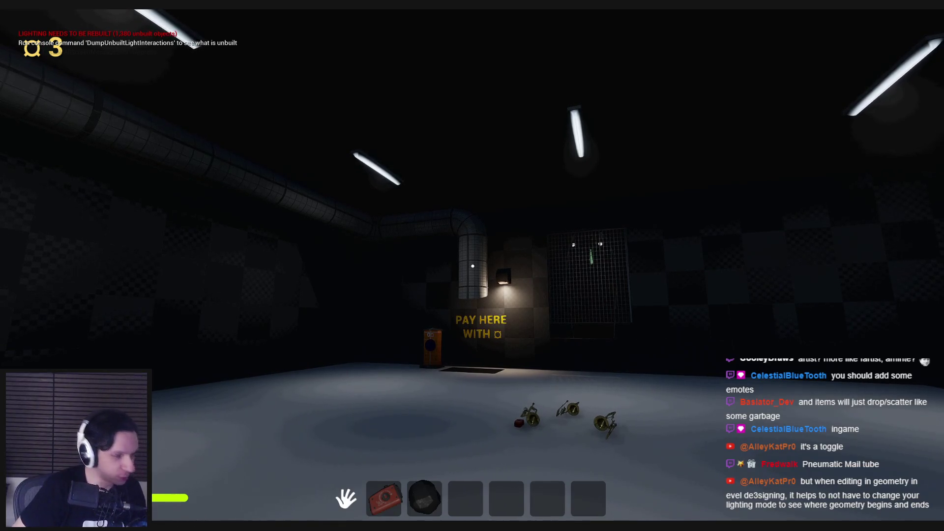
- Back away from the trombones across the shop, then walk back up to them and the red item
key("w")
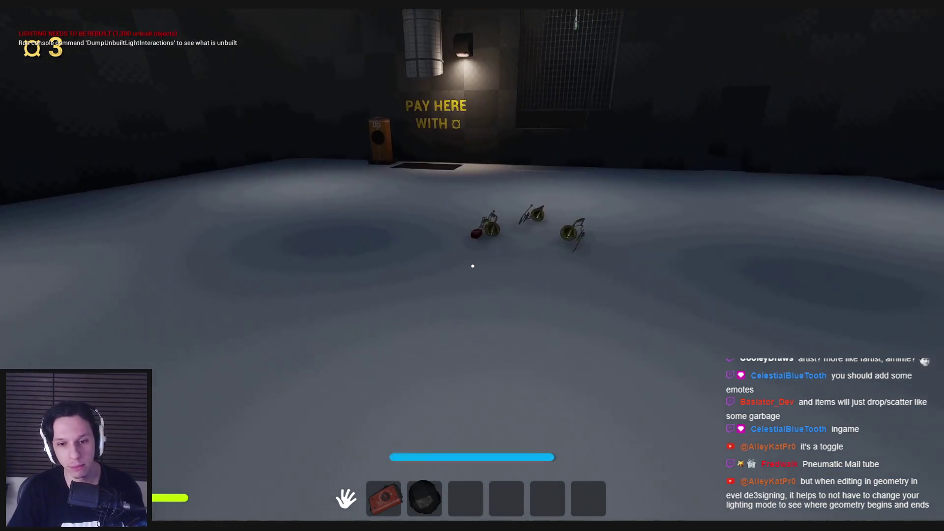
key("s")
key("s")
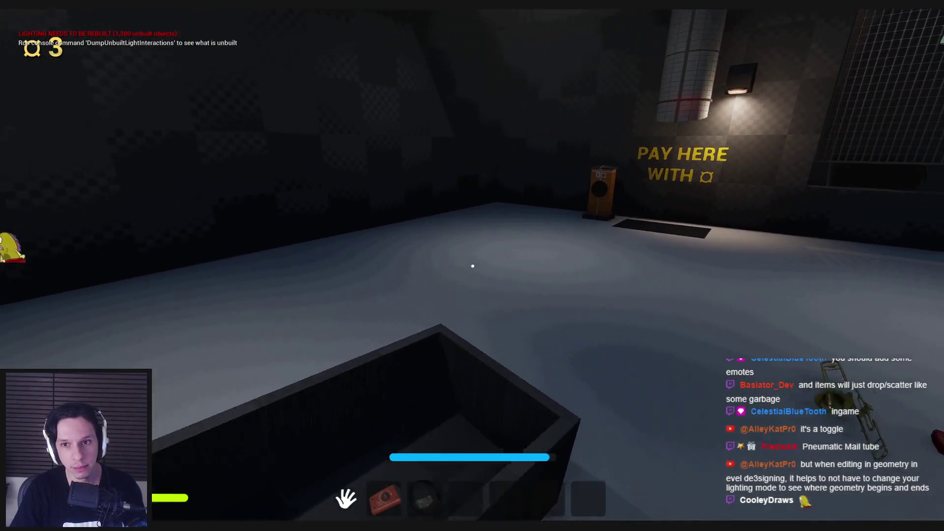
key("s")
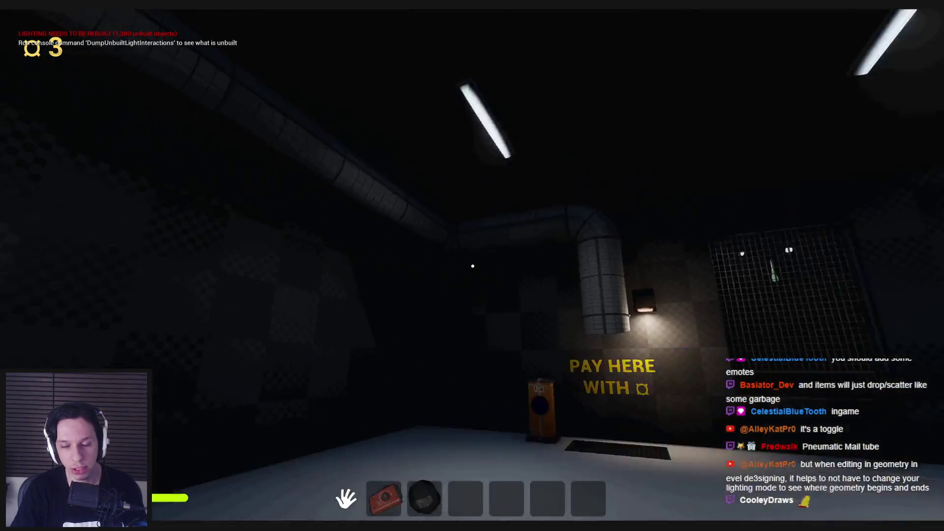
key("s")
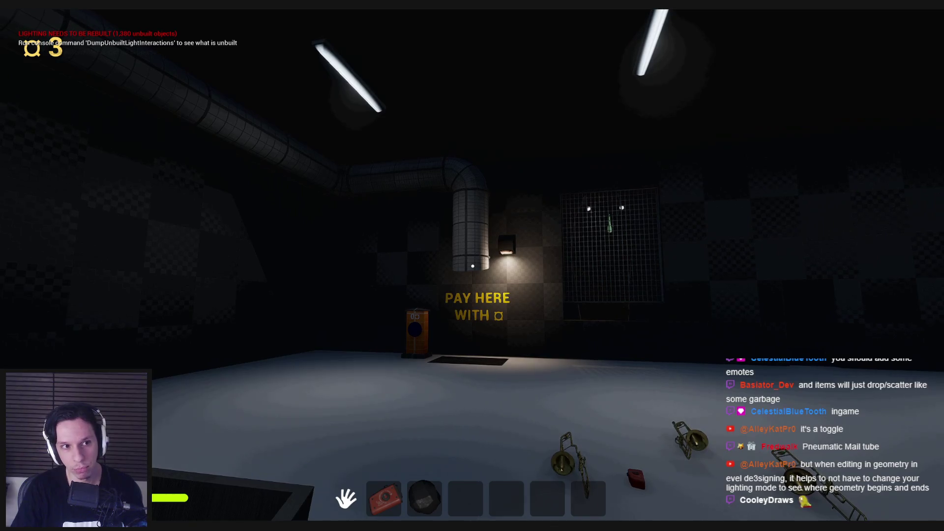
key("d")
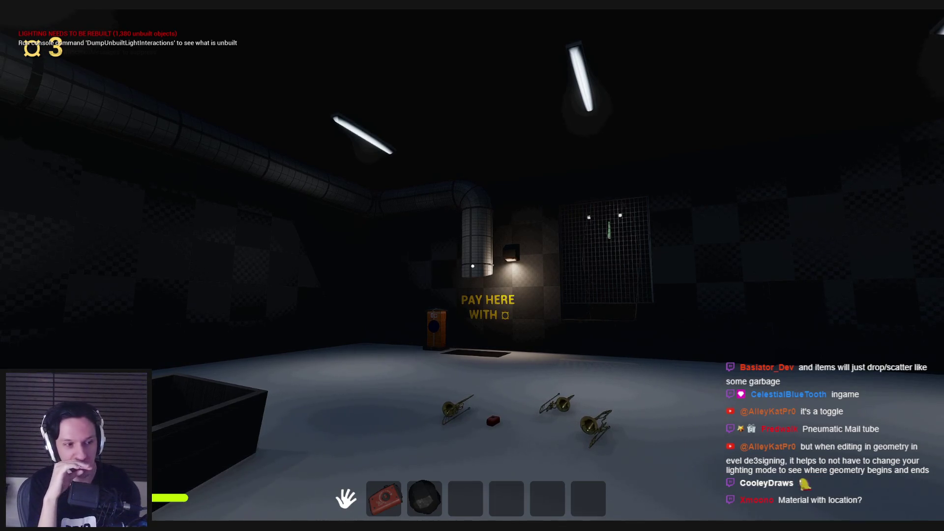
key("w")
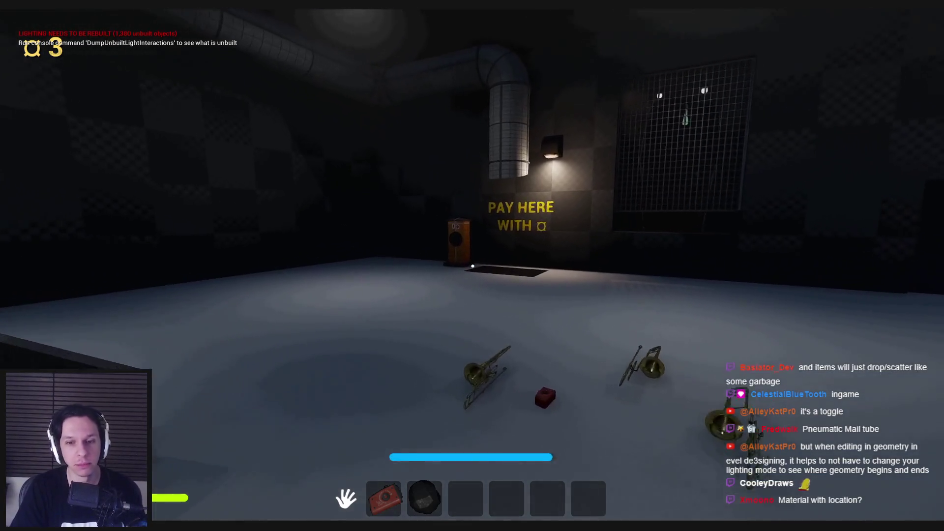
key("w")
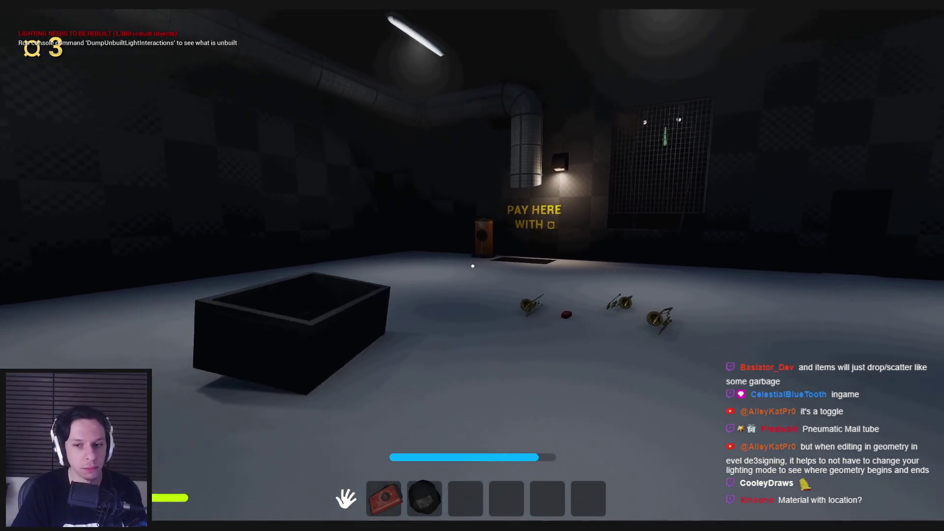
key("w")
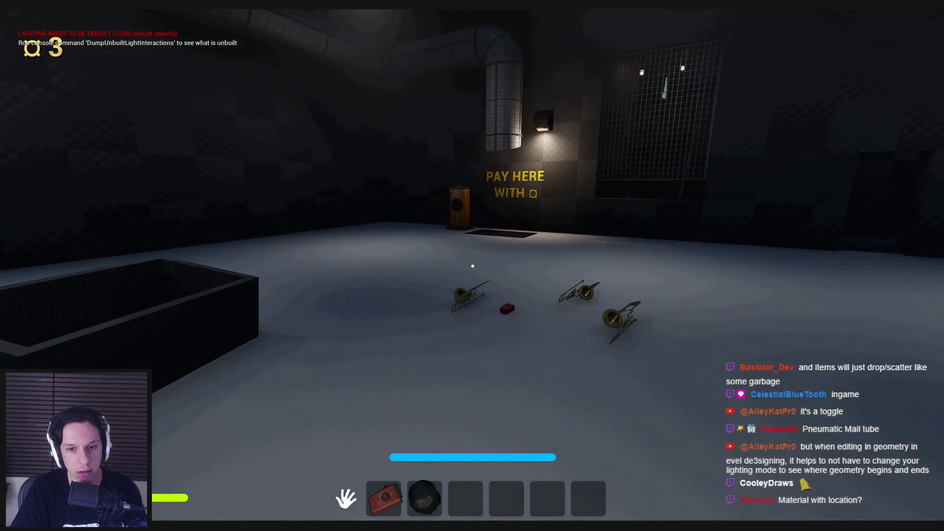
- Step out the doorway, return to the box in the shop, and equip the black round item
key("w")
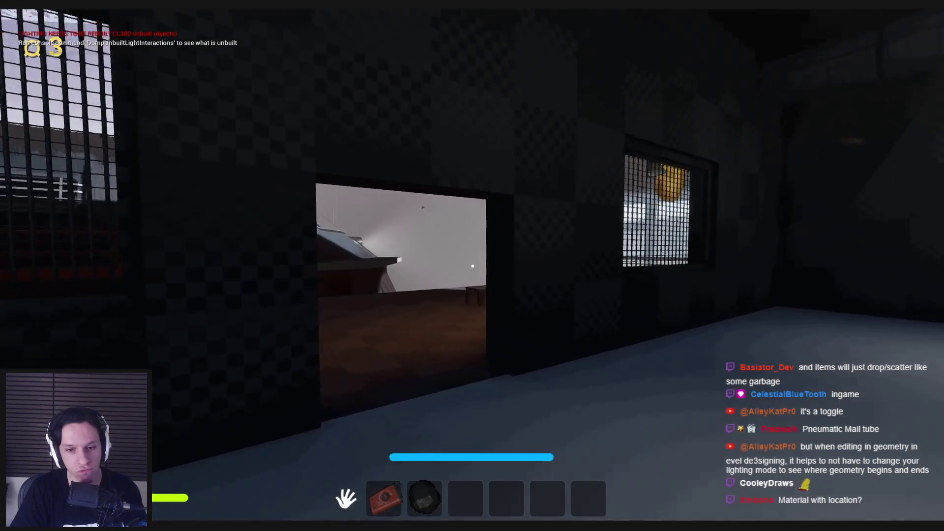
key("w")
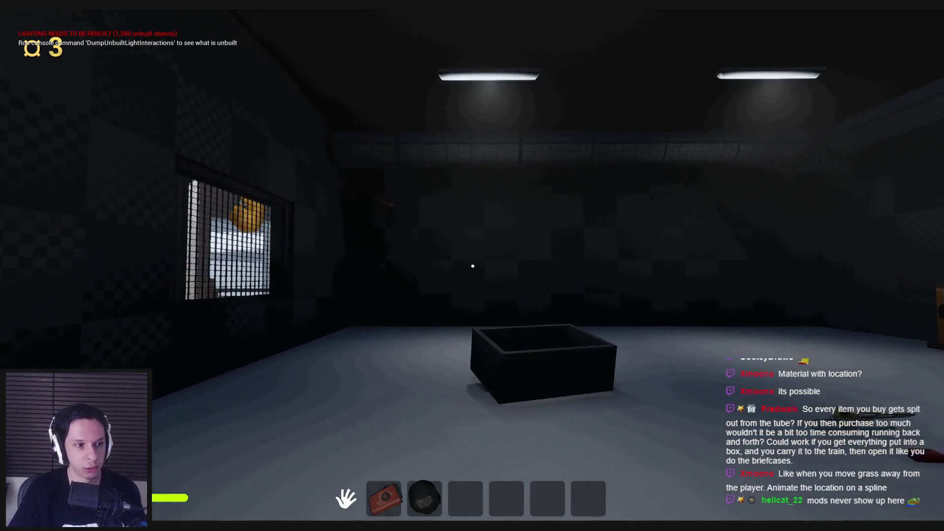
key("w")
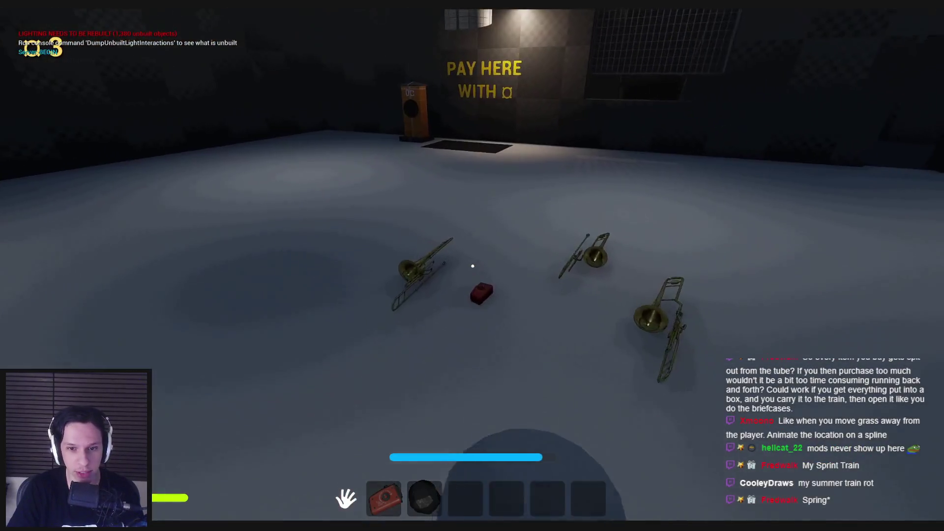
key("2")
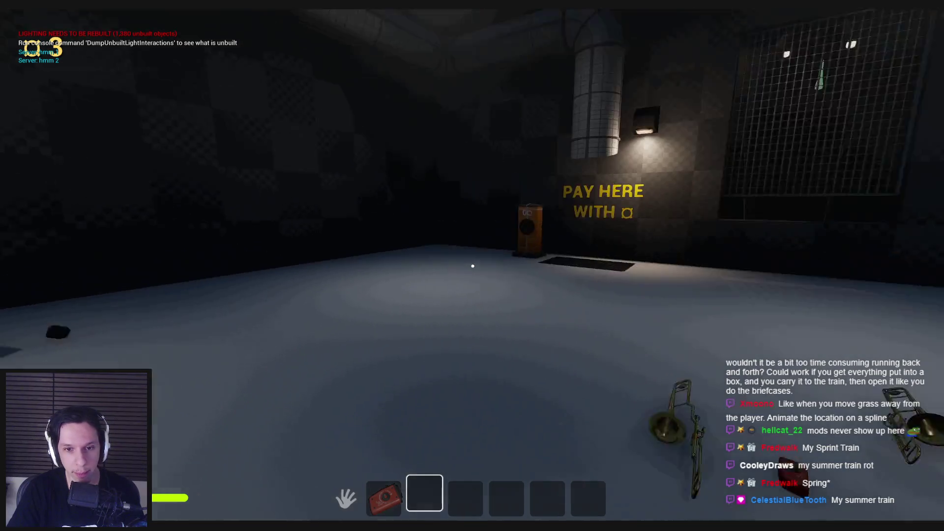
- Circle the trombones and red box, ending up facing the PAY HERE wall
key("s")
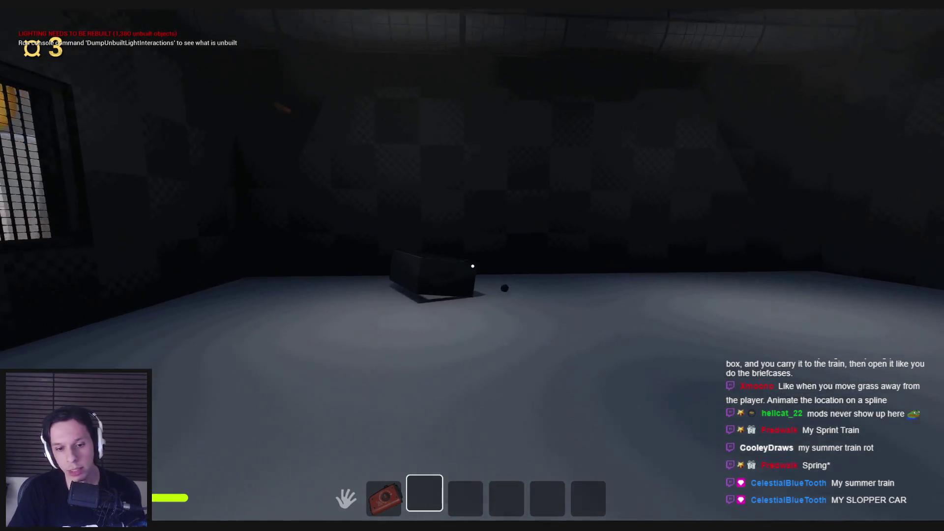
key("w")
key("shift+w")
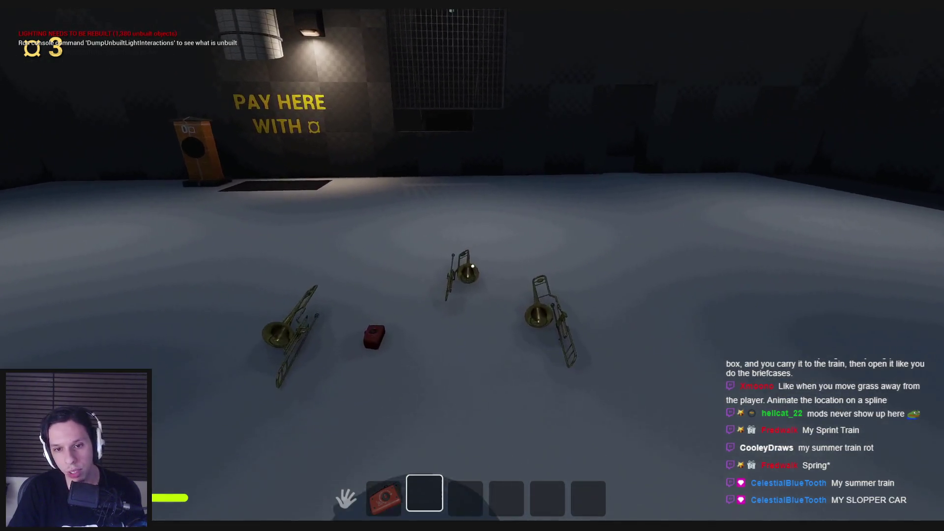
key("w")
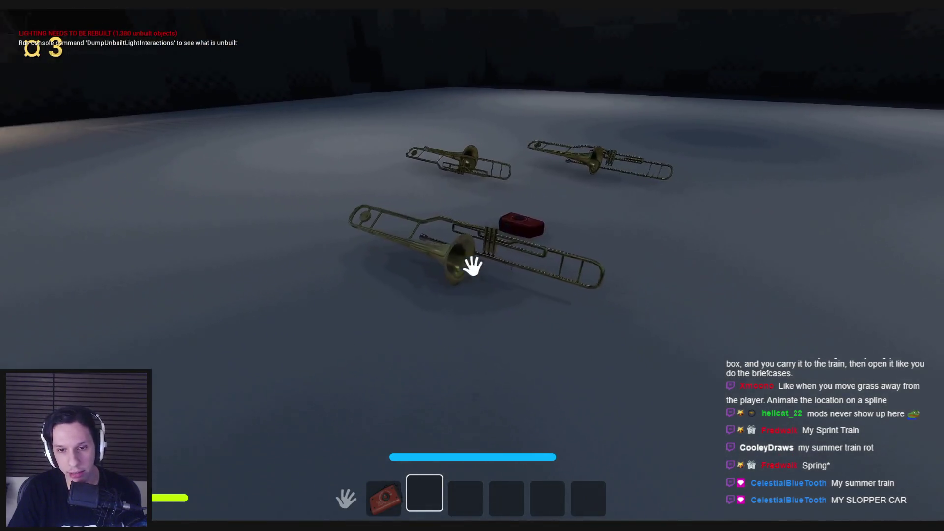
key("d")
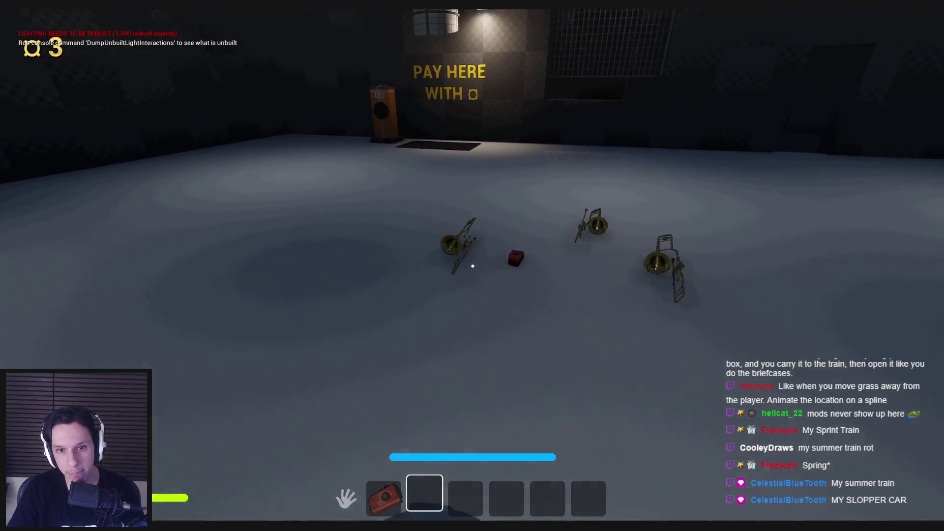
key("s")
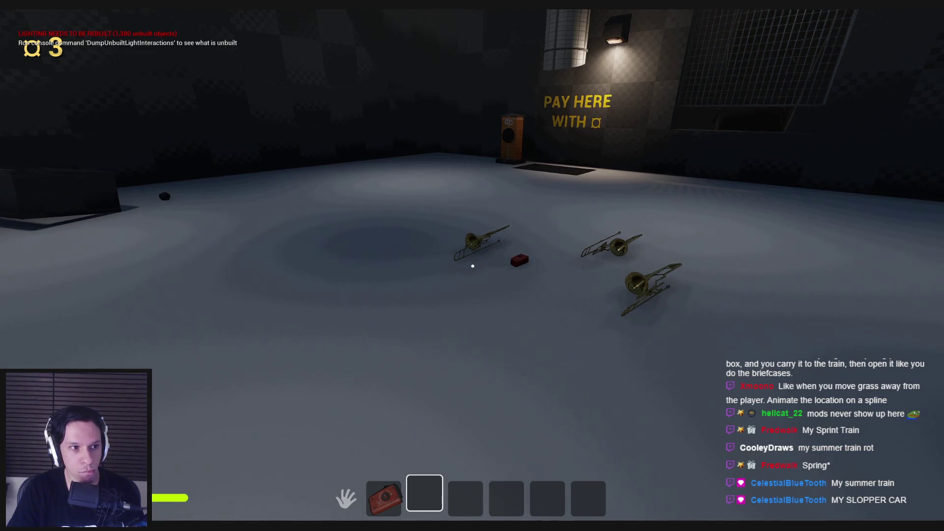
key("w")
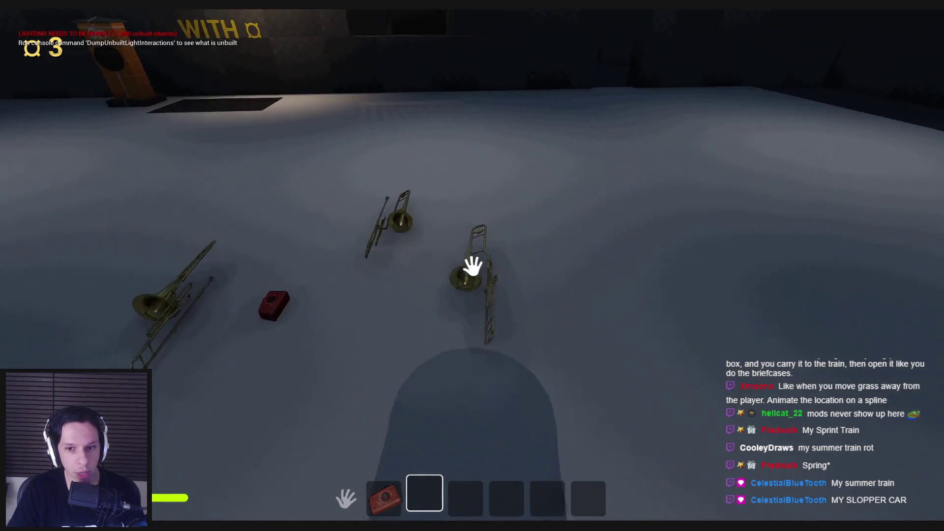
mouse_move(472, 268)
key("s")
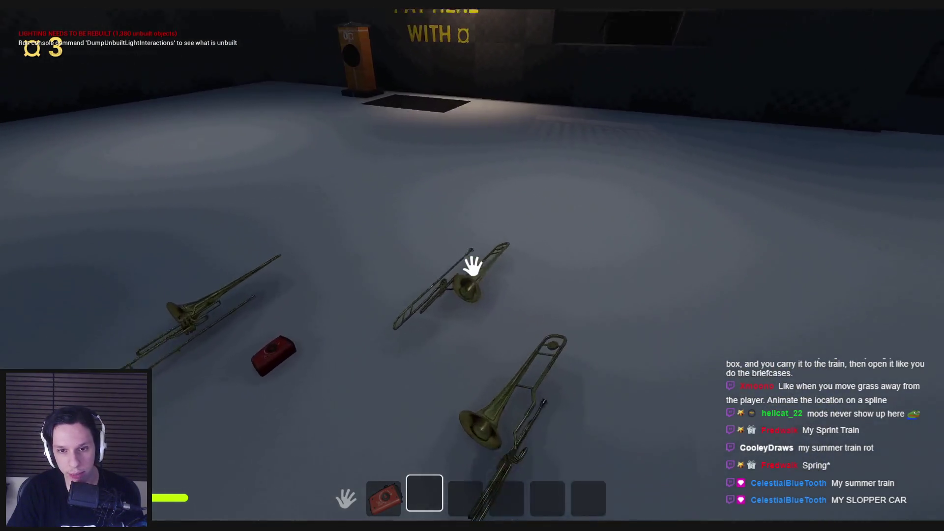
key("s")
key("s")
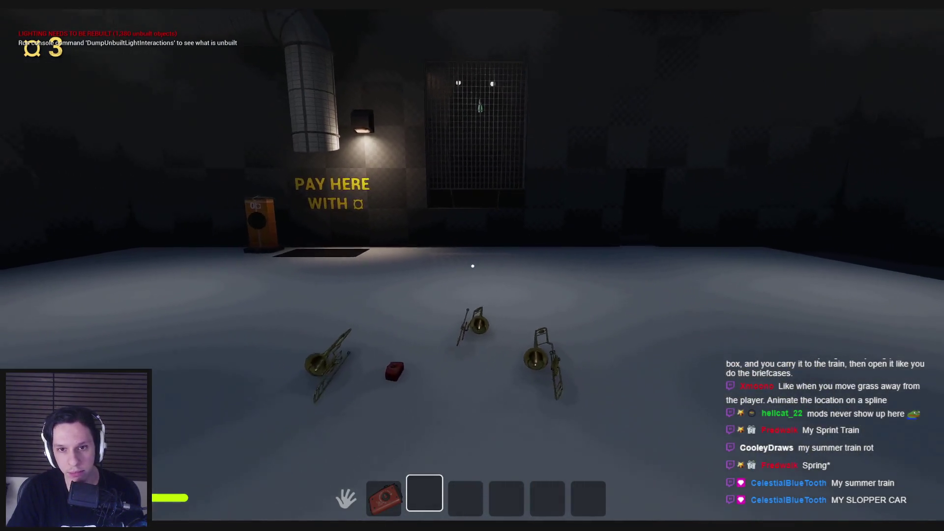
key("shift+w")
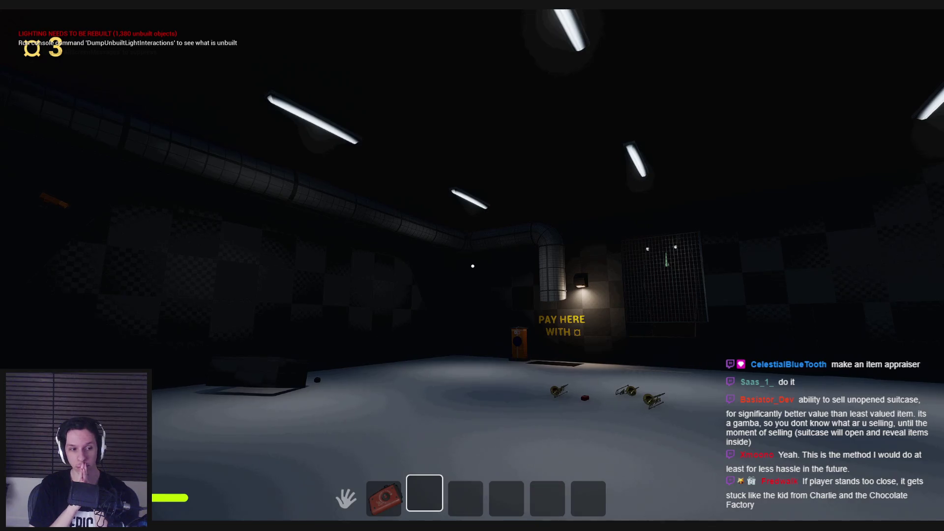
- Pick up the red item and carry it to the PAY HERE kiosk
key("shift+w")
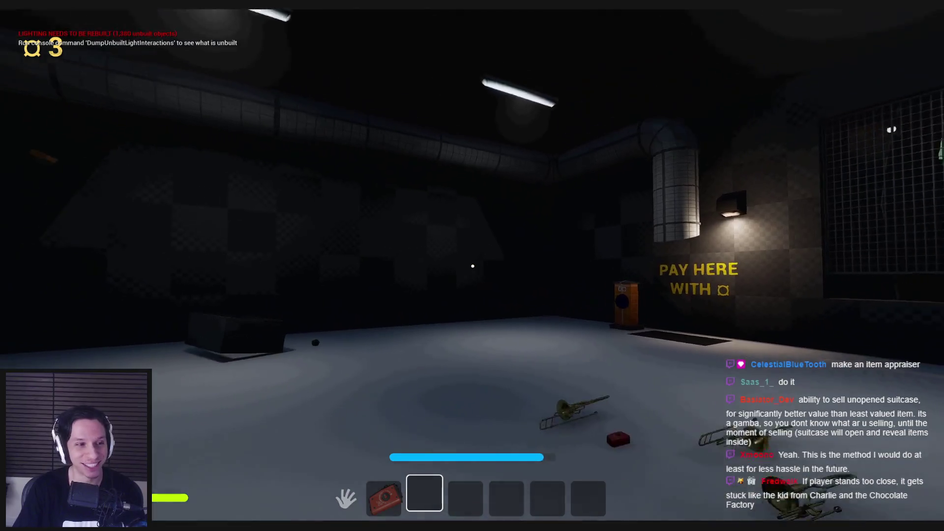
key("e")
key("shift+w")
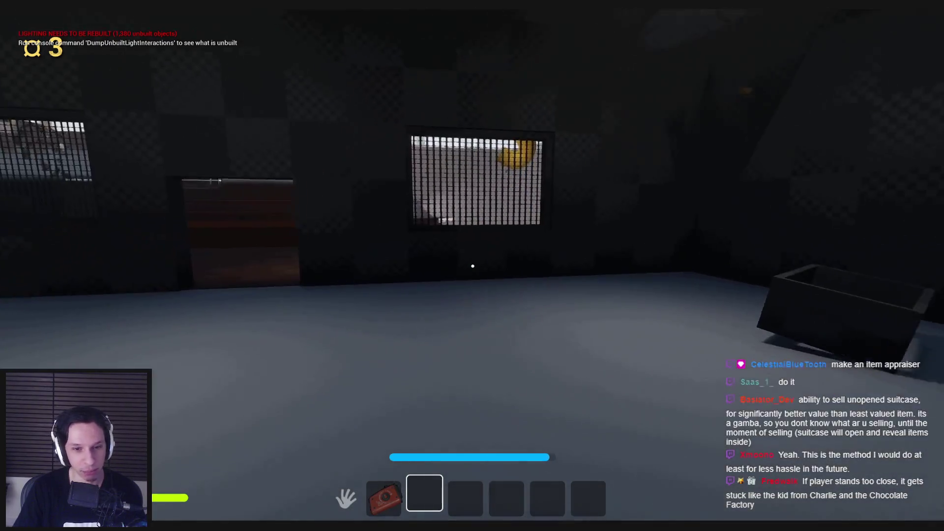
key("w")
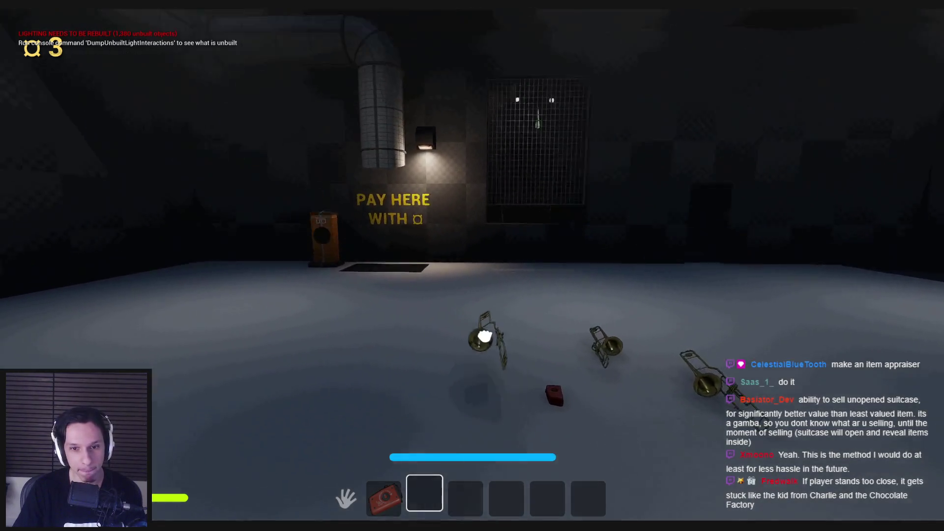
key("w")
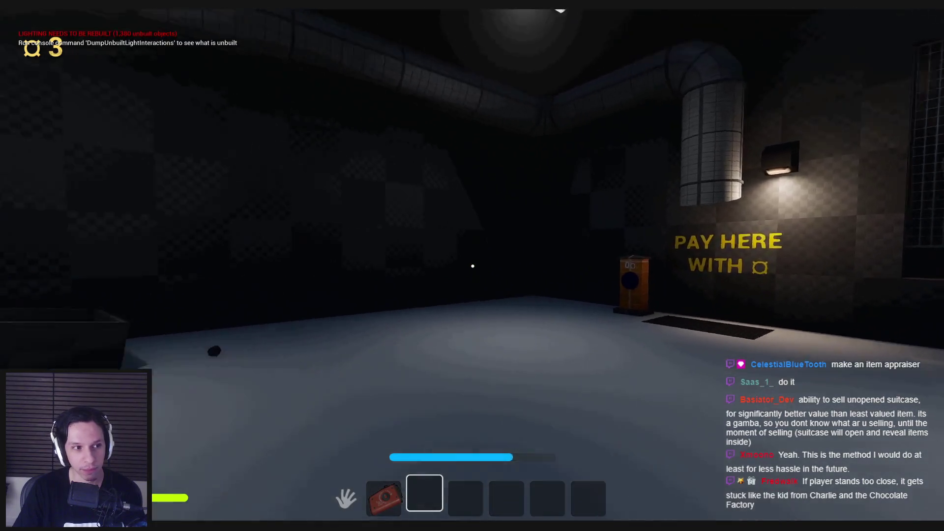
key("shift+w")
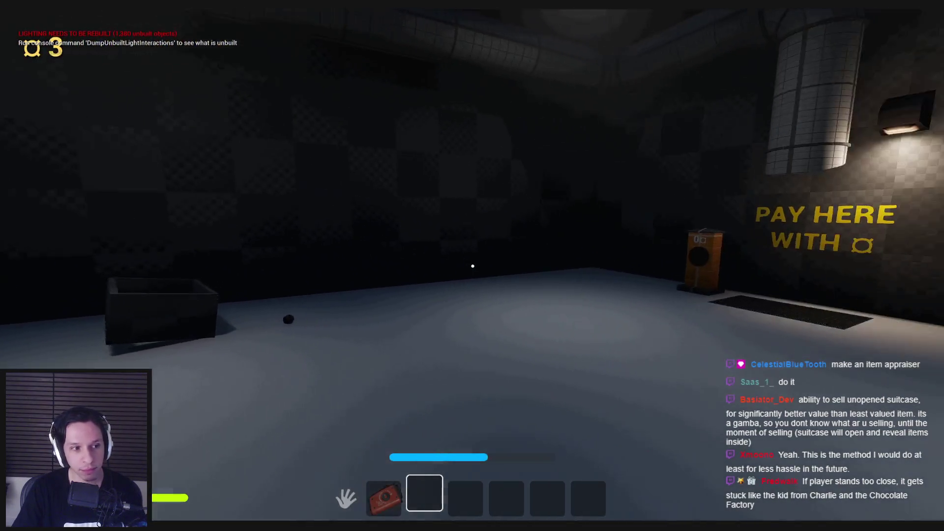
key("w")
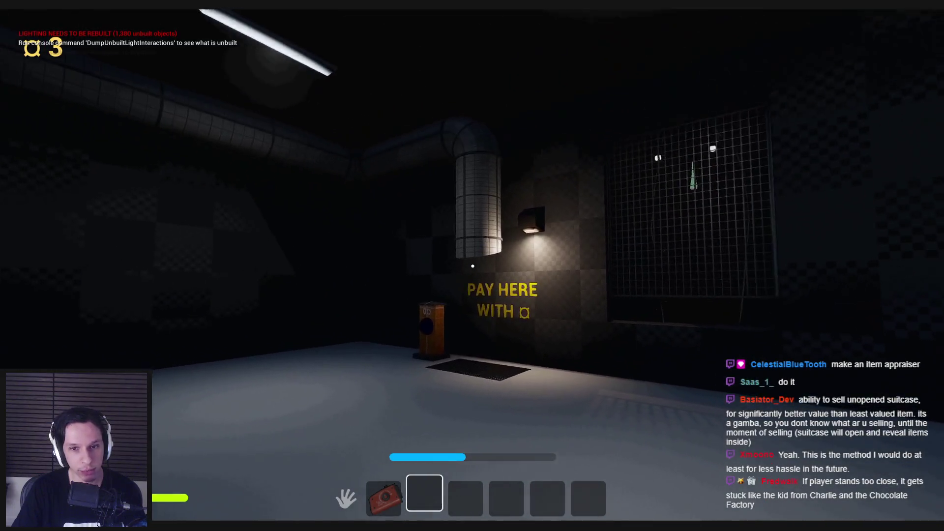
key("w")
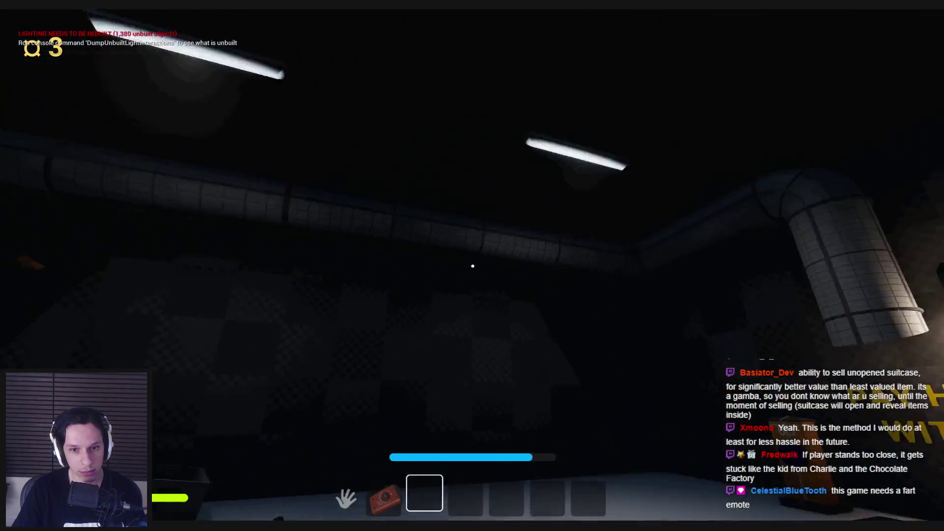
- Pick up the black ball into hotbar slot 2, then head back toward the PAY HERE sign
key("w")
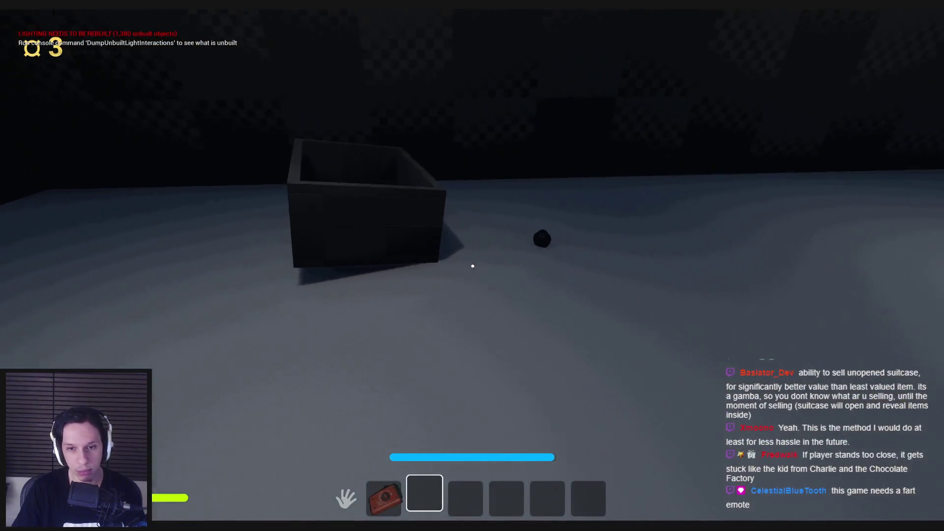
left_click(472, 267)
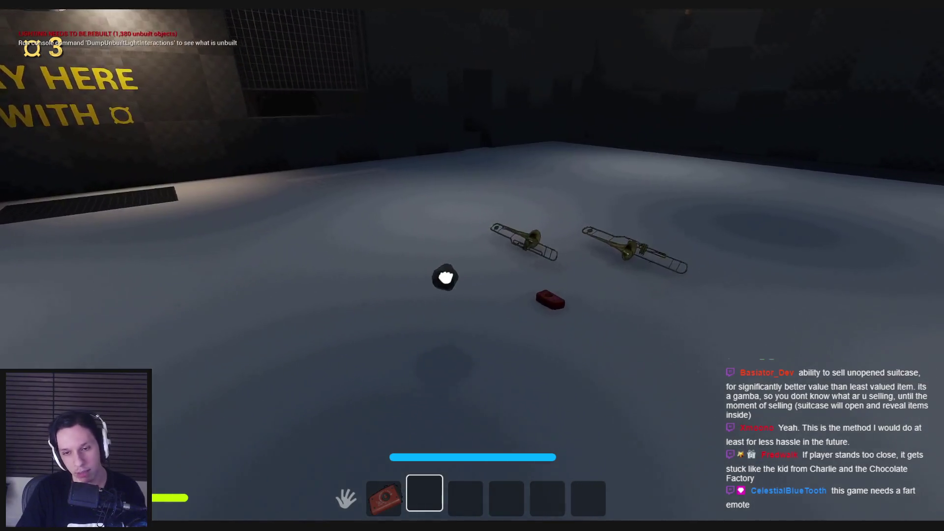
key("w")
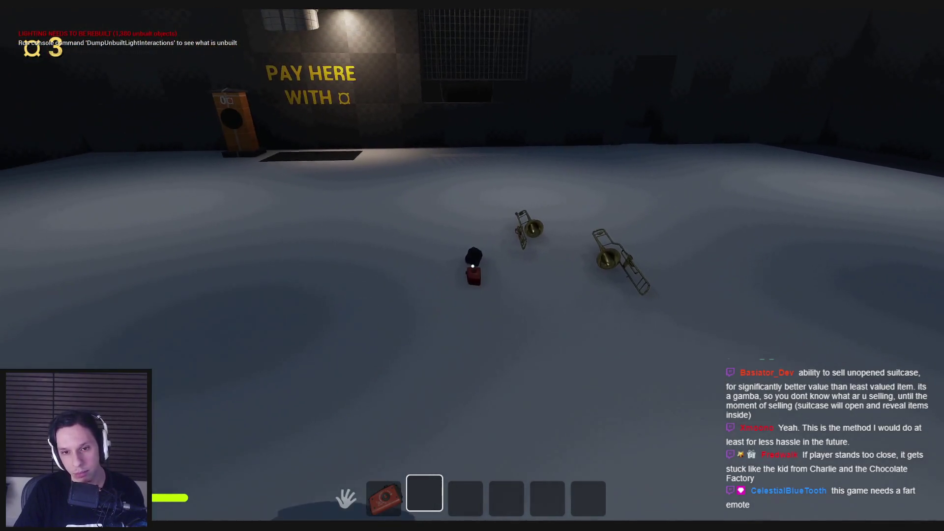
key("e")
key("s")
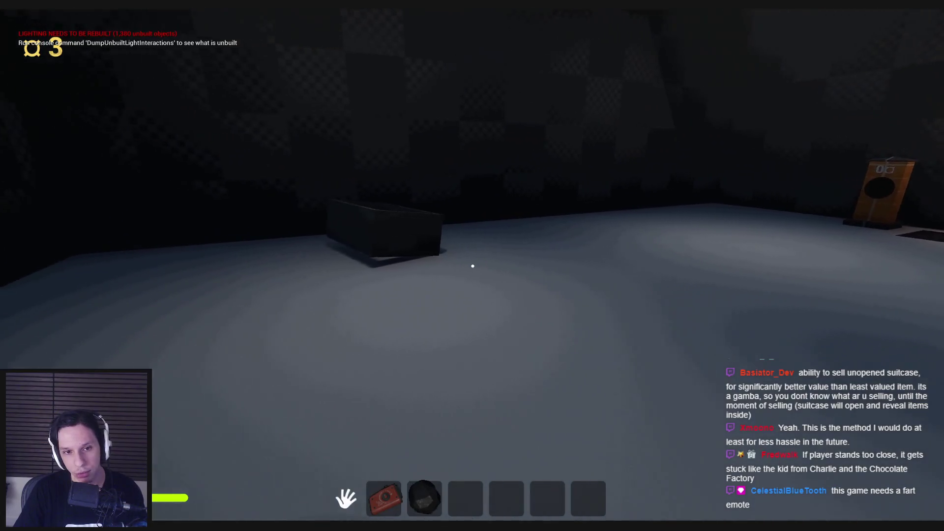
key("s")
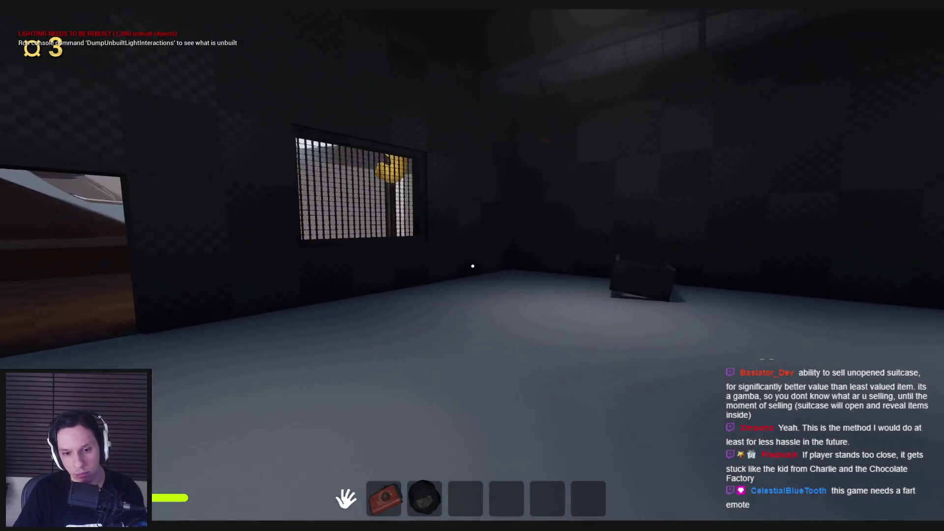
left_click(473, 266)
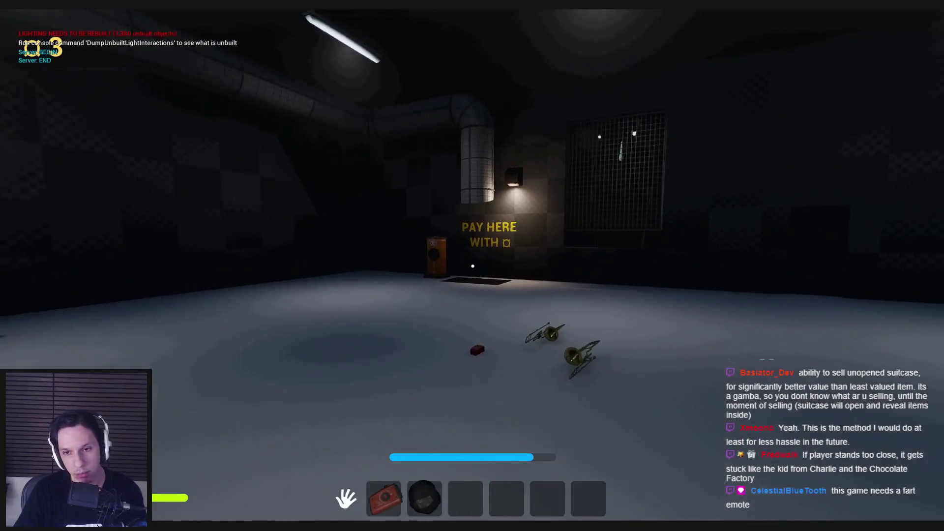
key("w")
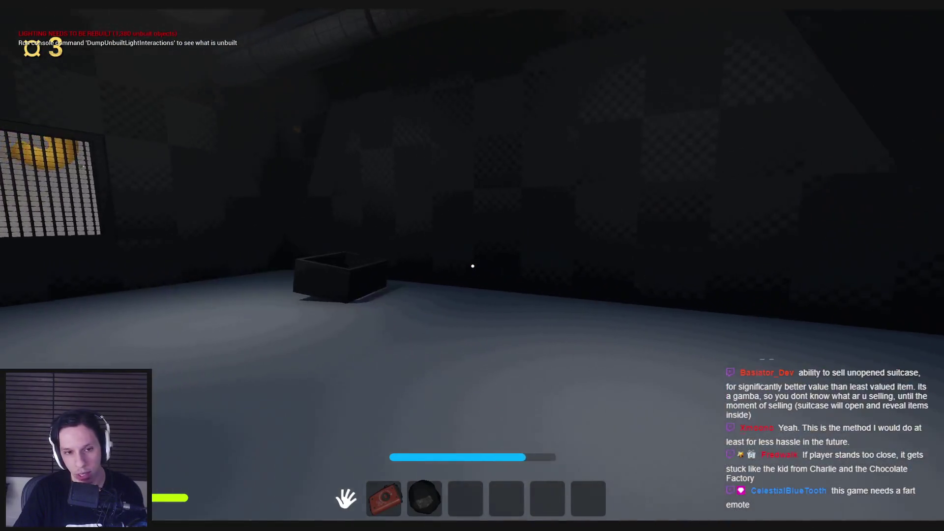
key("w")
key("w")
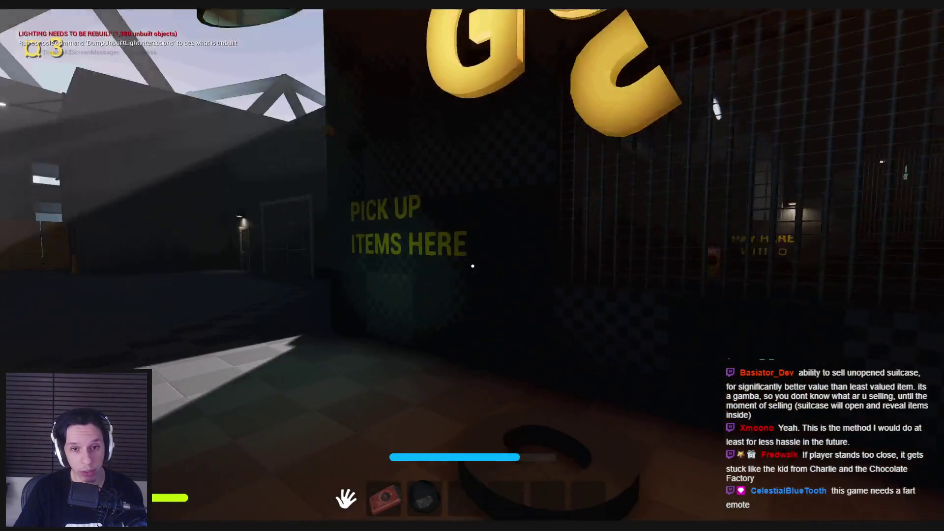
key("w")
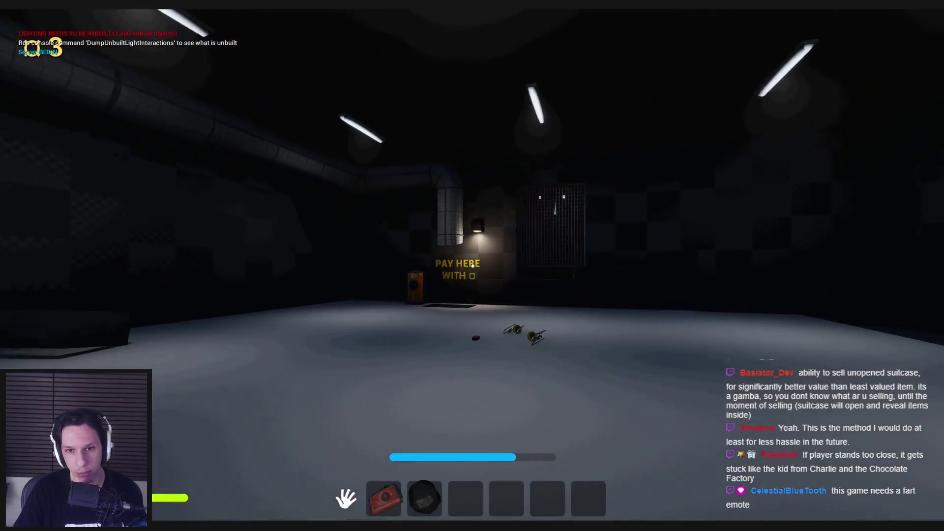
key("w")
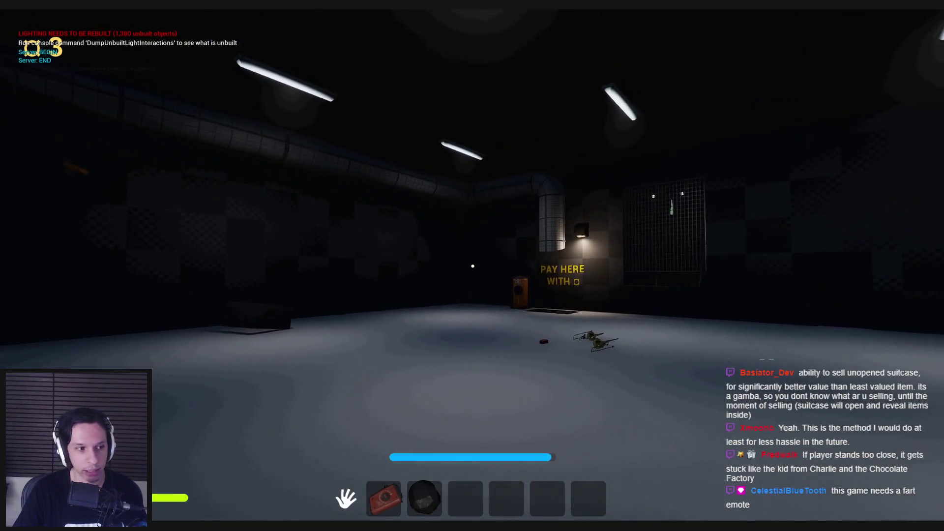
key("w")
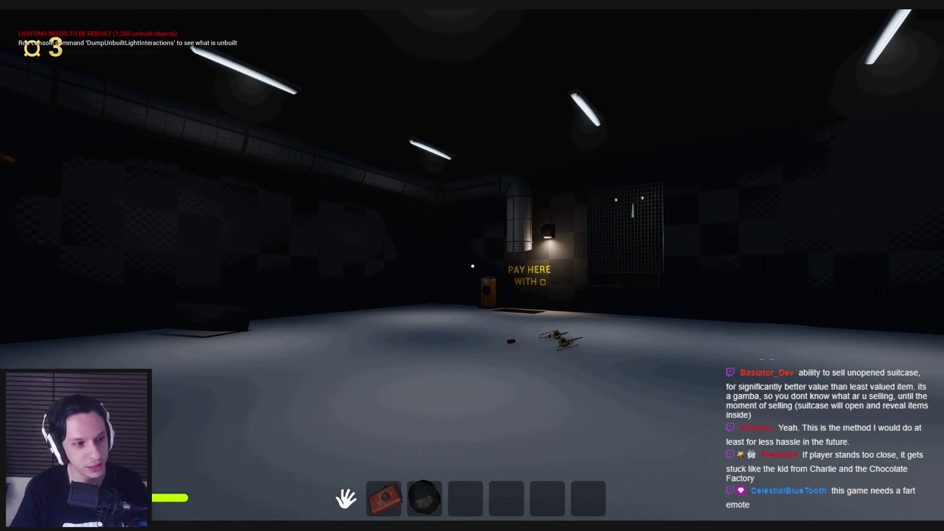
key("w")
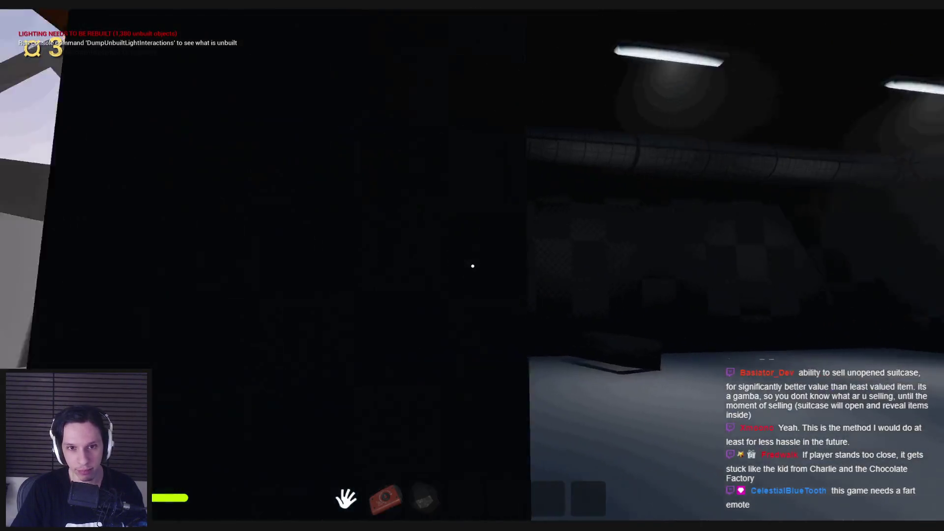
key("shift+w")
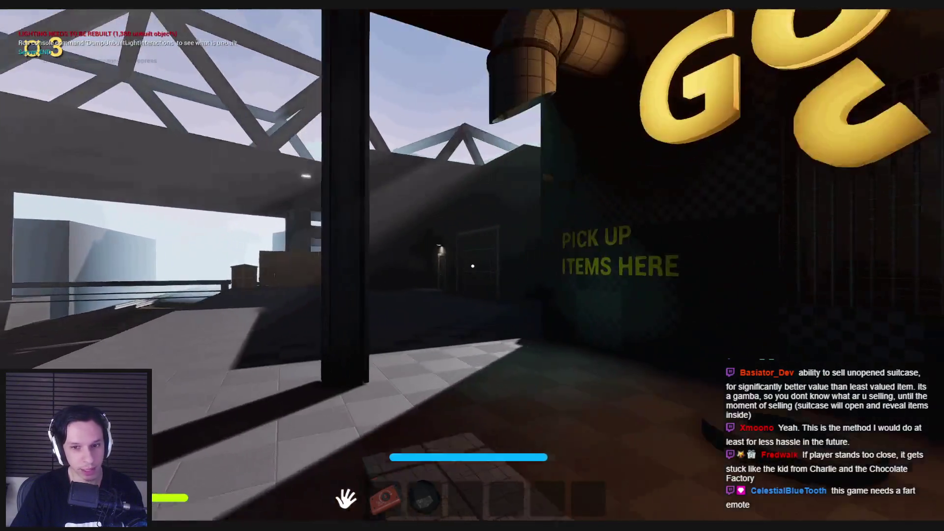
key("w")
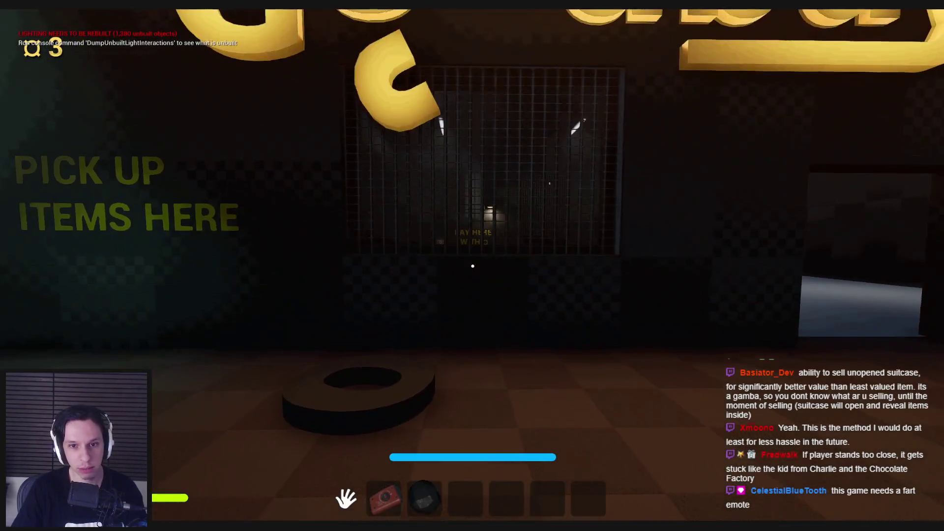
key("semicolon")
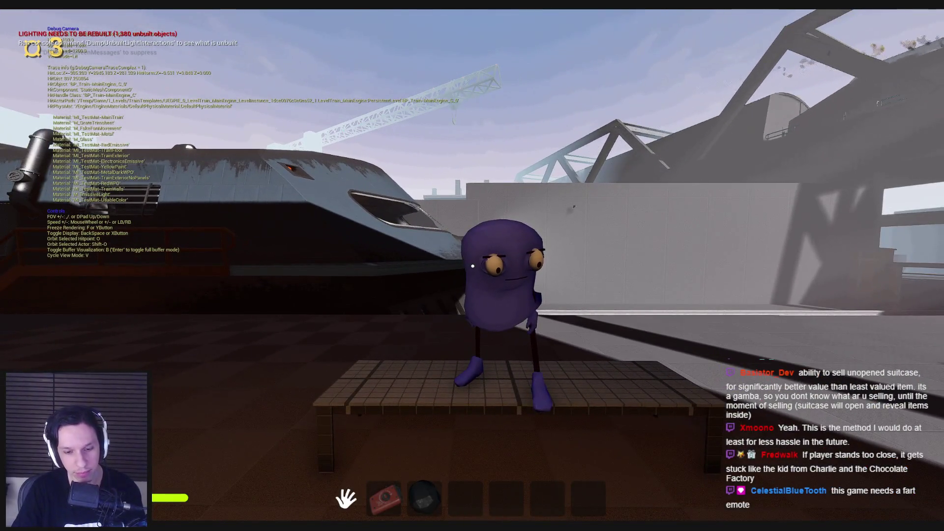
key("semicolon")
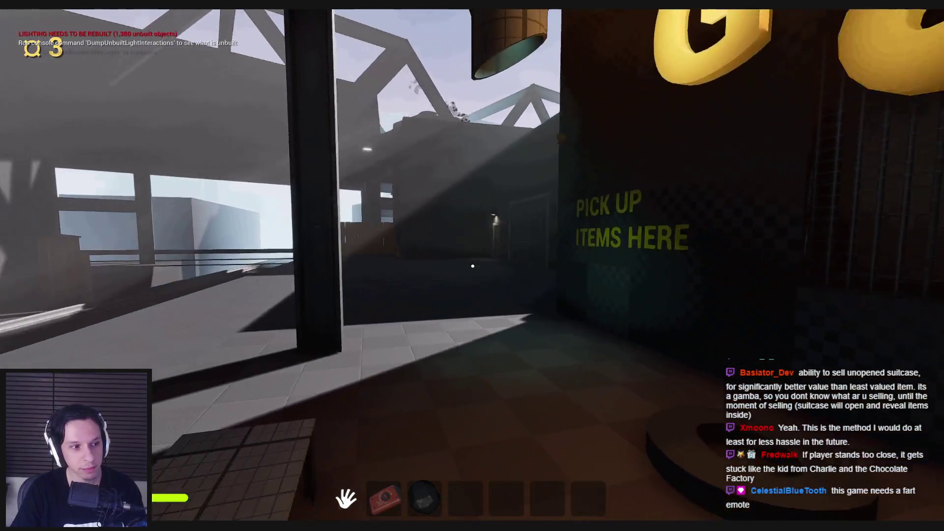
key("semicolon")
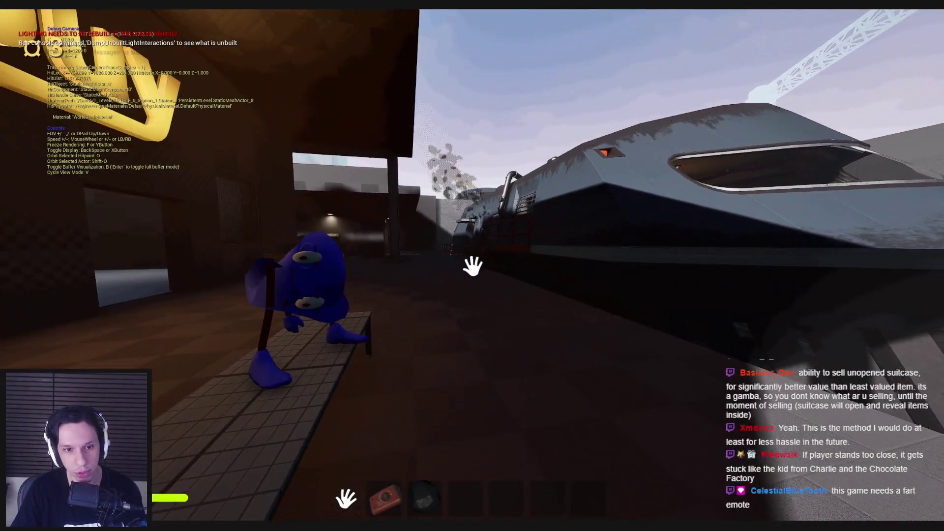
key("semicolon")
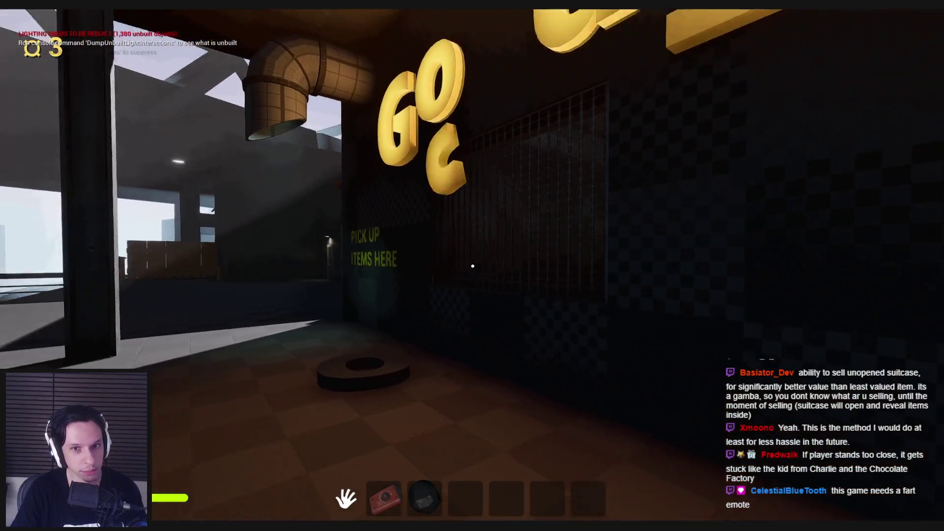
key("semicolon")
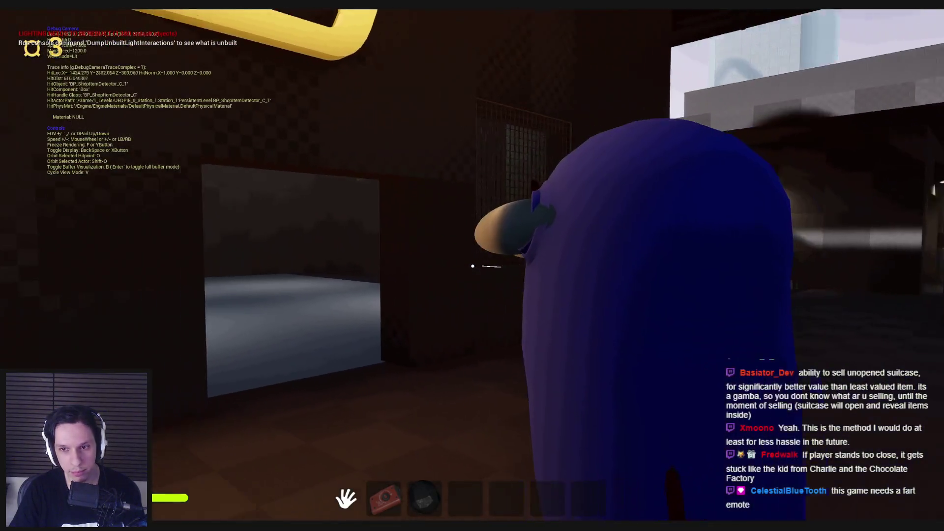
key("semicolon")
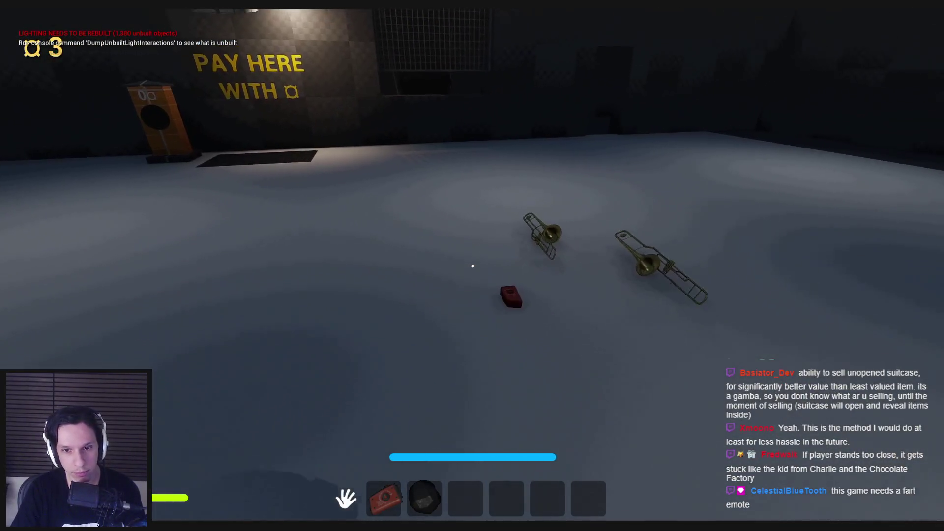
key("1")
- Drop the red device on the pad, use the pay terminal, and pick the device back up
key("g")
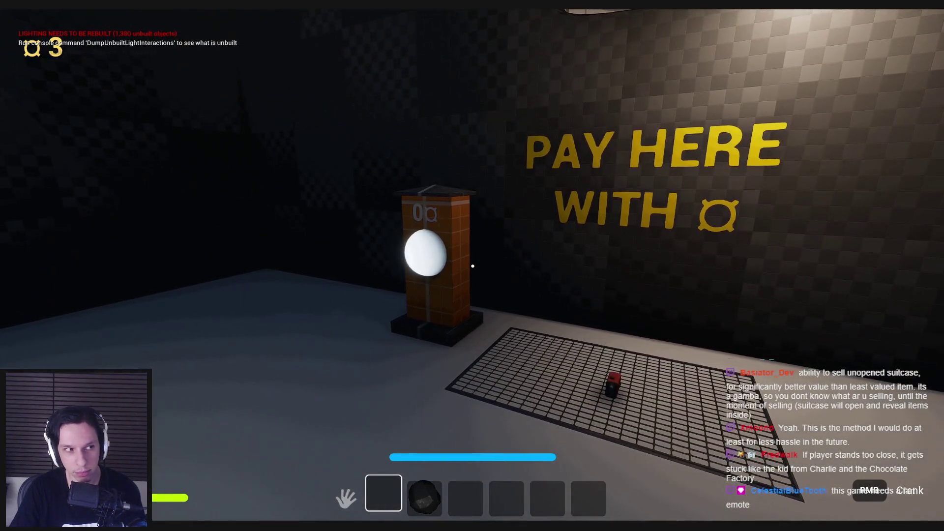
key("e")
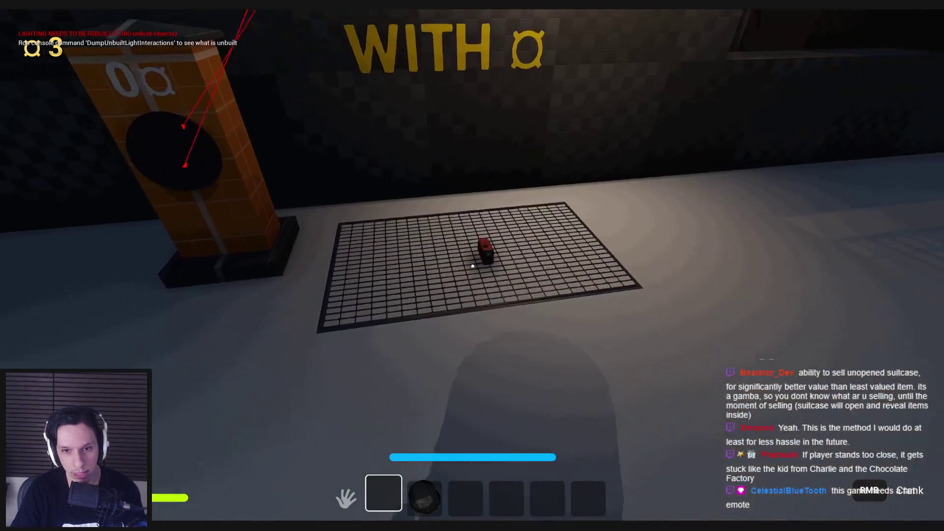
key("e")
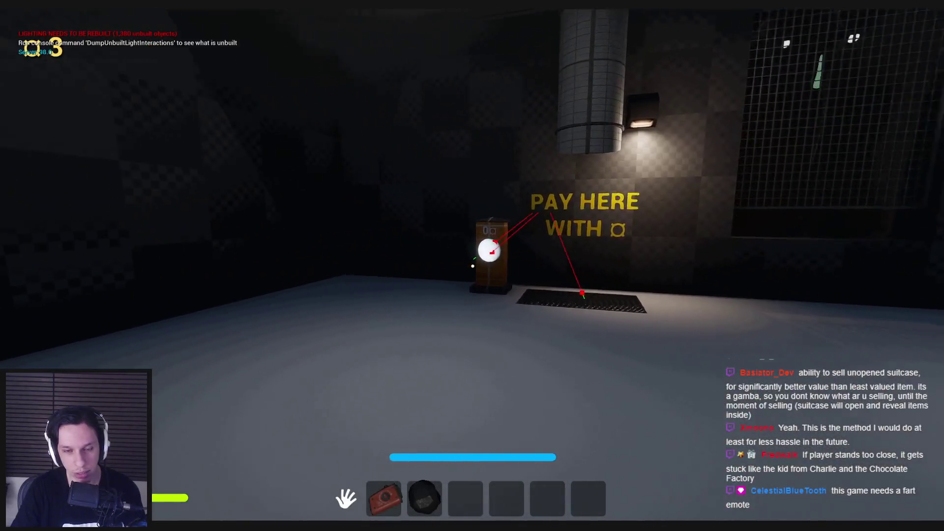
key("s")
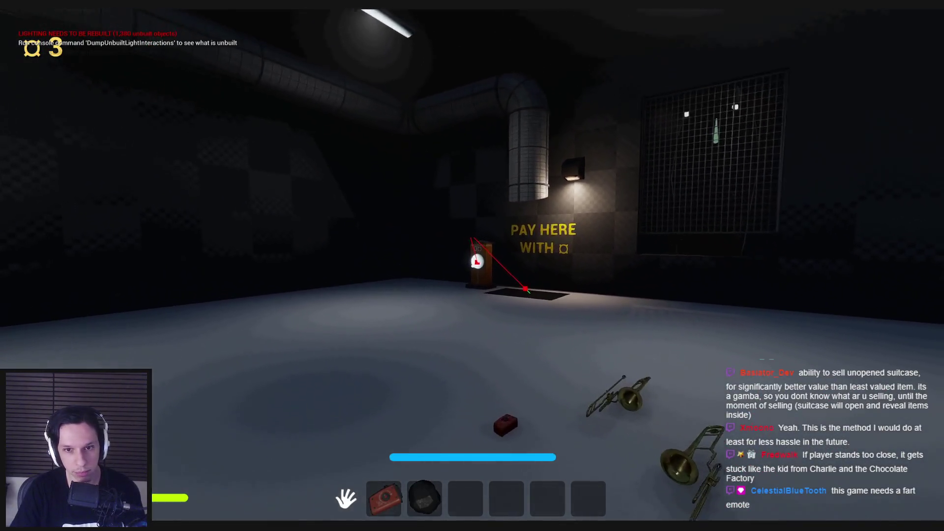
key("w")
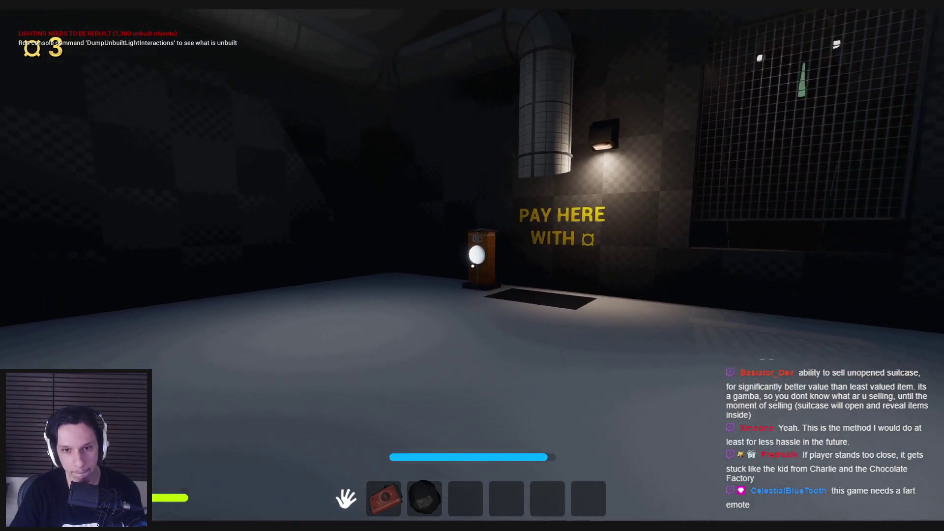
key("s")
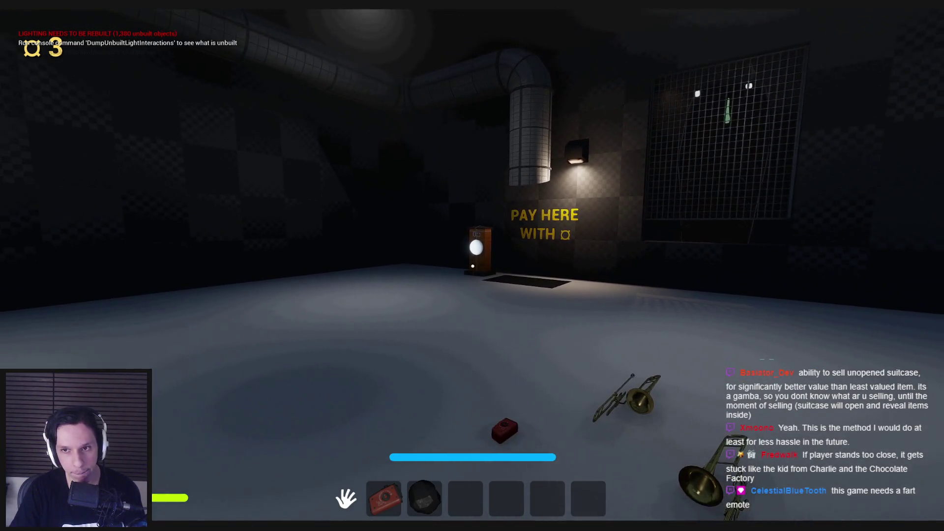
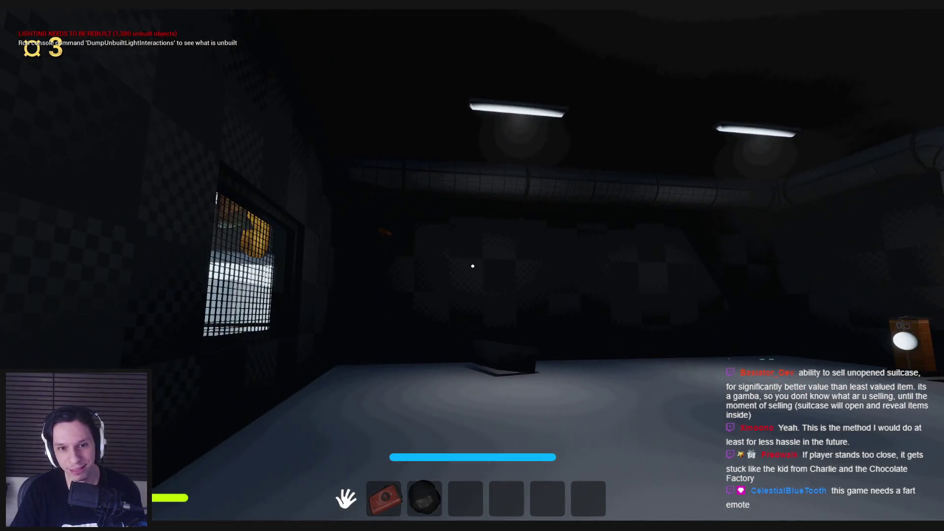
- Stop the play-test and inspect the overhead pipes in Lit Wireframe view
key("Escape")
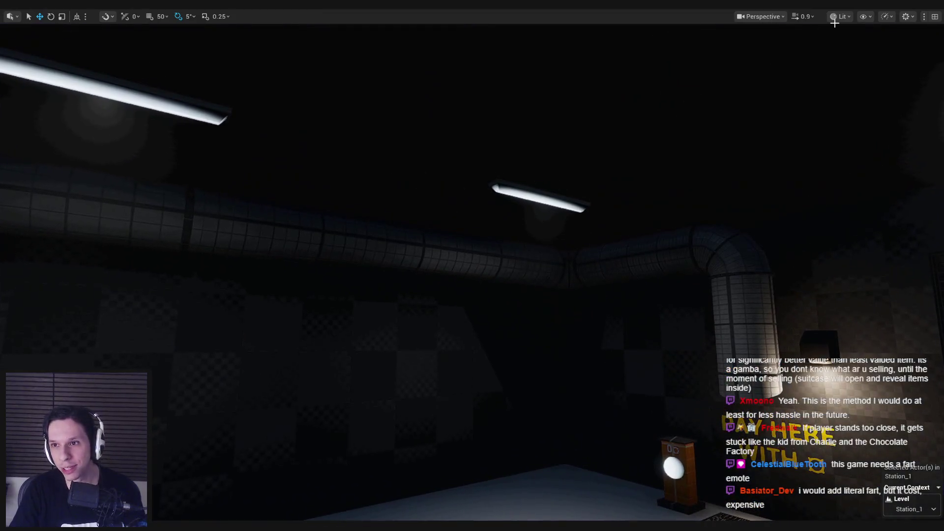
left_click(841, 16)
left_click(868, 84)
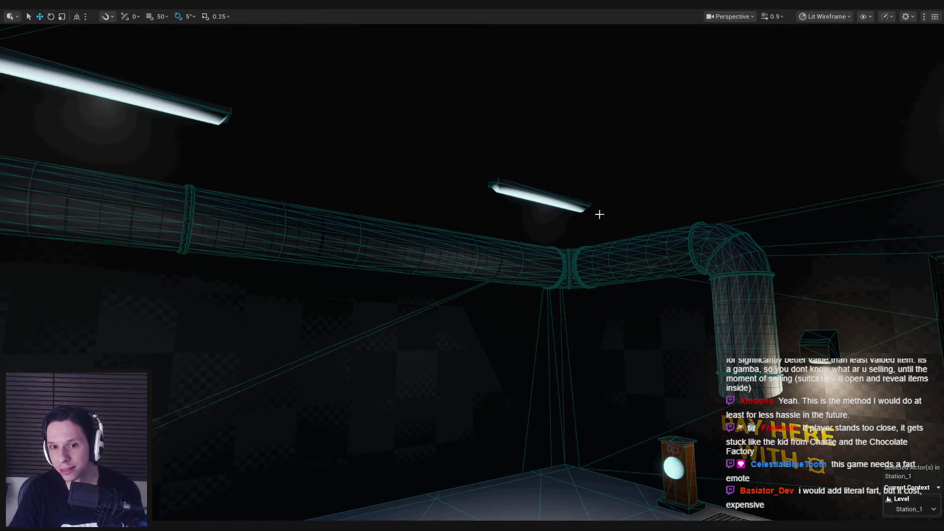
key("d")
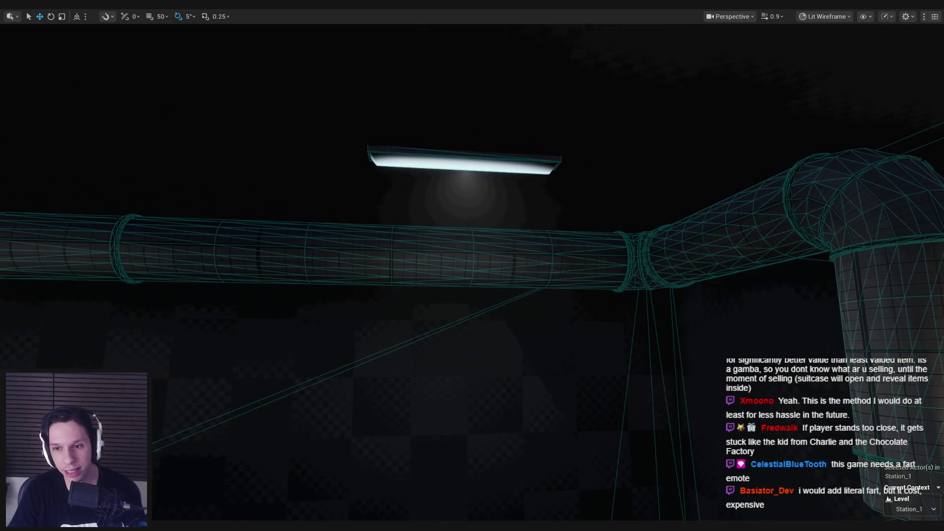
key("s")
- Select an overhead pipe segment, return to Lit view and restore the full editor layout
left_click(515, 247)
left_click(865, 16)
left_click(827, 16)
left_click(827, 16)
left_click(830, 54)
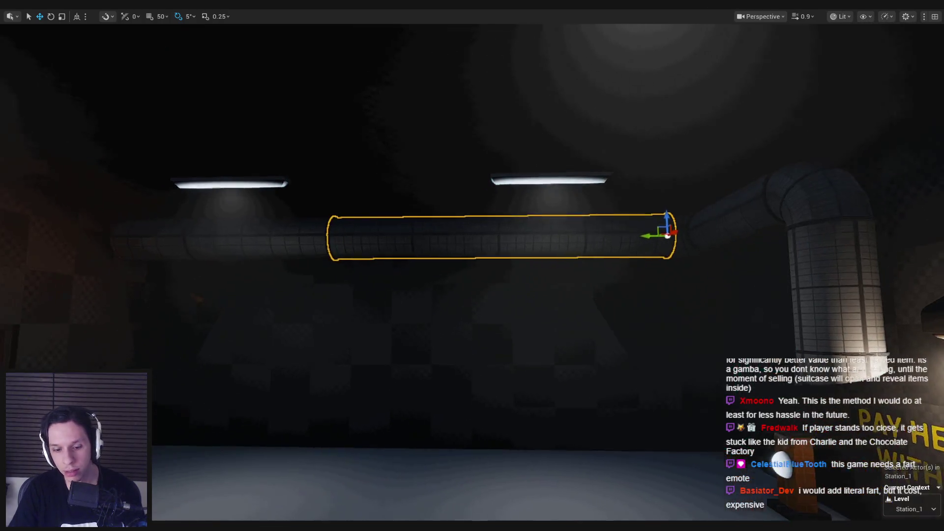
key("F11")
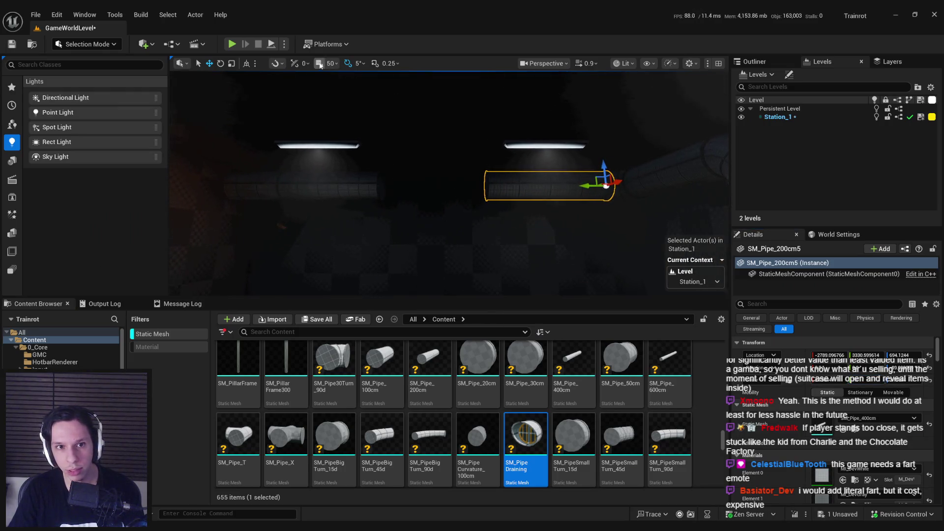
- Slide the selected overhead pipe left along the run and switch the viewport to Unlit
scroll(638, 191, "up", 3)
left_click_drag(600, 187, 470, 196)
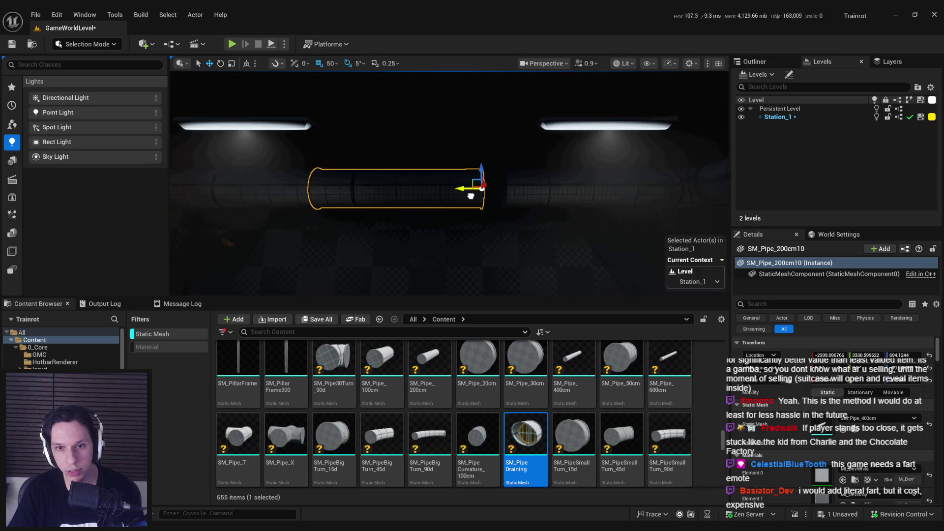
left_click(320, 188)
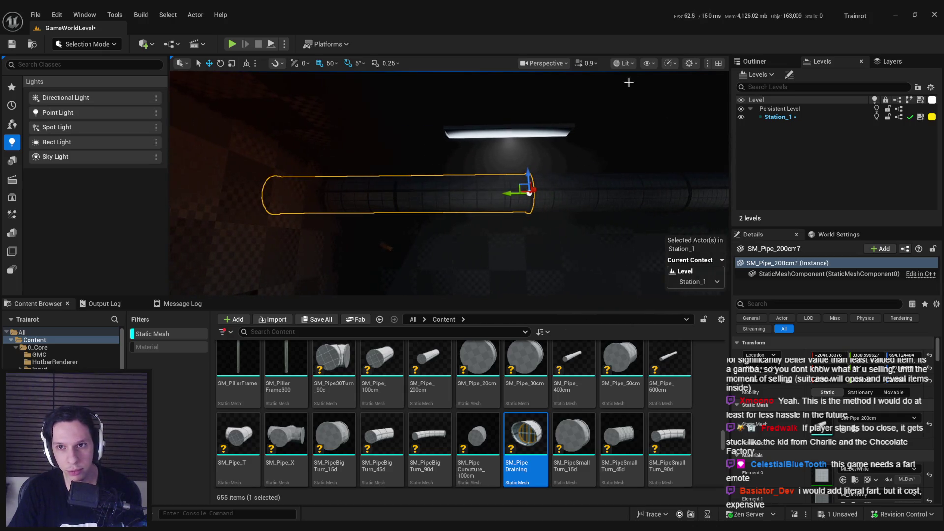
left_click(624, 63)
left_click(644, 110)
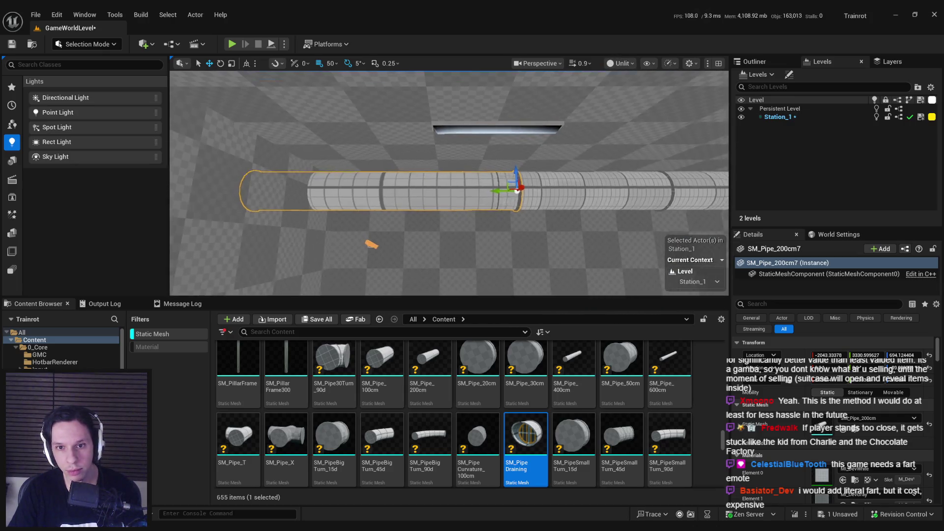
- Slide the other pipe segment left to close the gap and assign it SM_Pipe_200cm
left_click(585, 199)
left_click_drag(669, 193, 459, 194)
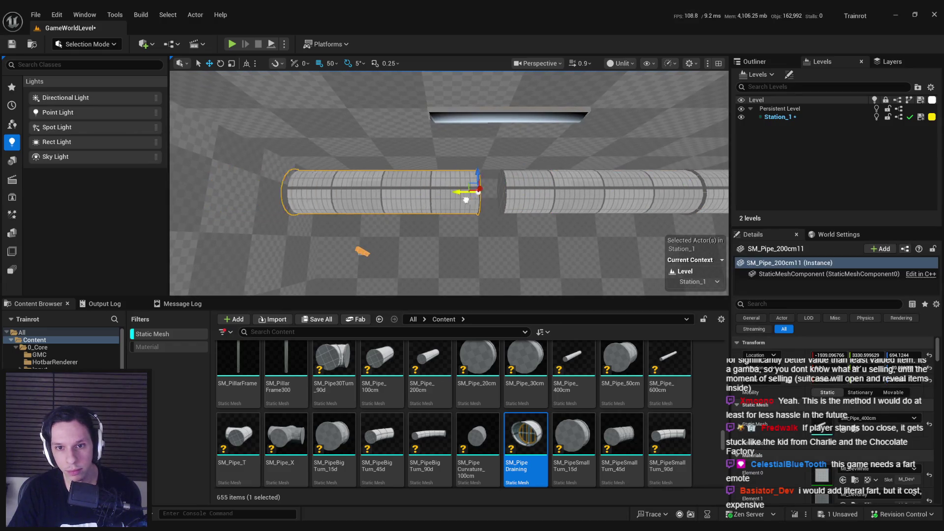
left_click_drag(608, 215, 607, 215)
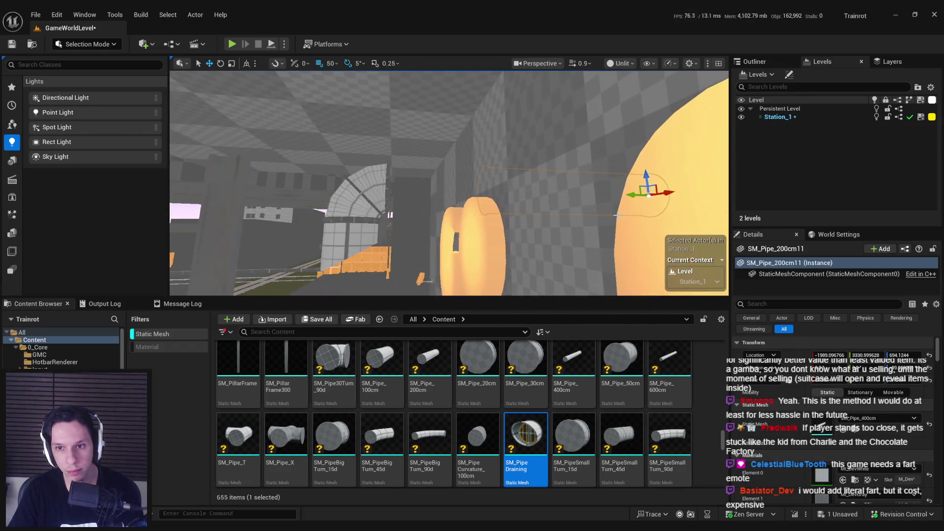
left_click_drag(452, 201, 452, 201)
scroll(536, 396, "up", 1)
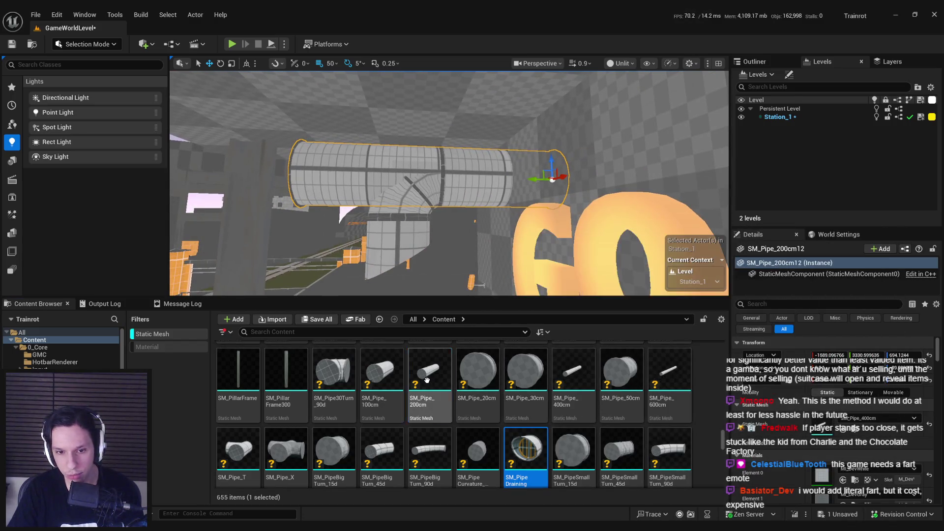
left_click_drag(427, 379, 821, 419)
left_click_drag(550, 233, 538, 234)
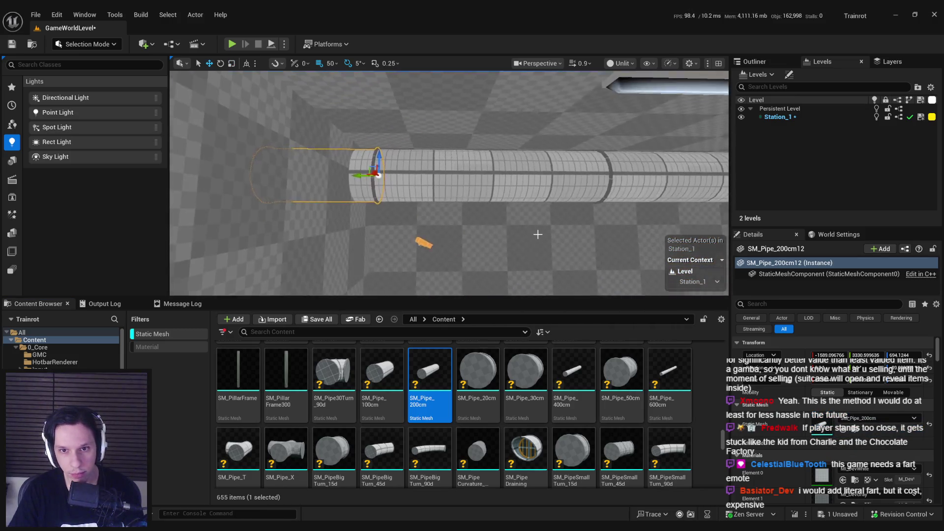
left_click_drag(457, 204, 443, 201)
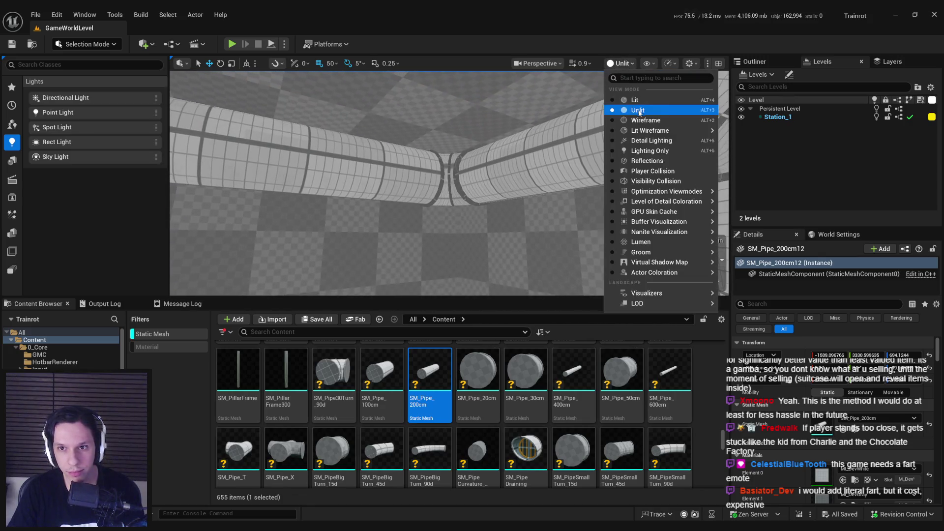
- Inspect the vertical pipe in Wireframe and Lit Wireframe view modes
left_click(642, 121)
left_click(631, 131)
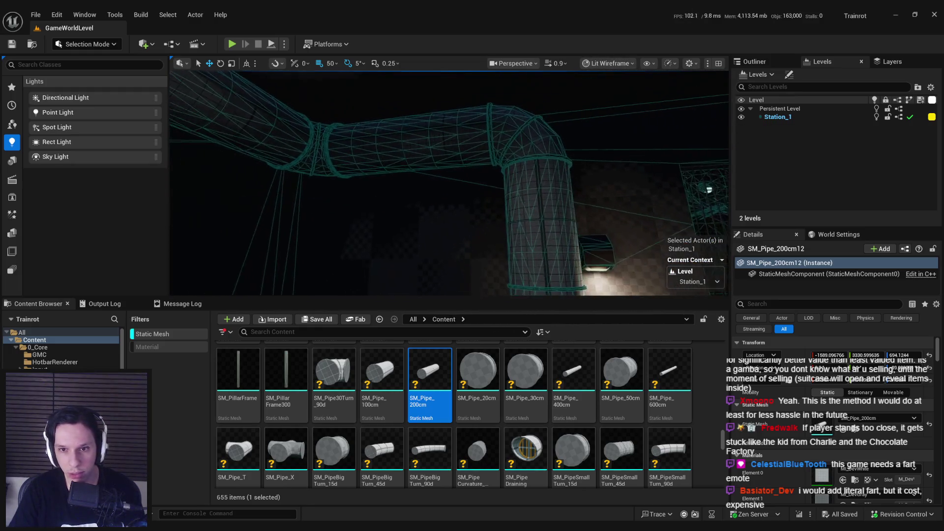
key("s")
key("w")
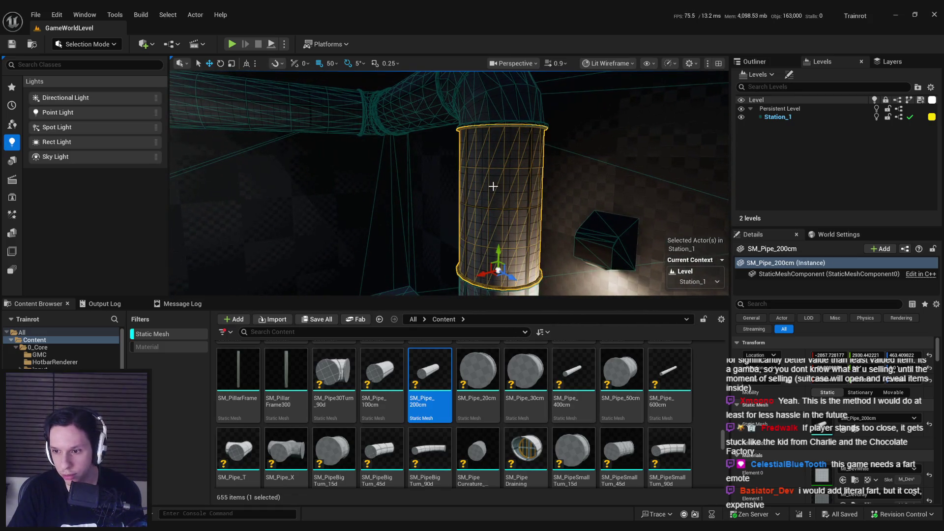
key("s")
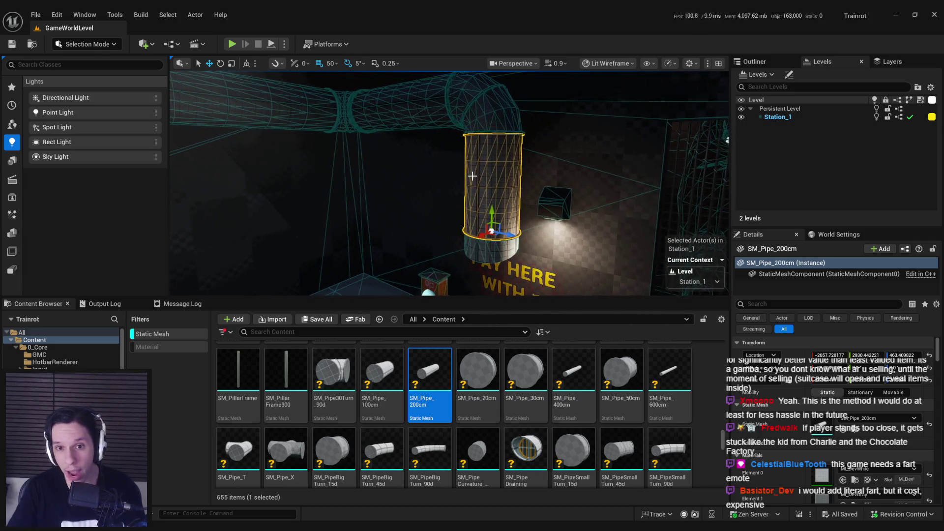
key("a")
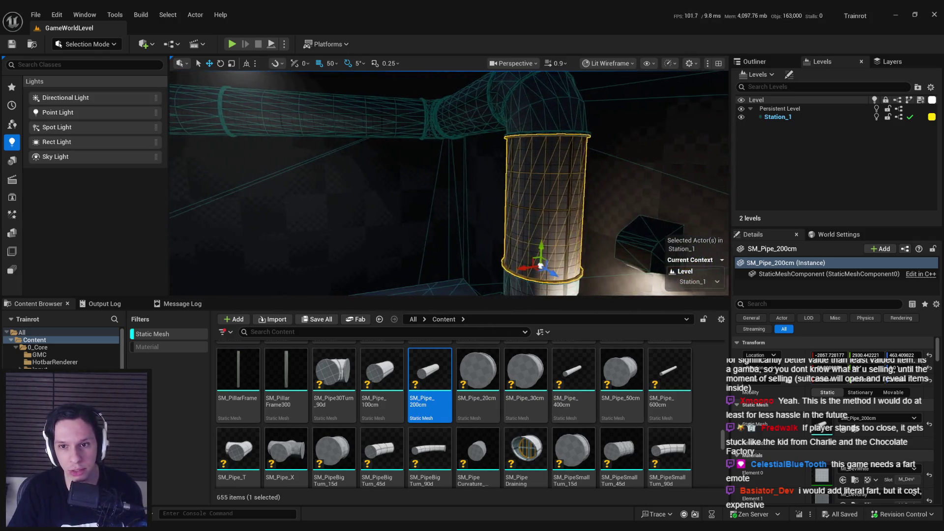
- Return to Lit view and fly back into the PAY HERE room
left_click(609, 63)
left_click(593, 110)
left_click_drag(593, 109, 486, 174)
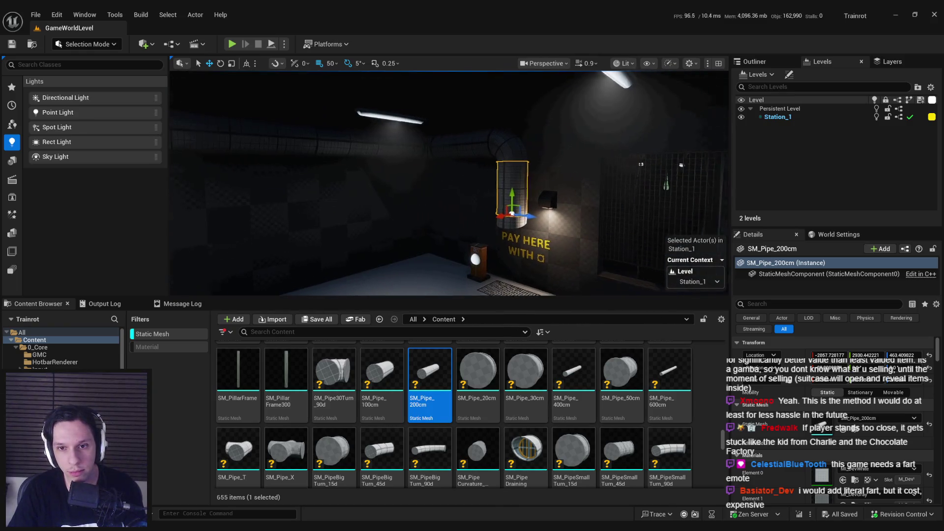
left_click(623, 63)
mouse_move(648, 132)
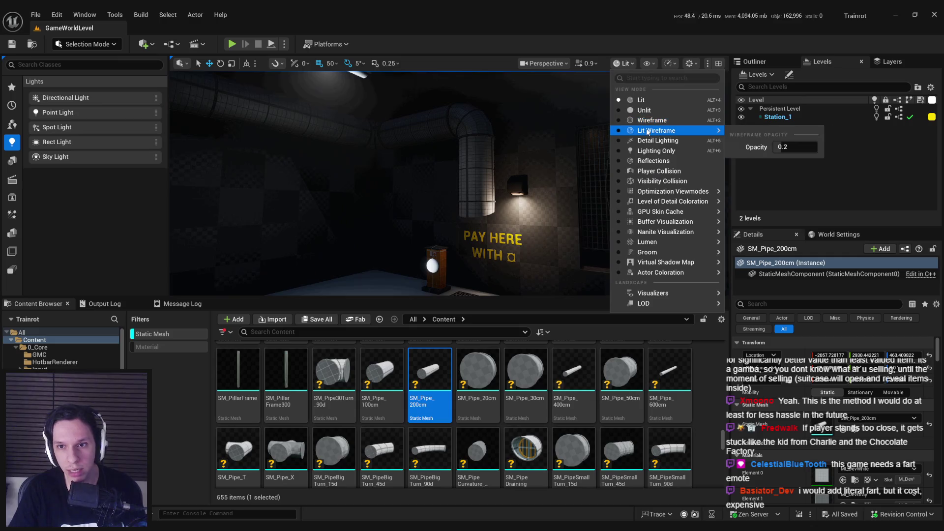
left_click_drag(590, 152, 576, 143)
left_click_drag(435, 204, 435, 203)
- Recentre the vertical pipe, scroll Details to its materials and clear the static mesh filter
scroll(434, 203, "down", 5)
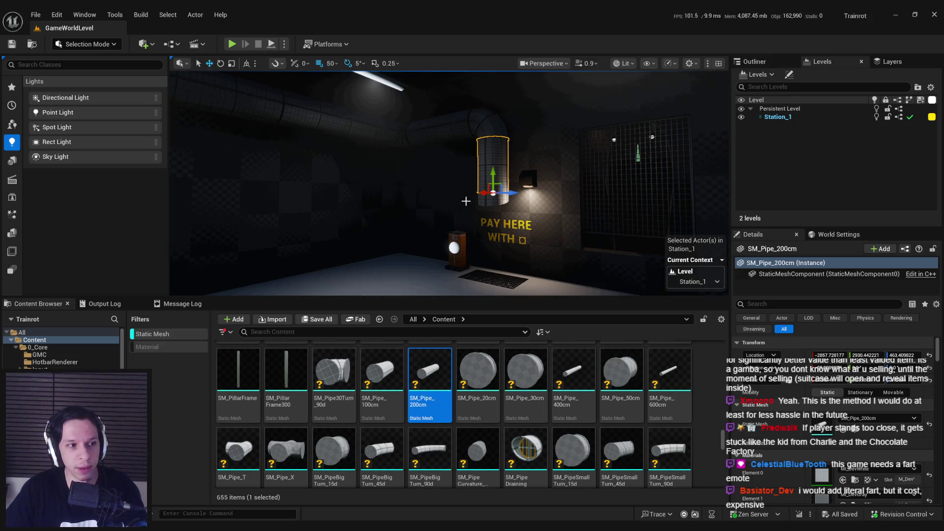
left_click_drag(466, 201, 458, 201)
scroll(792, 404, "down", 3)
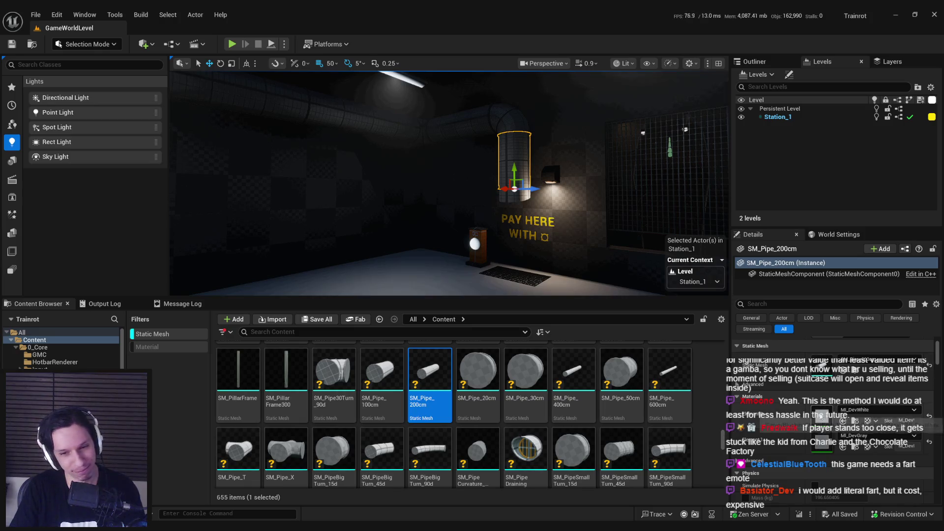
left_click(152, 334)
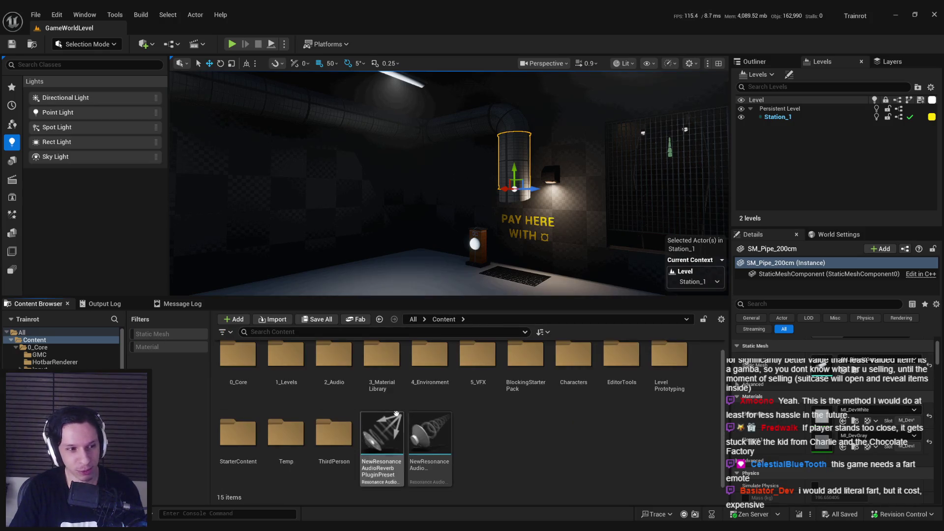
- Create a material named M_BulgePipe in 3_MaterialLibrary and open it in the Material Editor
double_click(382, 382)
scroll(476, 428, "down", 5)
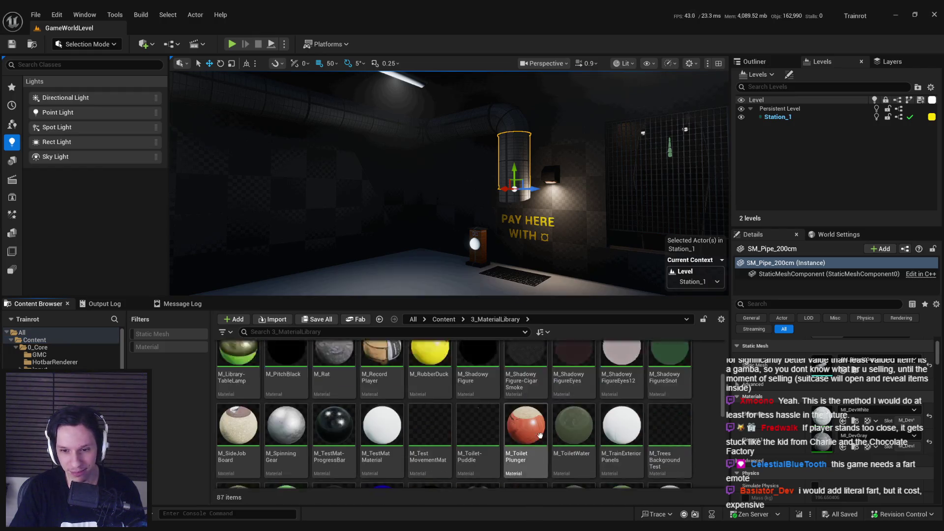
left_click_drag(725, 432, 633, 469)
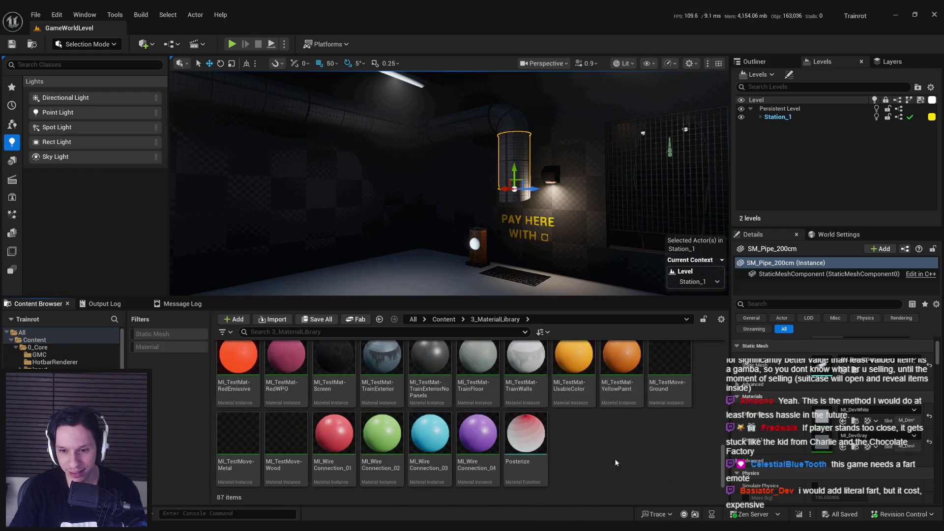
right_click(595, 448)
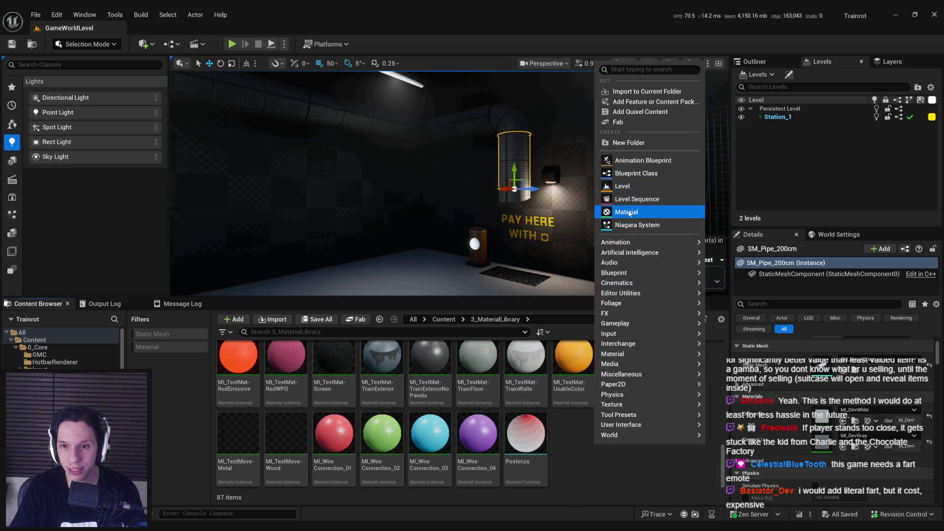
left_click(629, 211)
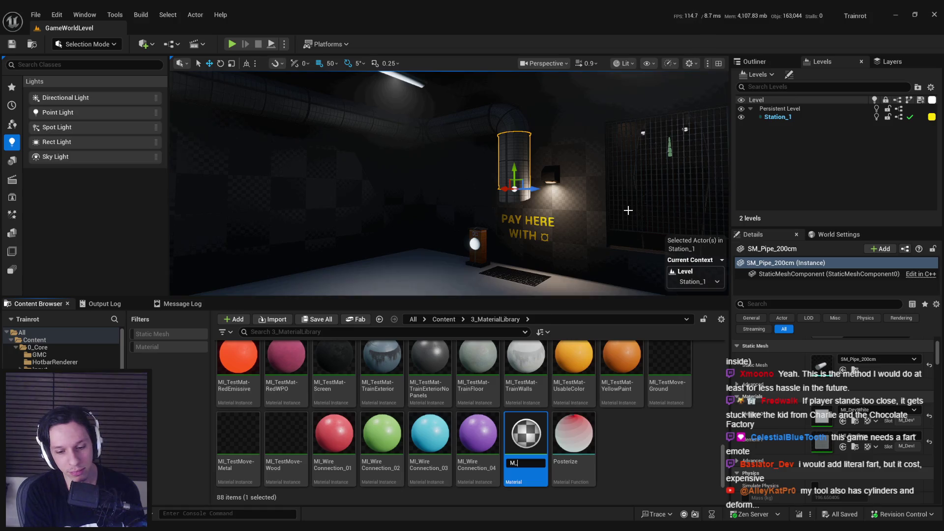
type("M_BulgeP")
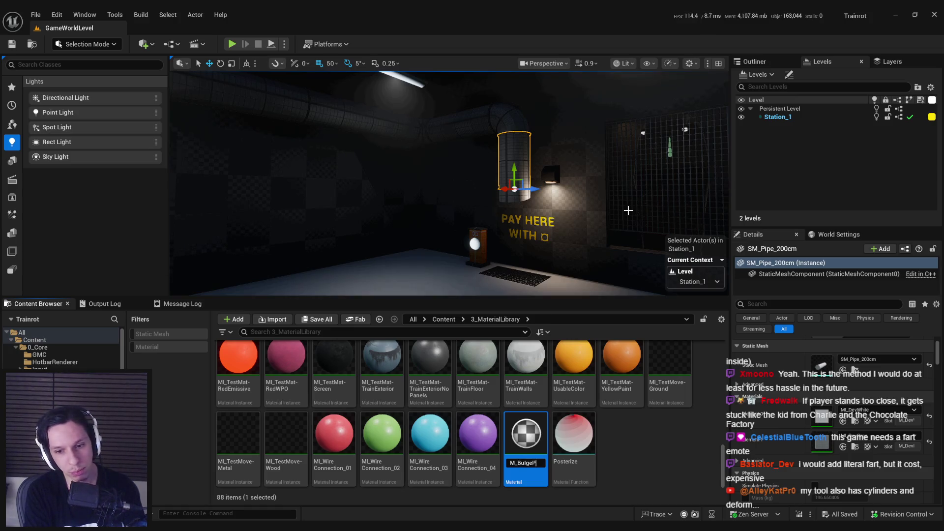
type("ipe")
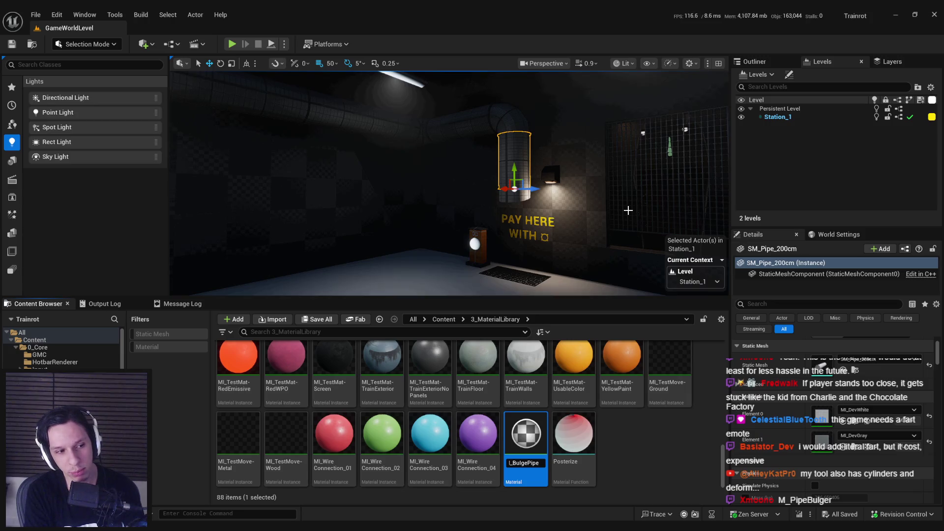
key("Return")
double_click(485, 379)
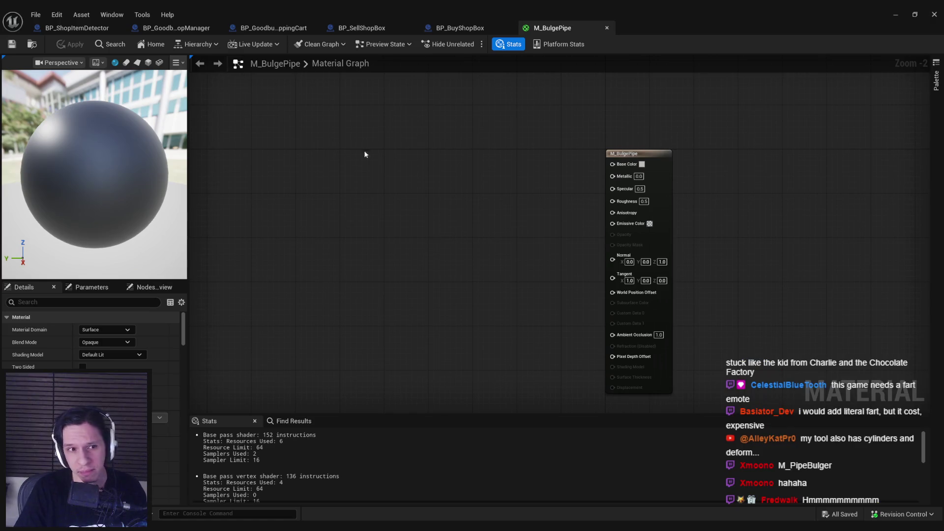
- Wire a light grey (0.603) Constant3Vector into Base Color and apply the material
right_click(466, 171)
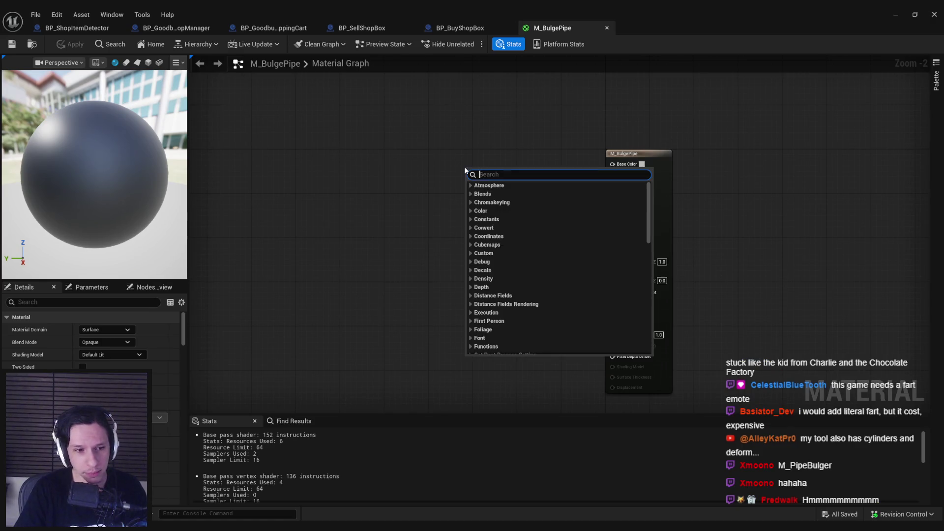
type("constant 3")
key("Return")
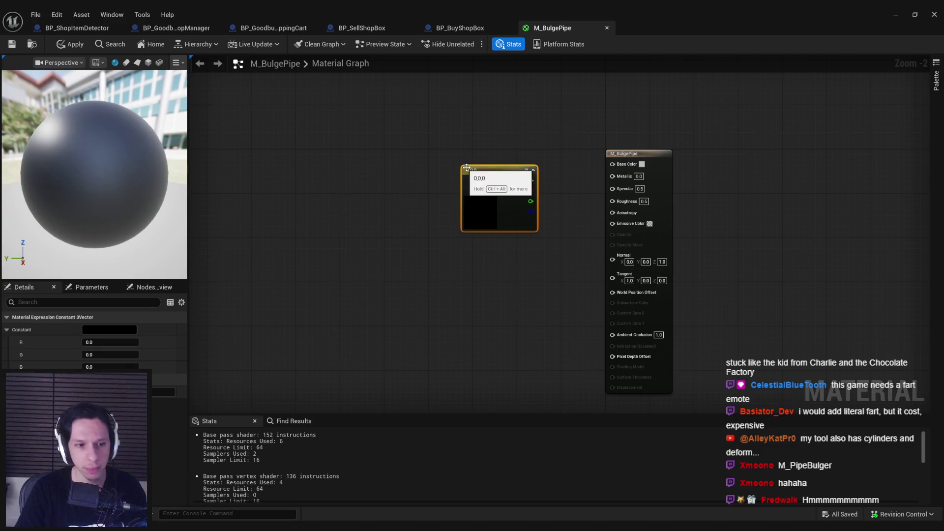
left_click(118, 331)
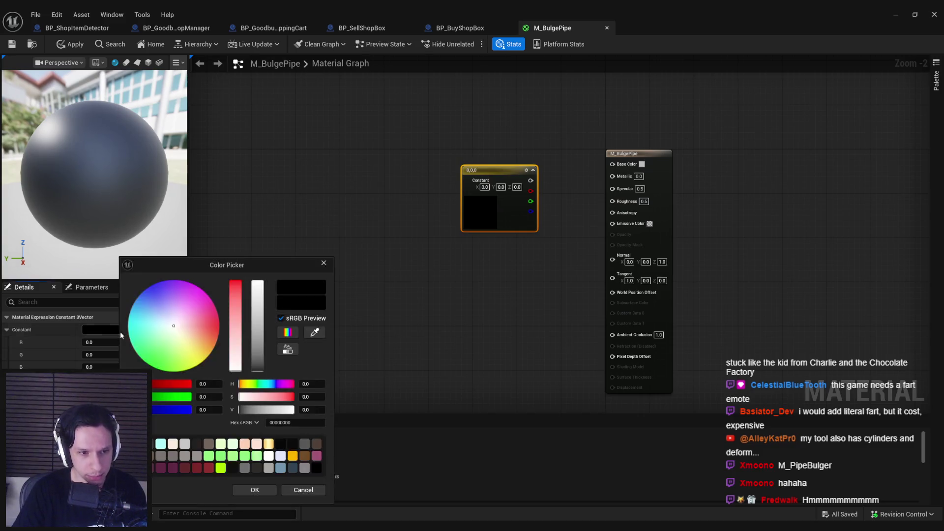
left_click(256, 299)
left_click_drag(255, 305, 253, 315)
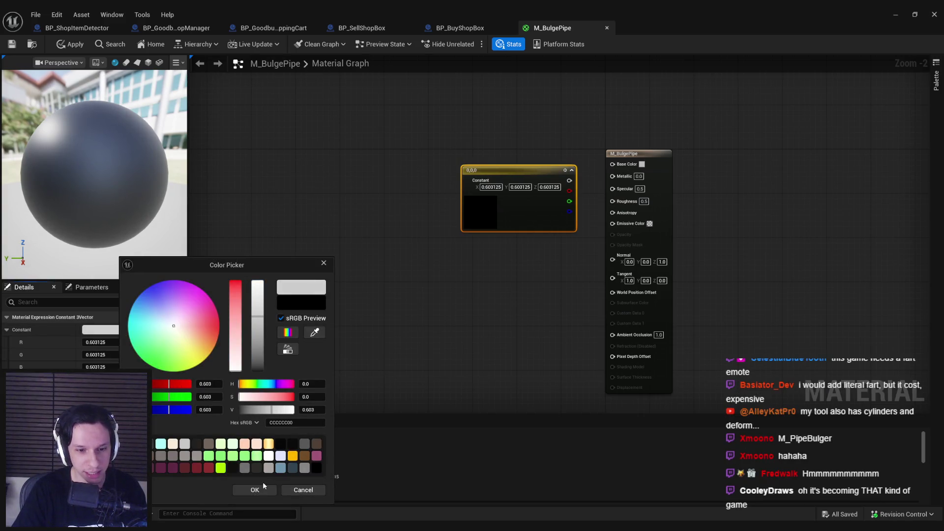
left_click(255, 490)
mouse_move(569, 181)
left_mouse_down()
mouse_move(618, 175)
mouse_move(613, 163)
left_mouse_up()
left_click_drag(513, 228, 485, 194)
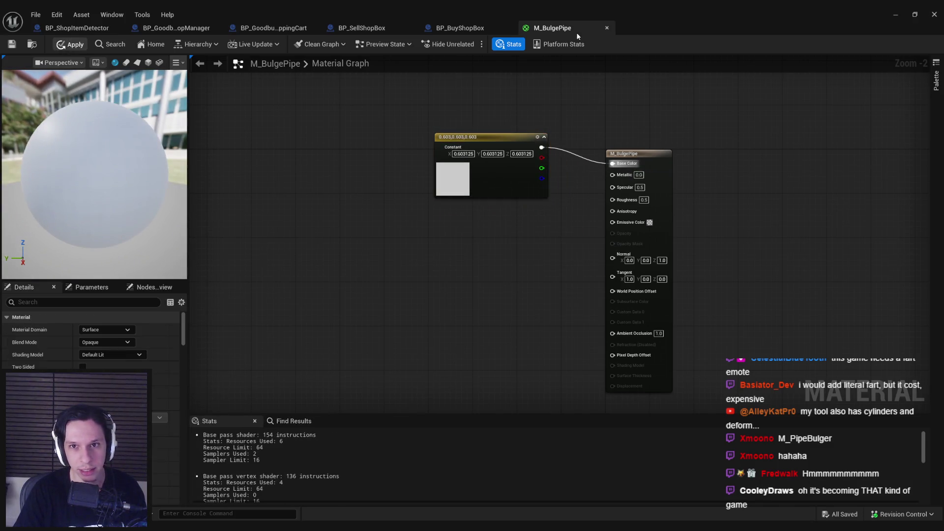
key("ctrl+s")
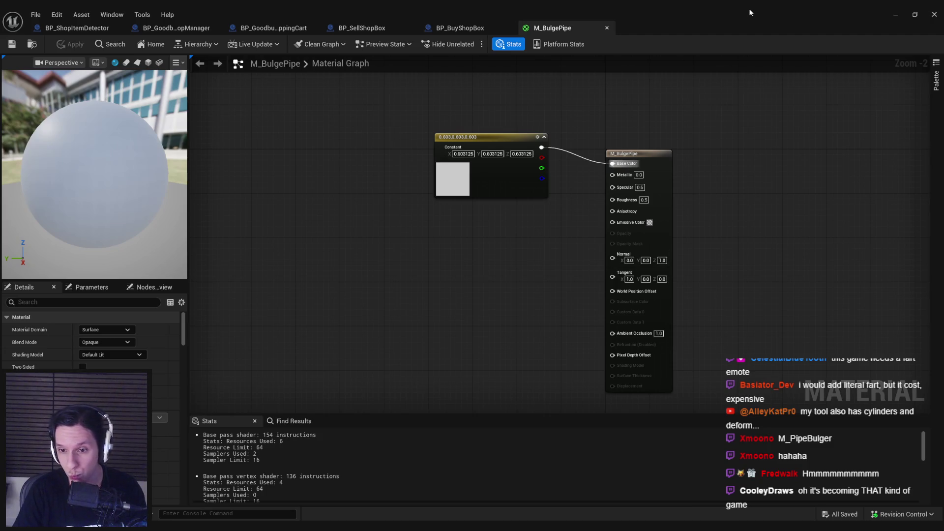
- Select the overhead pipe pieces and drop M_BulgePipe onto their material Elements 0 and 2
left_click(896, 15)
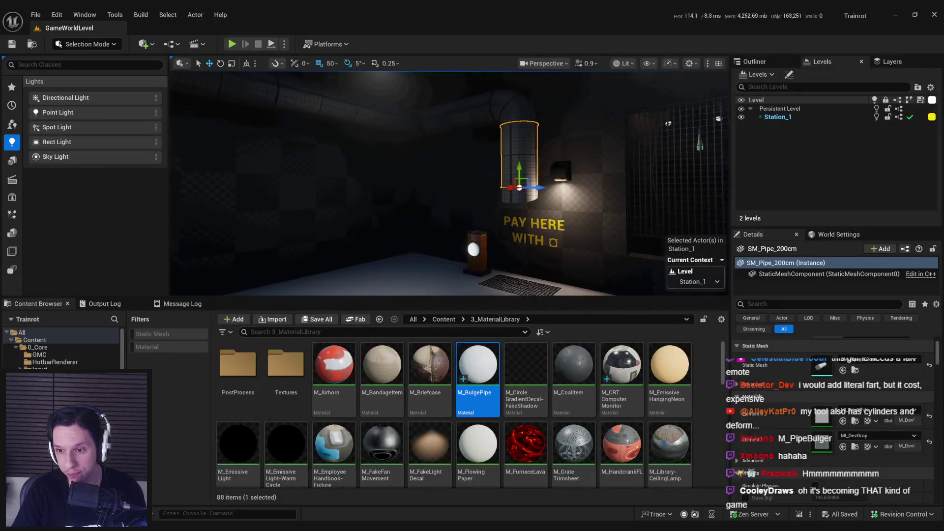
left_click(518, 102, "ctrl")
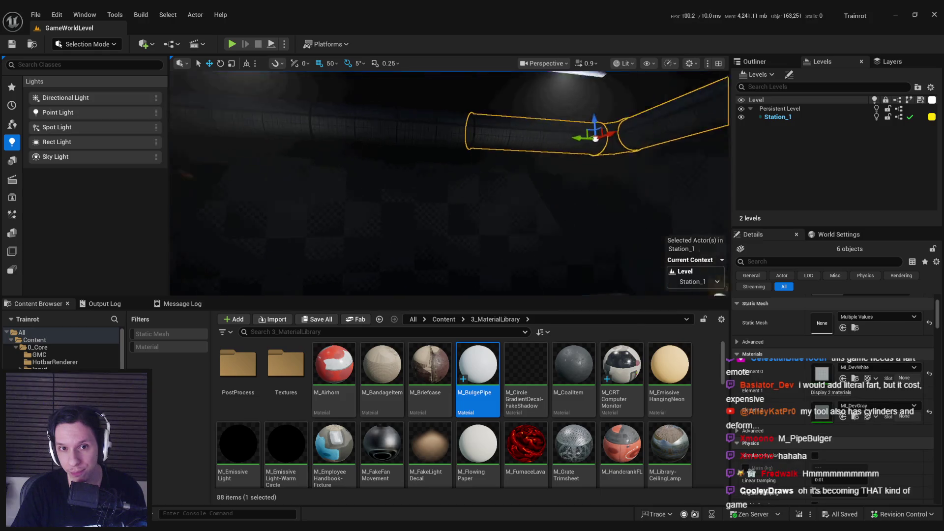
left_click(458, 135, "ctrl")
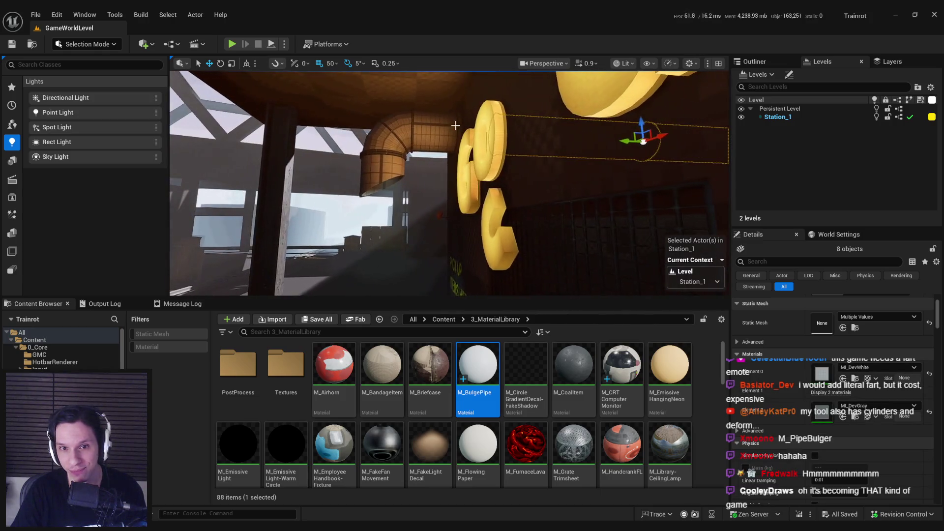
left_click(393, 148, "ctrl")
mouse_move(477, 366)
left_mouse_down()
mouse_move(587, 393)
mouse_move(838, 389)
mouse_move(836, 376)
left_mouse_up()
left_click_drag(477, 367, 836, 414)
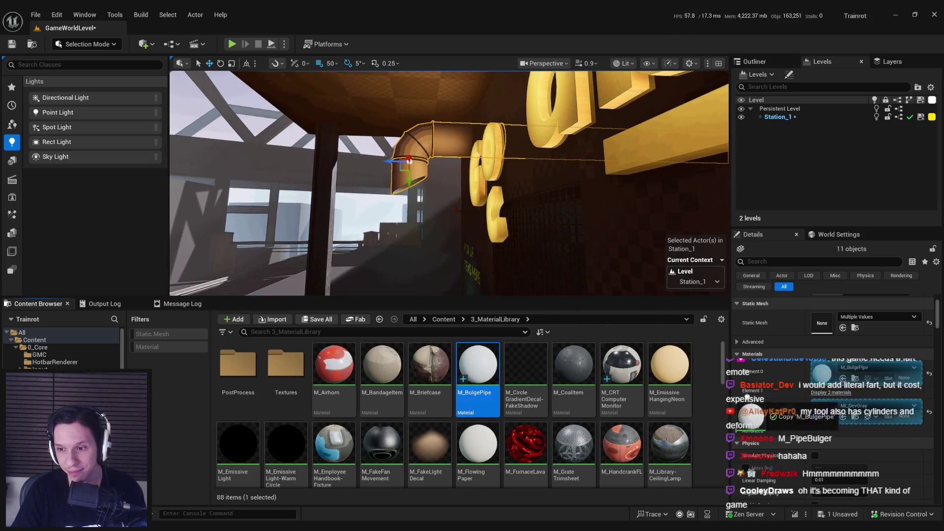
- Check individual pieces by selecting the lower pipe segment and each pipe elbow
scroll(511, 236, "up", 3)
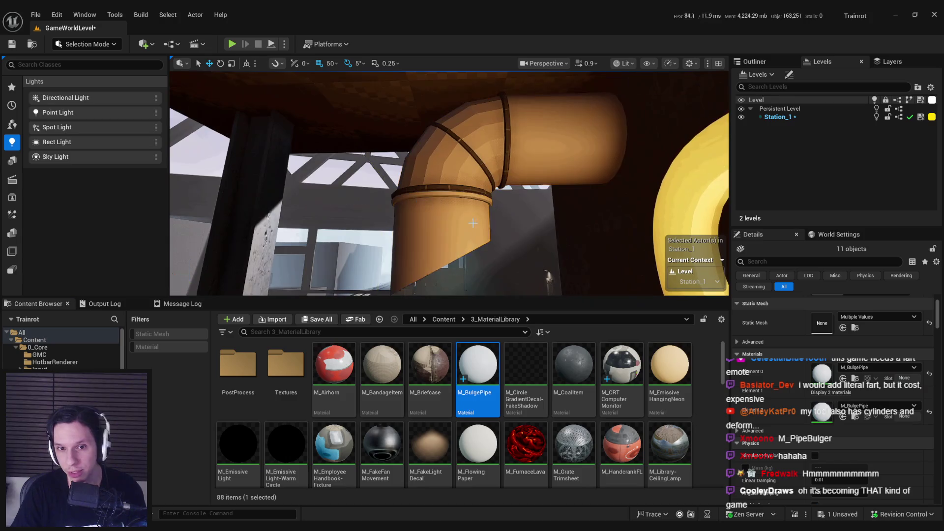
left_click(431, 246)
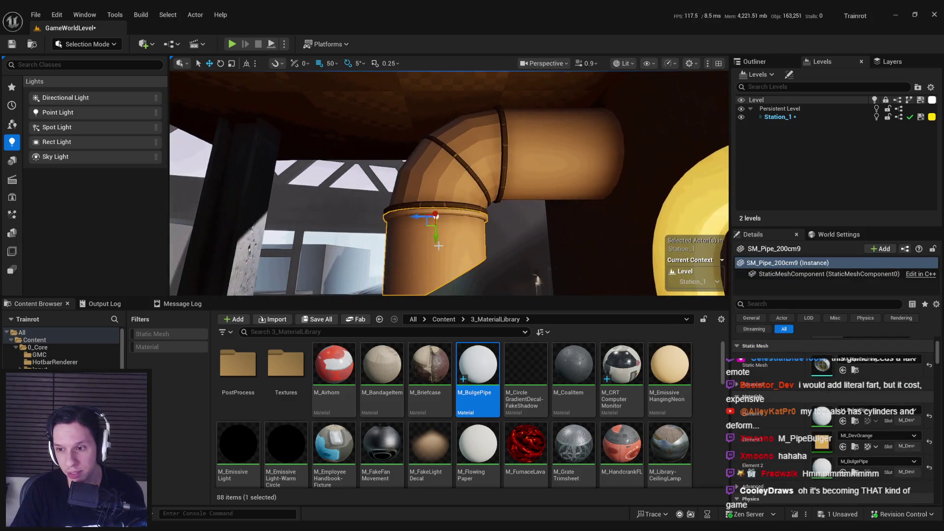
left_click(438, 180)
scroll(554, 287, "up", 8)
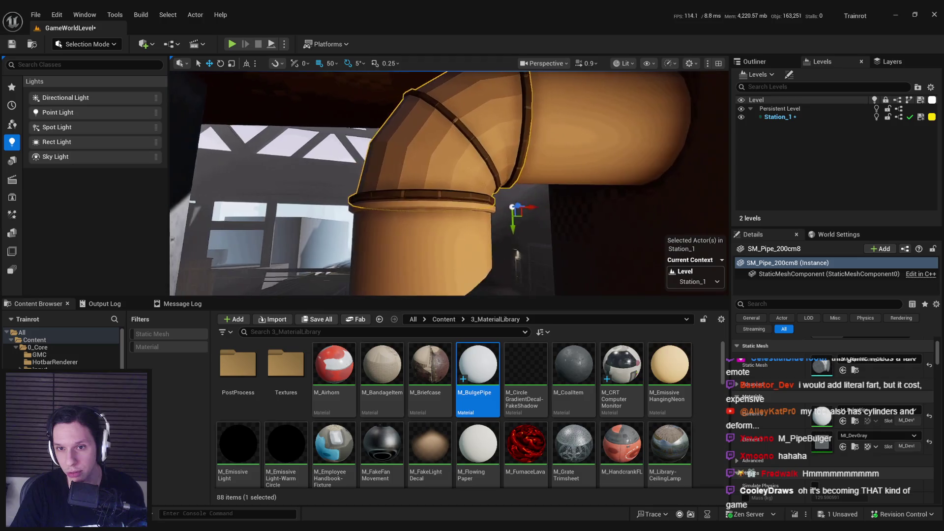
scroll(553, 287, "down", 10)
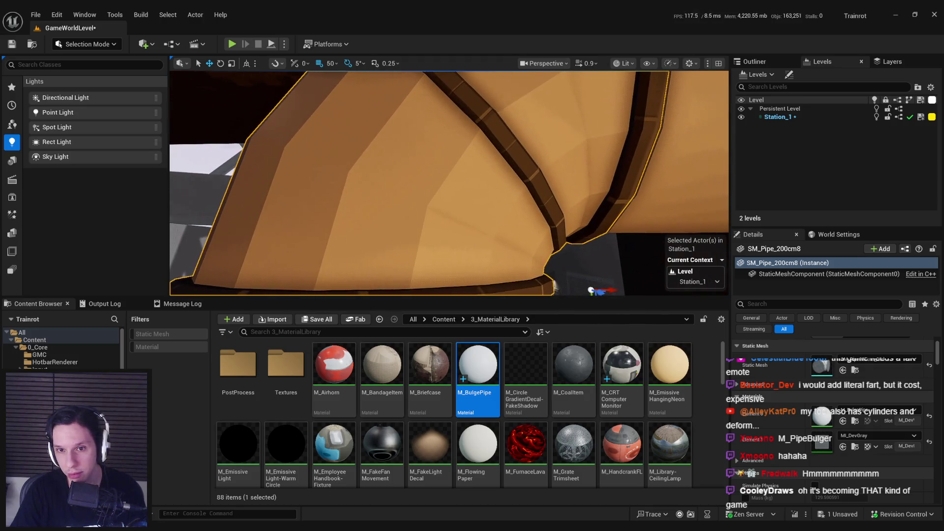
key("w")
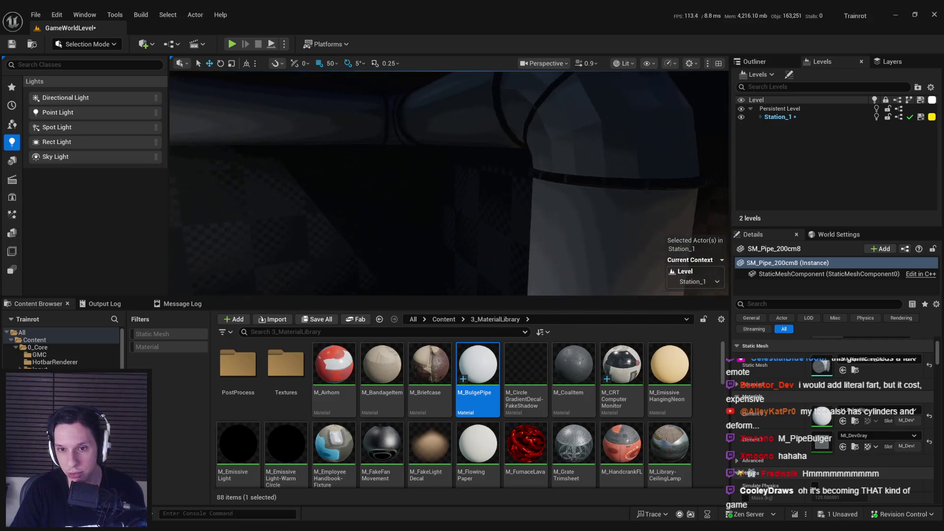
left_click(504, 155)
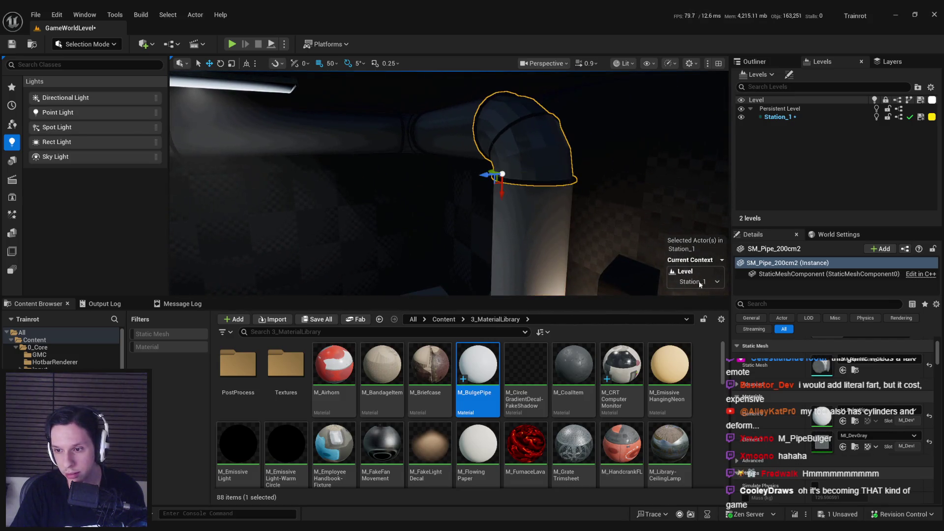
- Inspect the pipe elbow's mesh in the Static Mesh editor, then close it
double_click(821, 367)
scroll(623, 278, "down", 10)
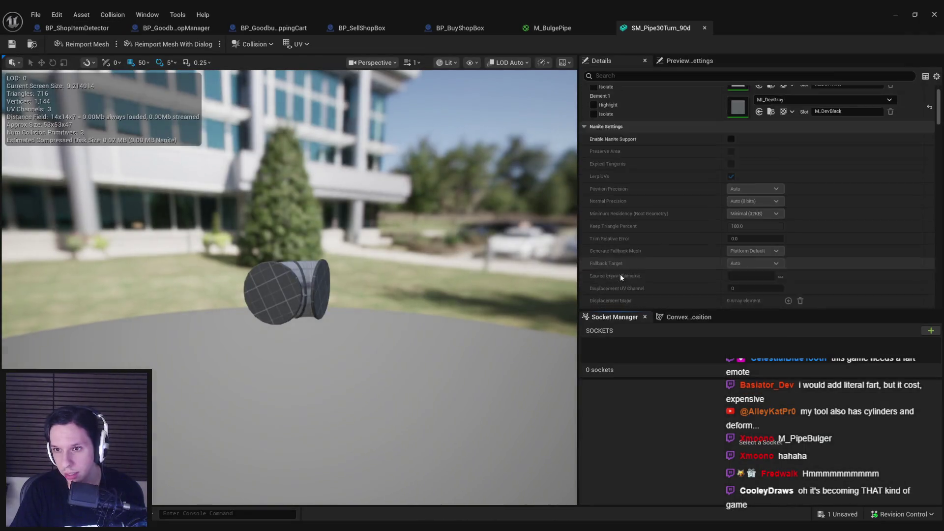
scroll(630, 260, "down", 5)
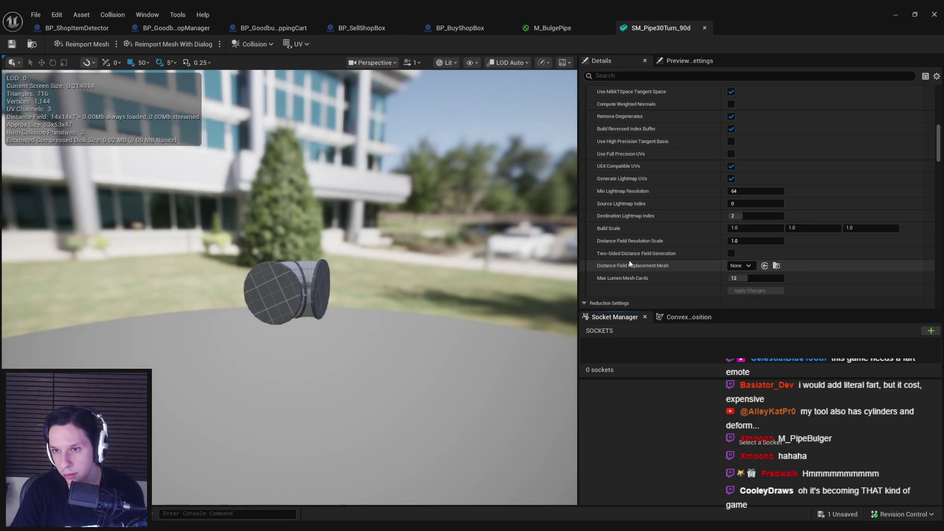
mouse_move(426, 213)
left_mouse_down()
mouse_move(426, 197)
mouse_move(426, 213)
left_mouse_up()
left_click(895, 14)
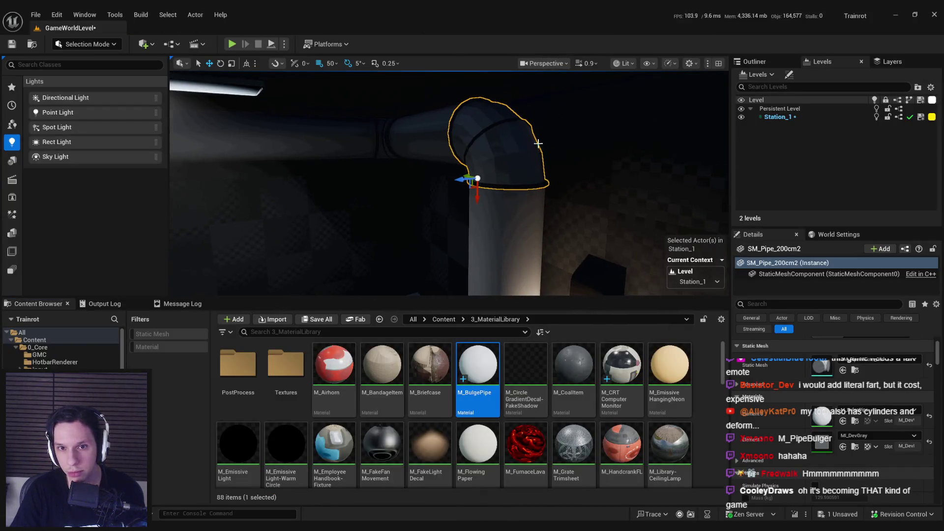
- Frame the selected pipe and switch the level editor to Modeling Mode
key("f")
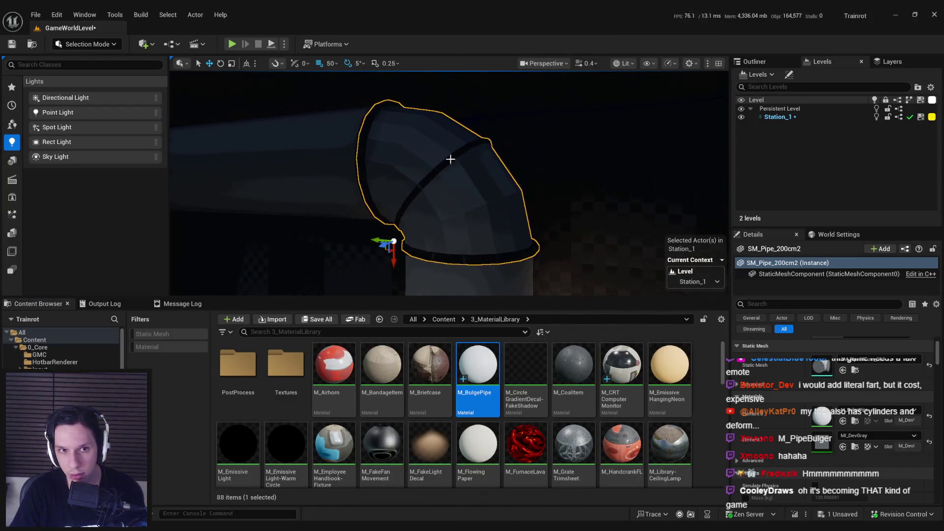
left_click(86, 44)
left_click(74, 98)
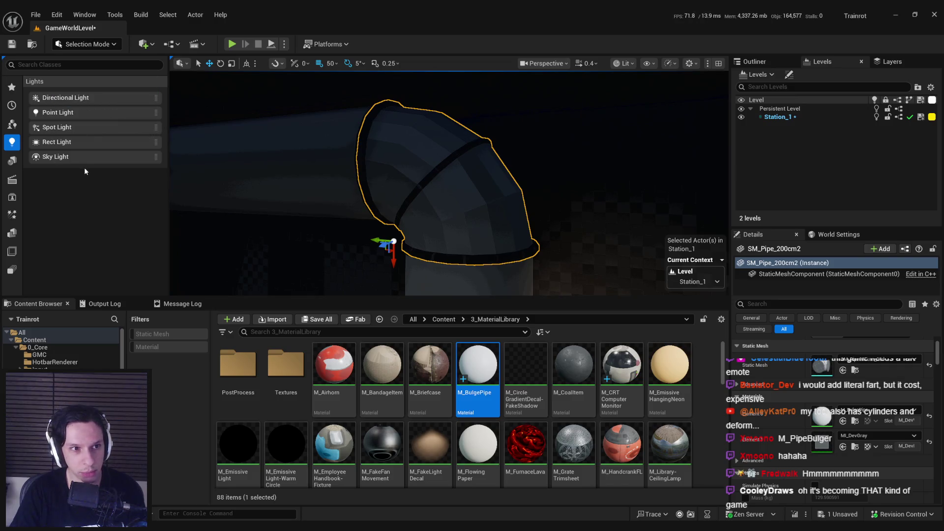
- Browse the Transform and Deform tool sets, trying and cancelling Smooth on the pipe
scroll(484, 188, "up", 10)
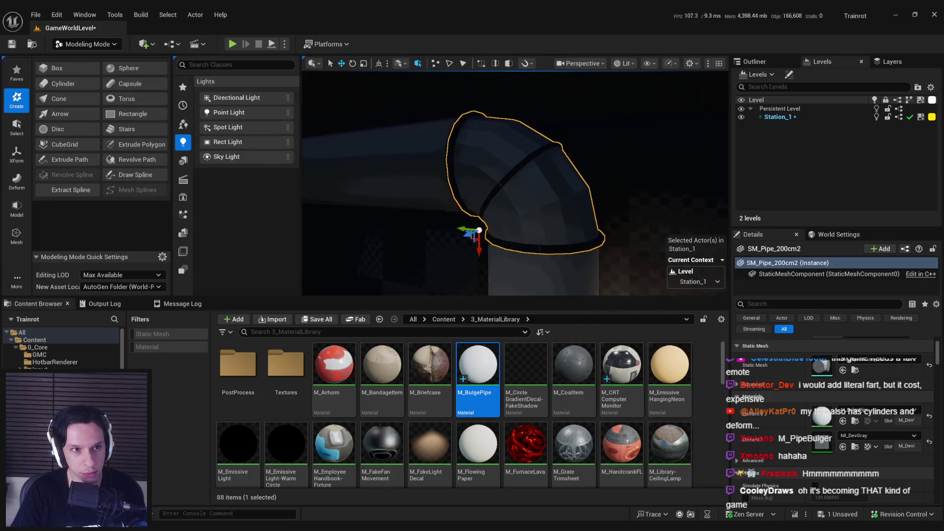
scroll(539, 218, "down", 8)
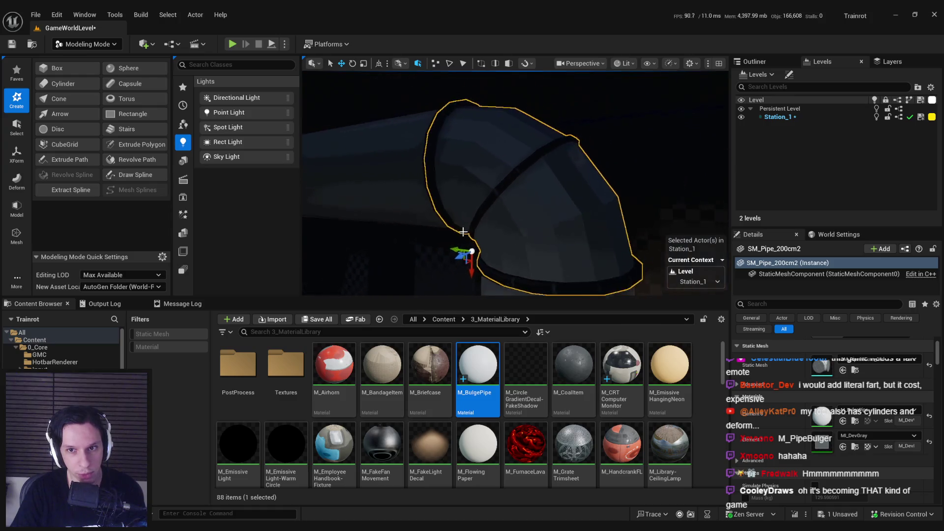
left_click(15, 166)
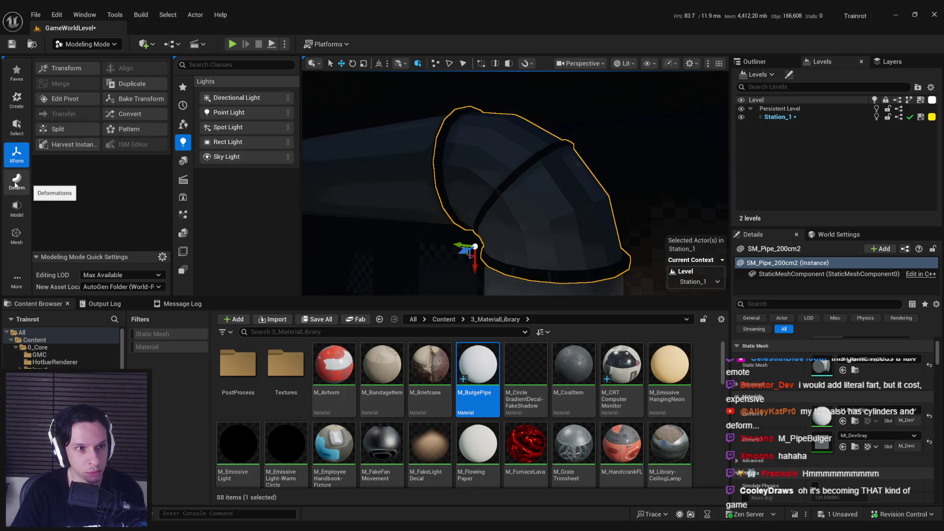
left_click(19, 183)
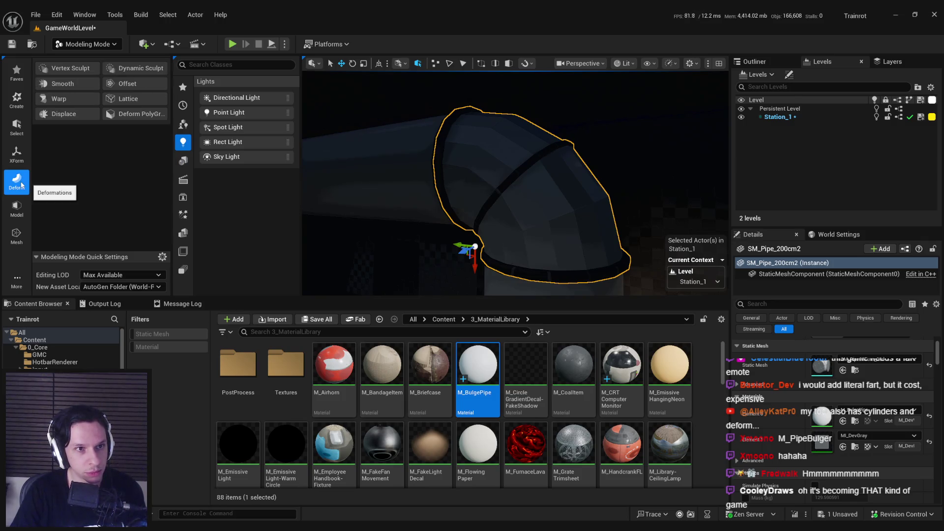
left_click(51, 84)
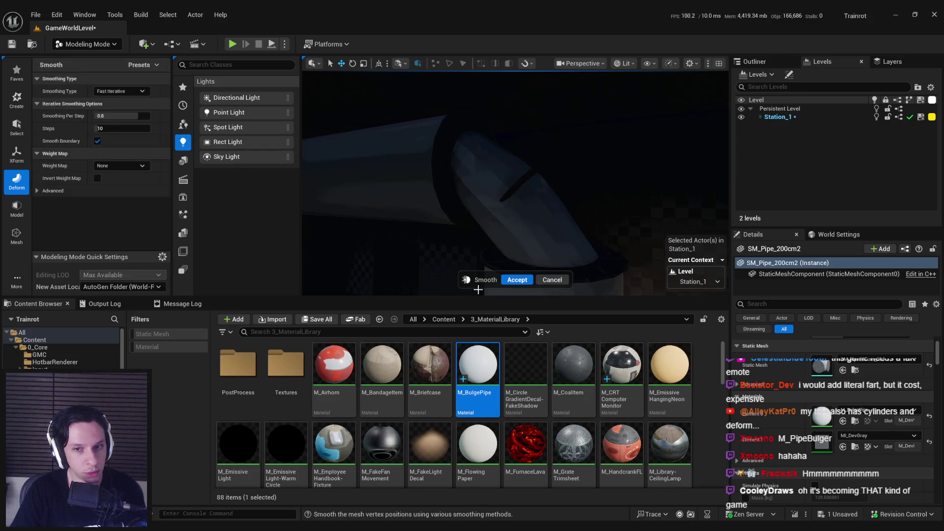
left_click(552, 280)
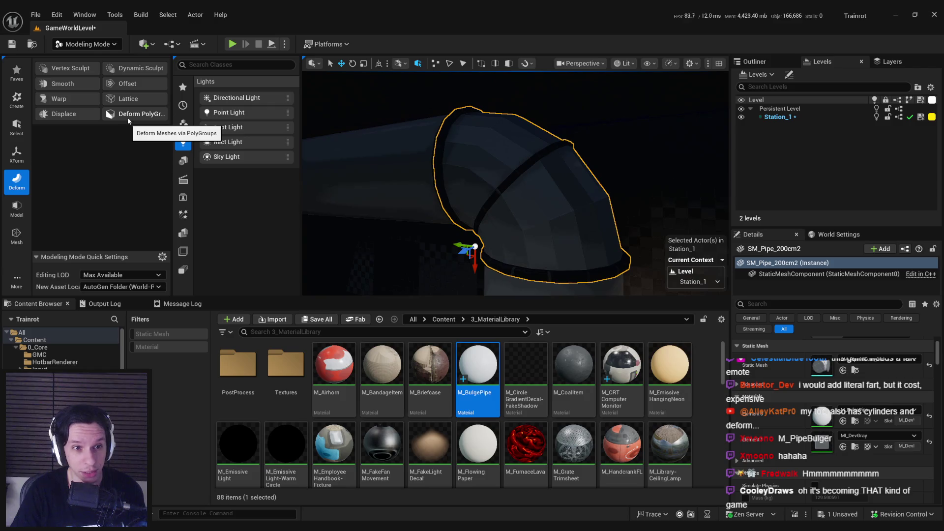
- Try PolyGroup Edit on the elbow, cancel it, and show the Mesh tool set
left_click(22, 207)
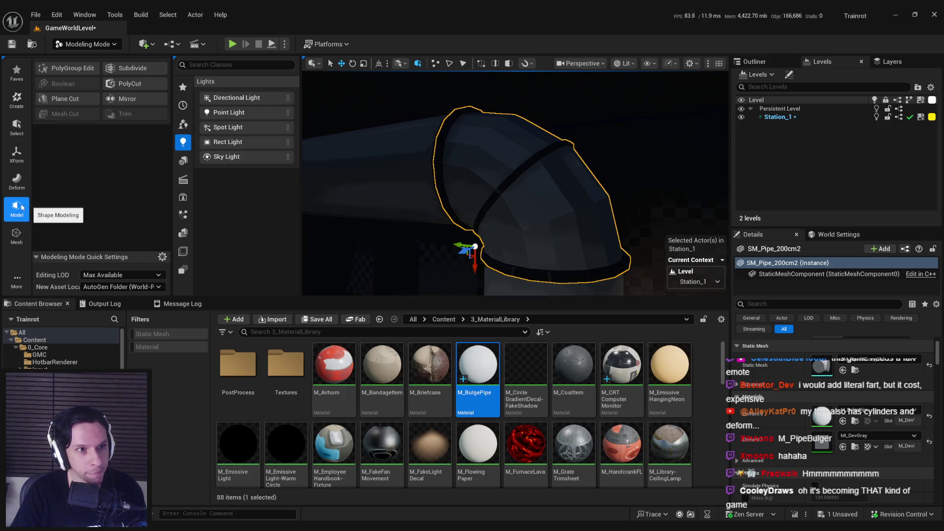
left_click(60, 69)
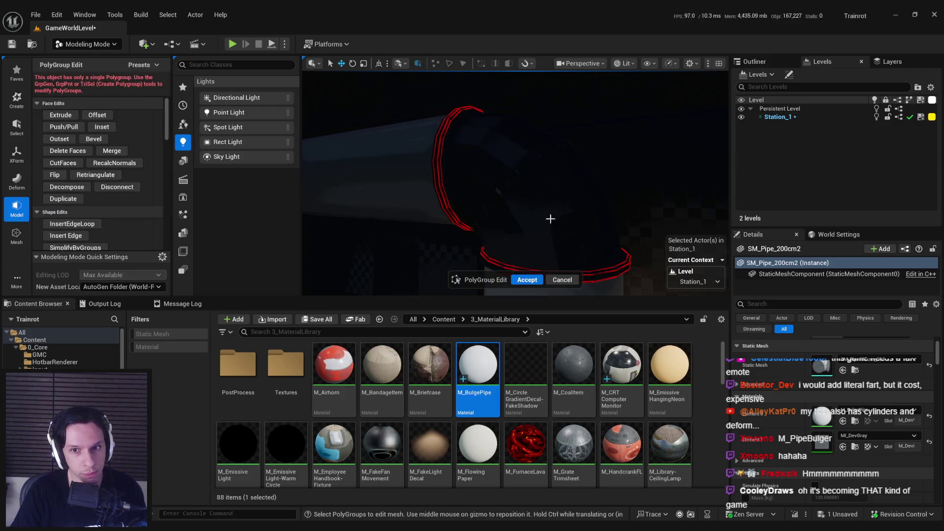
left_click(520, 228)
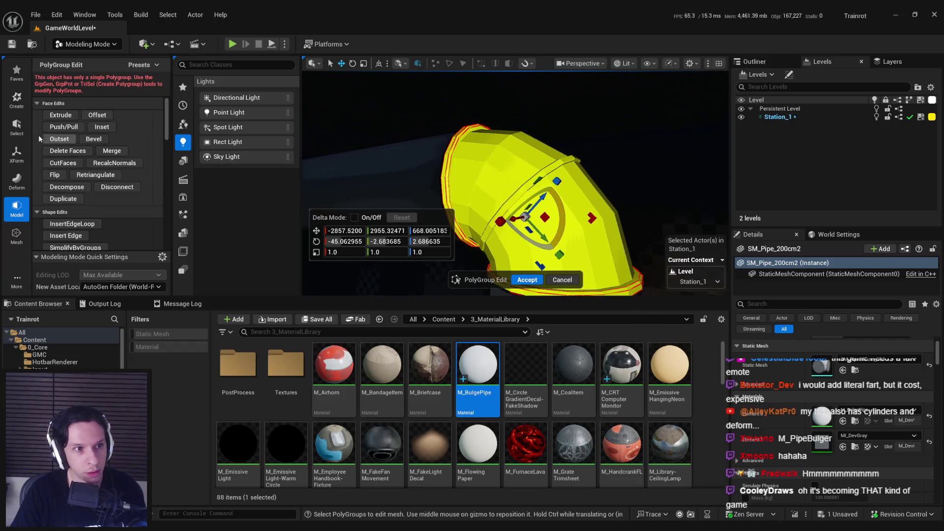
left_click(562, 279)
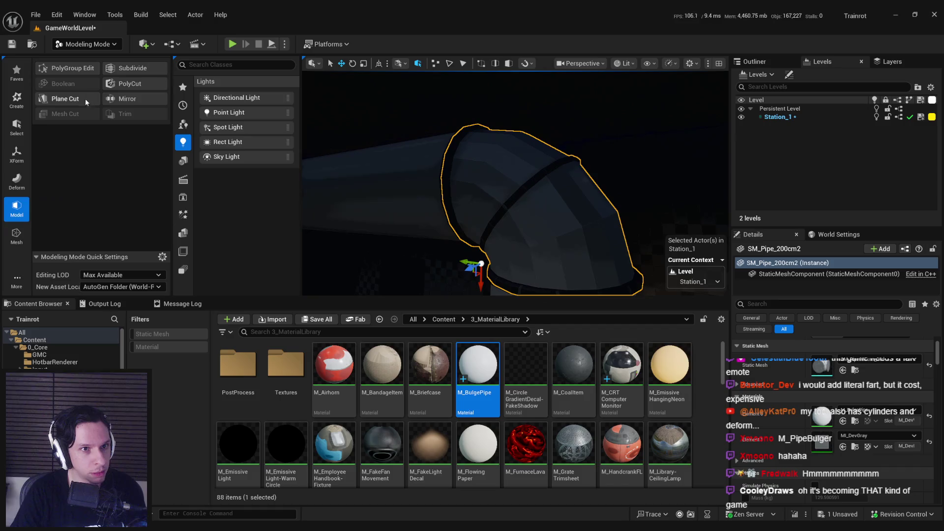
left_click(17, 235)
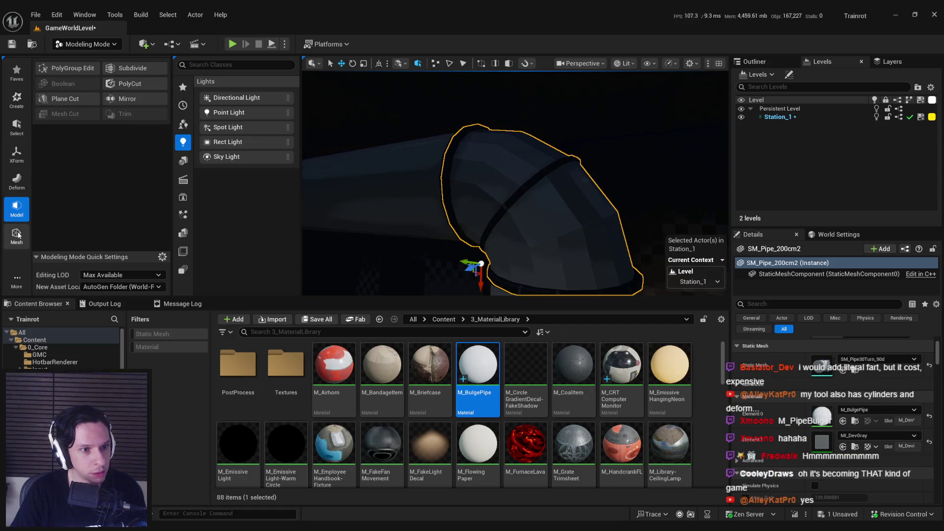
left_click(77, 71)
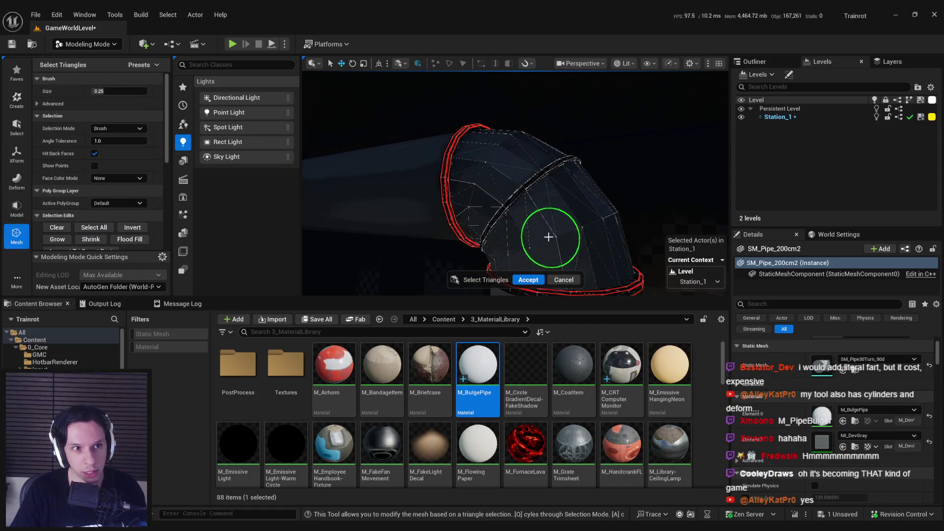
left_click(551, 238)
left_click_drag(550, 236, 533, 192)
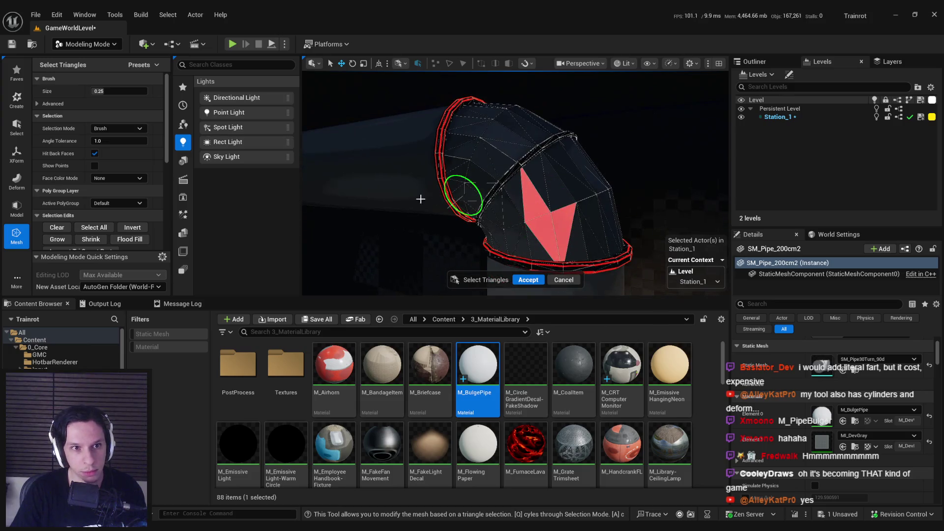
left_click_drag(481, 205, 485, 188)
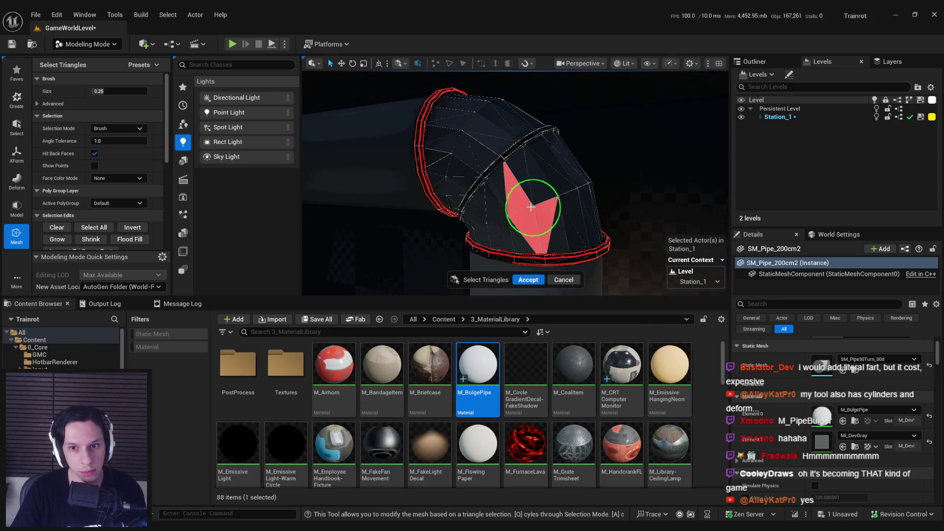
key("ctrl+z")
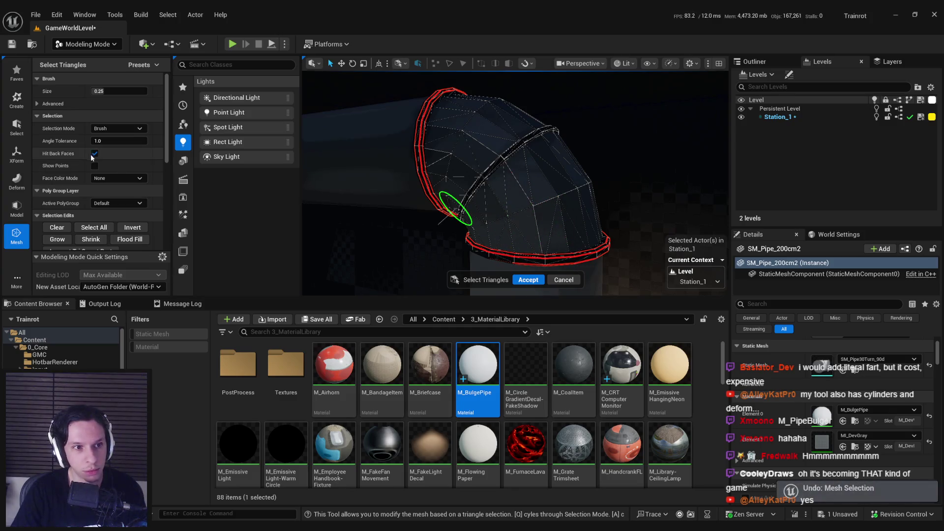
left_click(112, 129)
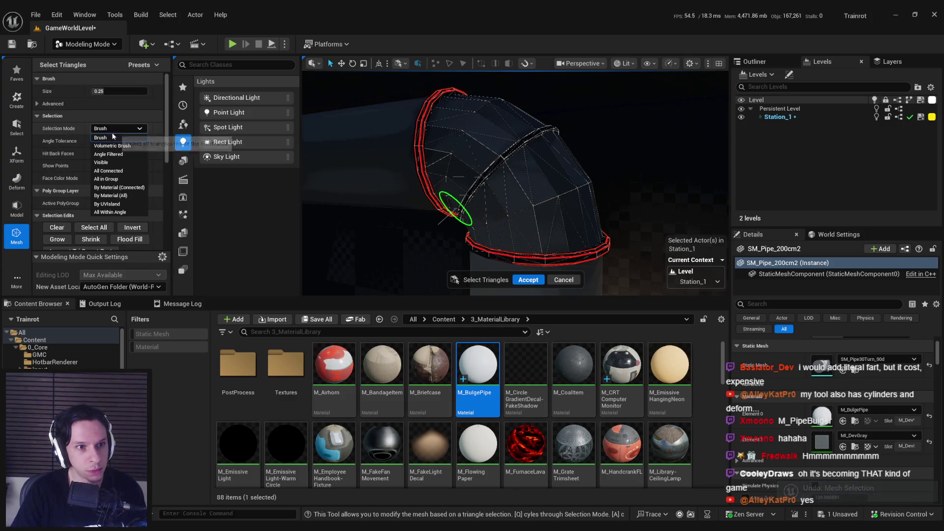
left_click(109, 162)
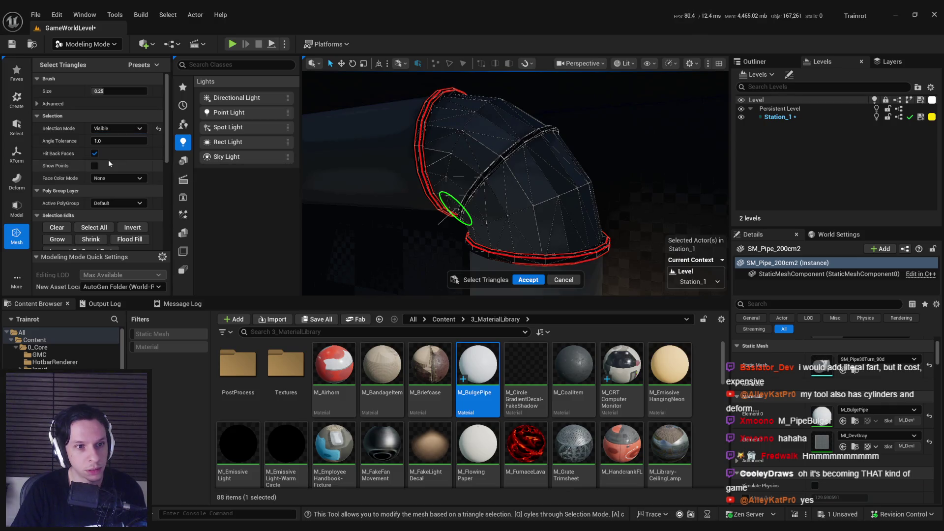
left_click(119, 127)
left_click(138, 147)
left_click(118, 129)
left_click(118, 154)
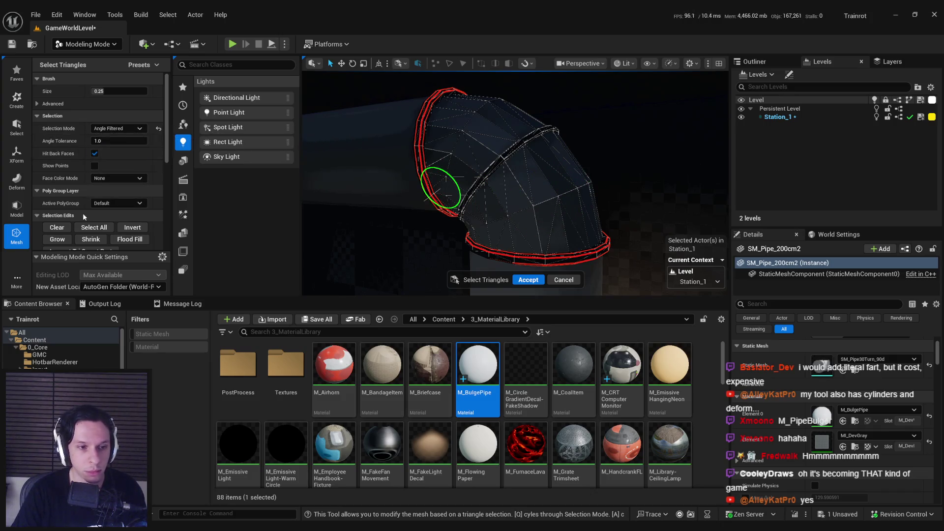
scroll(84, 207, "down", 3)
left_click(400, 63)
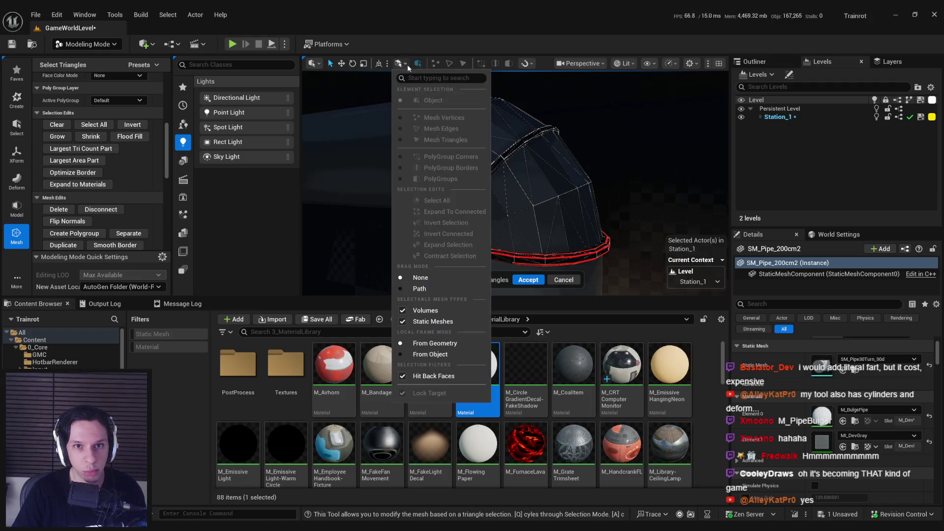
left_click(418, 96)
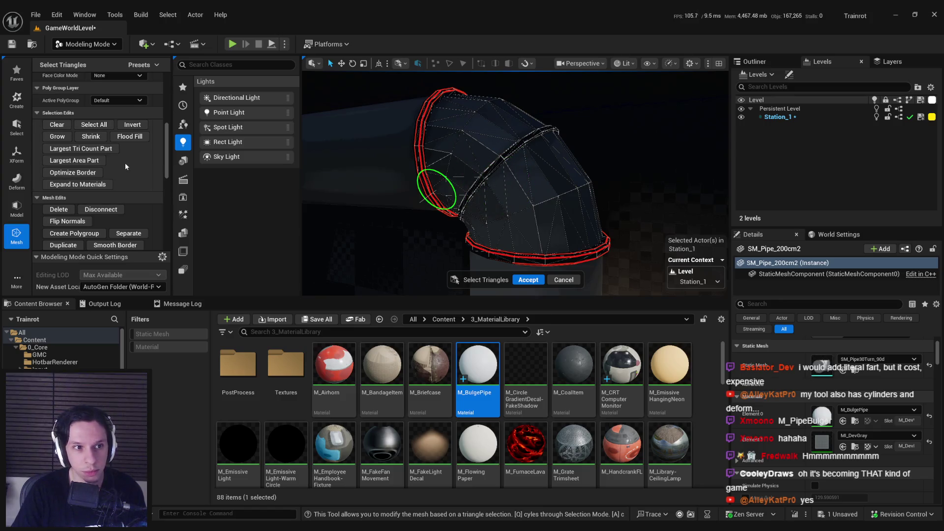
scroll(118, 167, "up", 1)
scroll(82, 202, "down", 6)
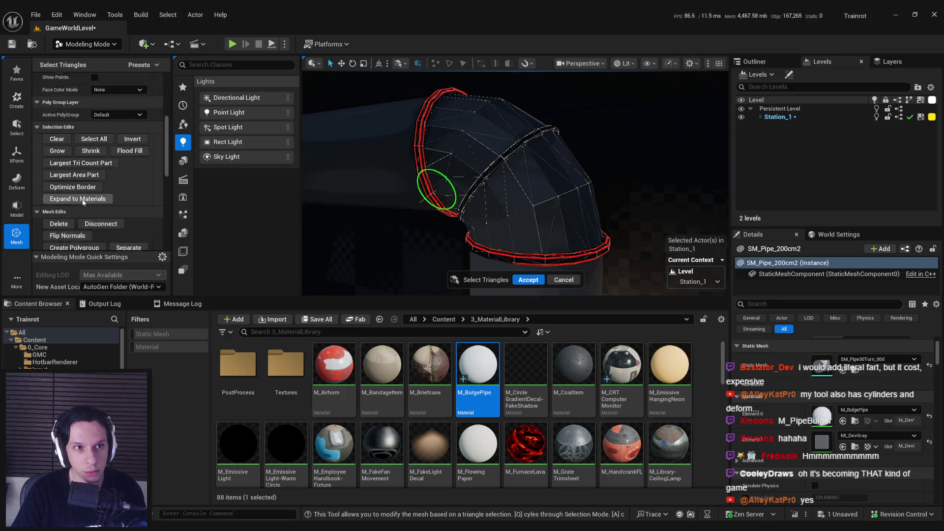
scroll(83, 200, "down", 1)
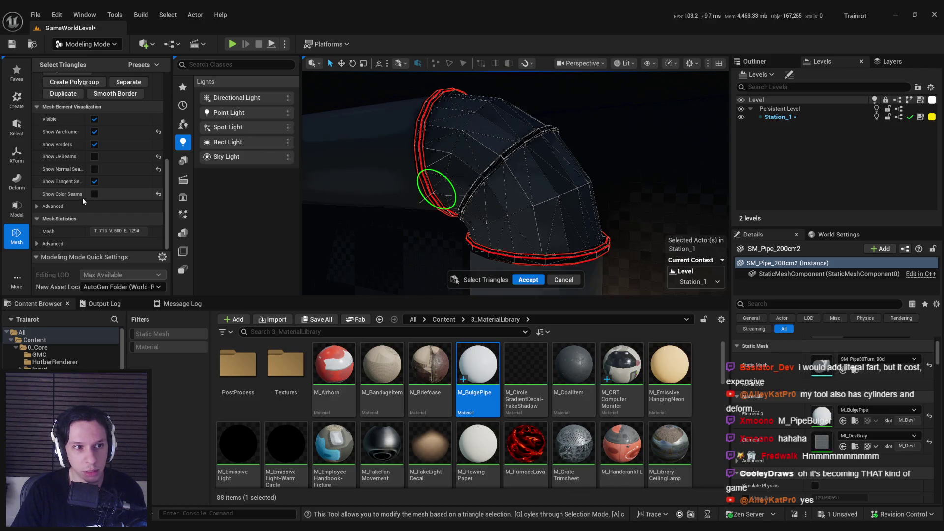
scroll(83, 199, "up", 5)
scroll(83, 203, "up", 1)
left_click(118, 129)
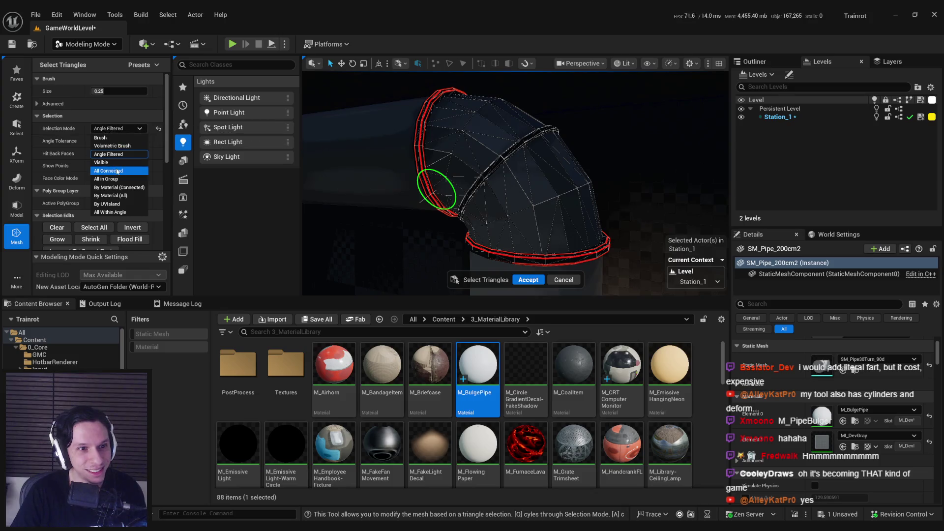
left_click(101, 138)
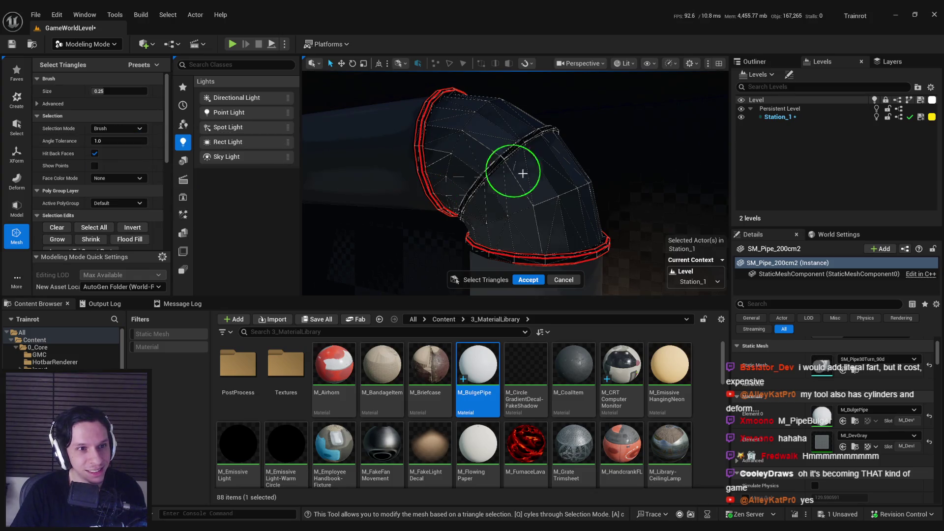
left_click_drag(533, 204, 541, 193)
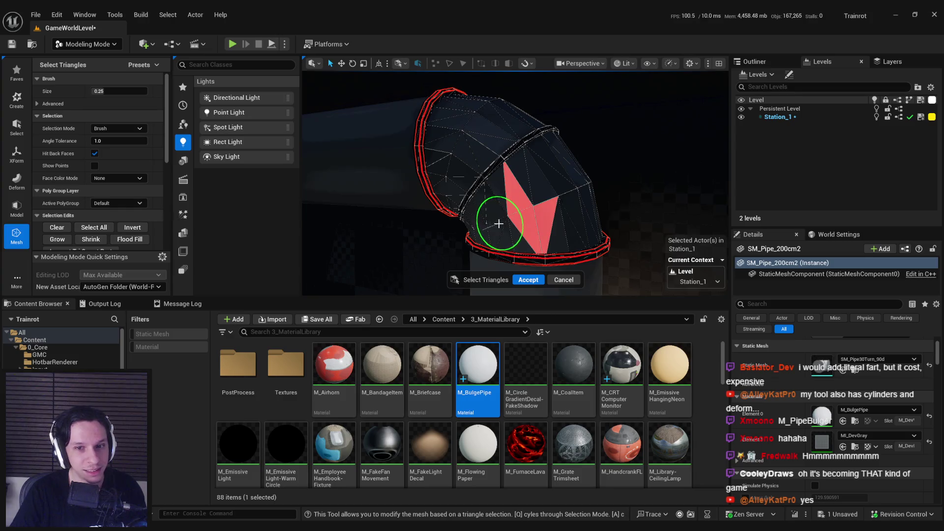
left_click(529, 280)
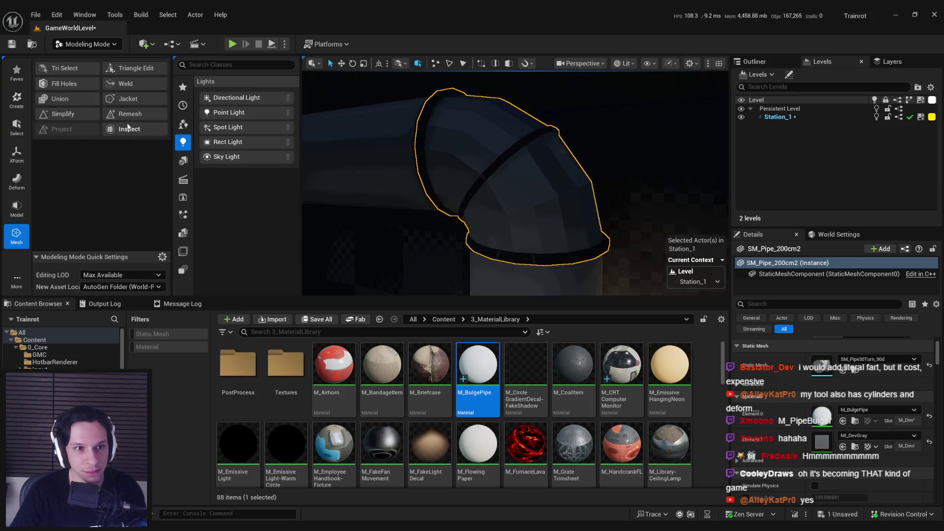
- Try and cancel Simplify, then start triangle editing and select triangles on the elbow
left_click(60, 117)
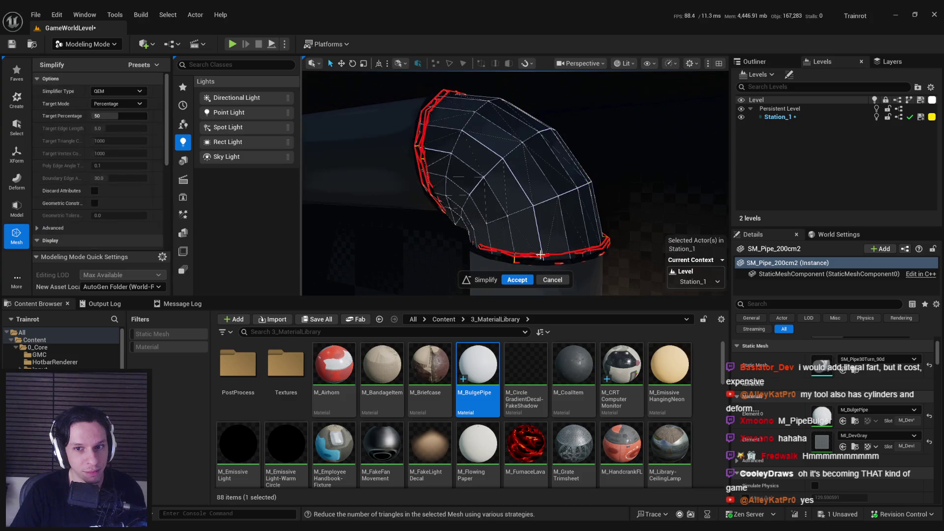
left_click(553, 280)
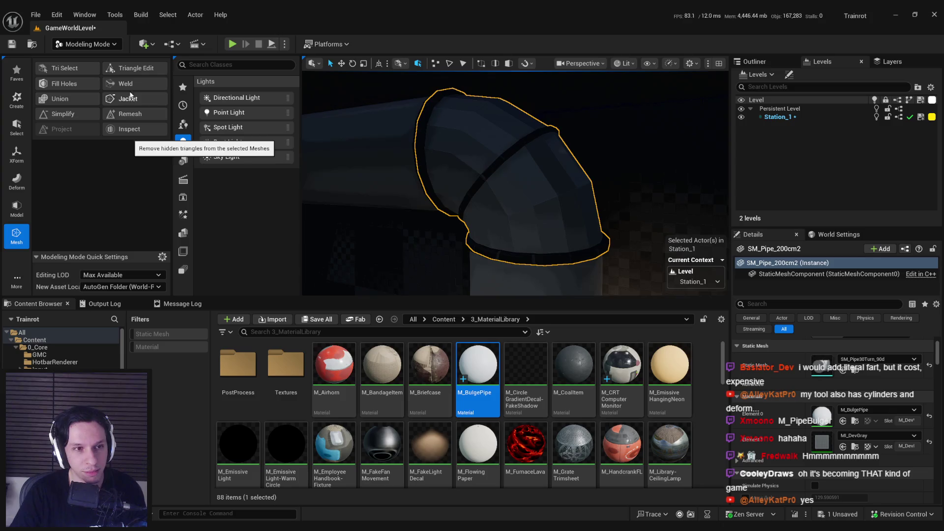
left_click(131, 68)
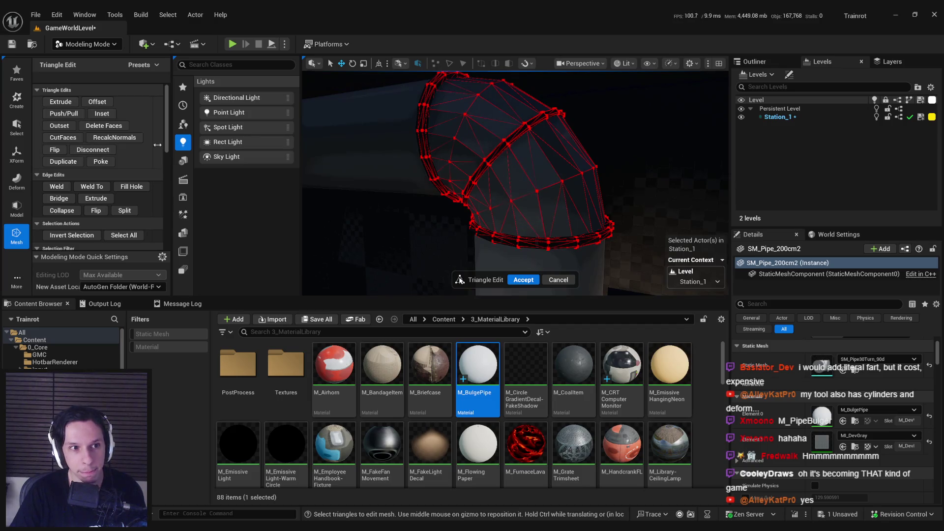
left_click_drag(537, 196, 528, 188)
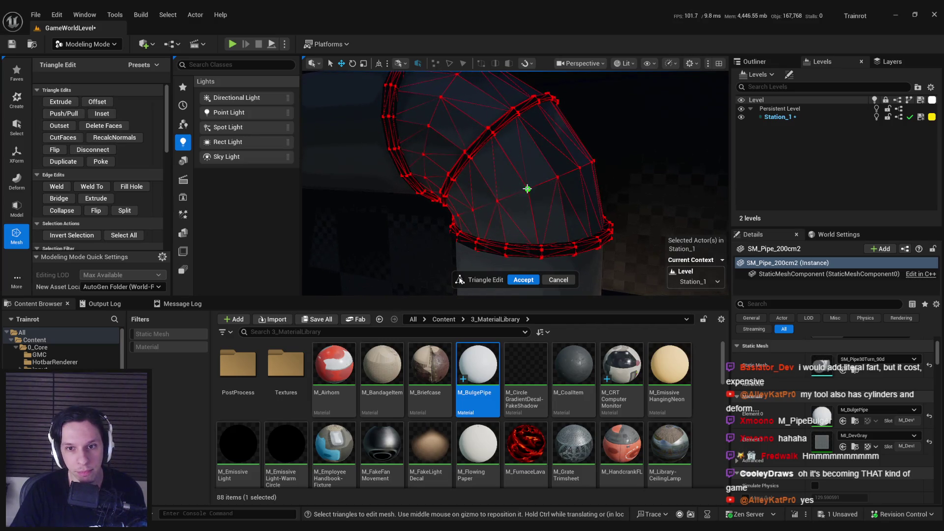
left_click(527, 189)
scroll(511, 216, "up", 5)
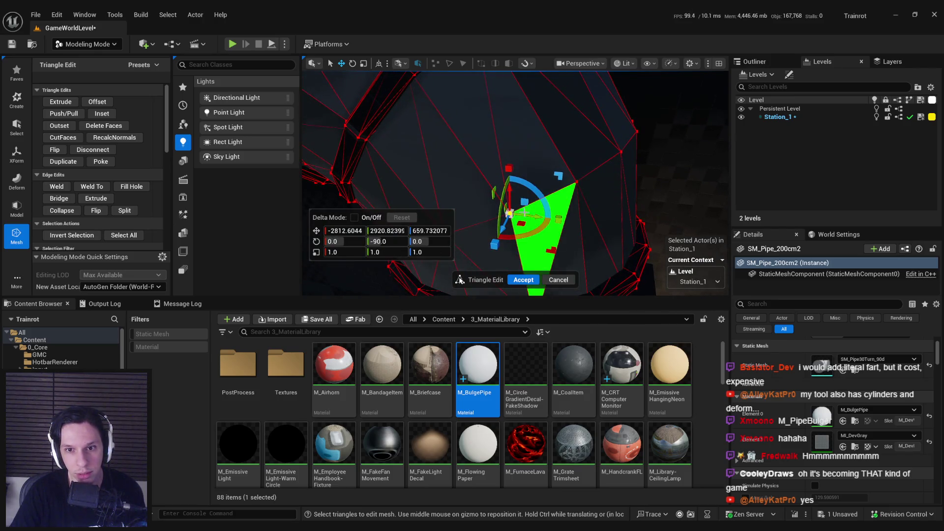
mouse_move(525, 214)
left_mouse_down()
mouse_move(593, 221)
mouse_move(541, 226)
left_mouse_up()
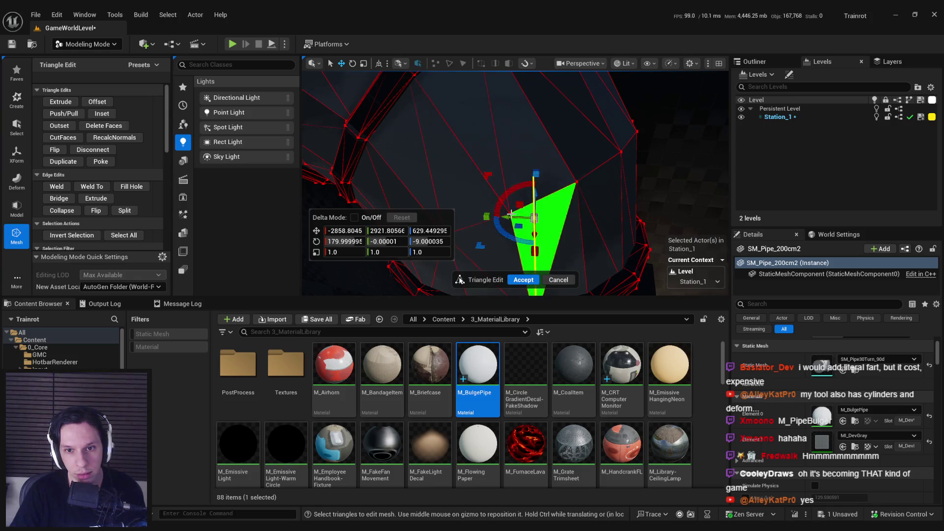
- Rotate a triangle on the elbow's inner face, exit triangle editing and save the level
left_click(517, 230)
left_click(526, 208)
left_click(566, 205)
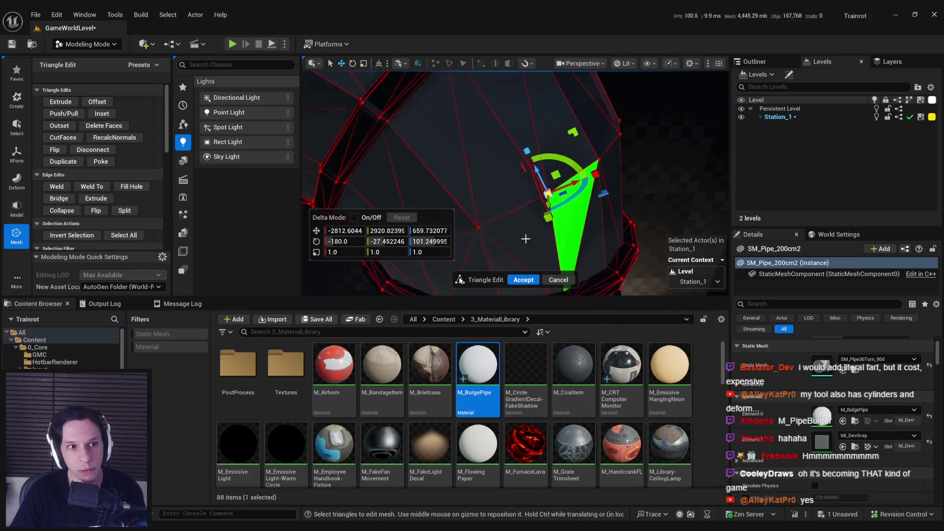
left_click(71, 126)
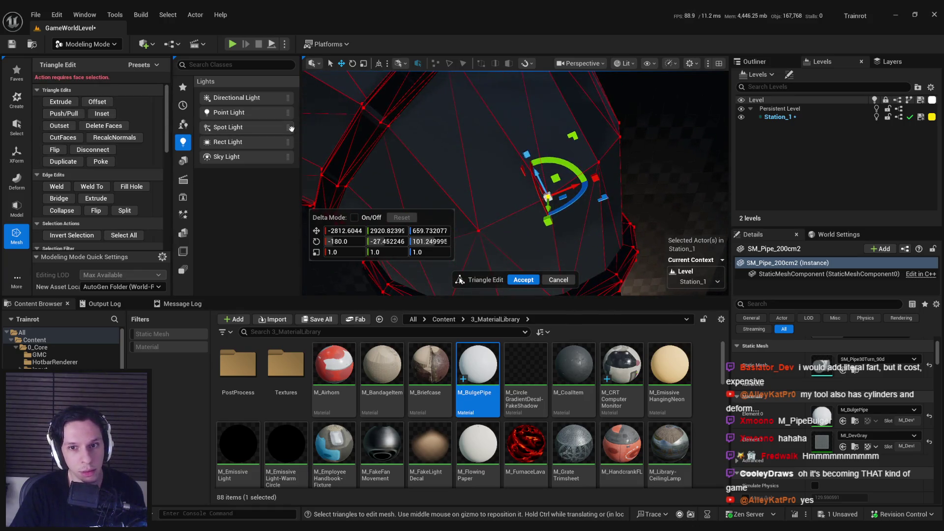
left_click_drag(455, 222, 428, 216)
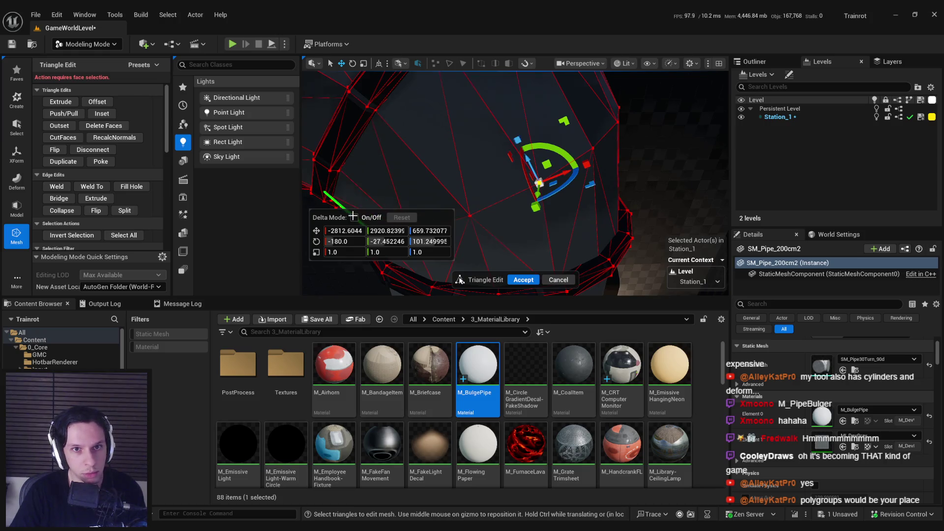
left_click(398, 65)
left_click(398, 67)
left_click(558, 175)
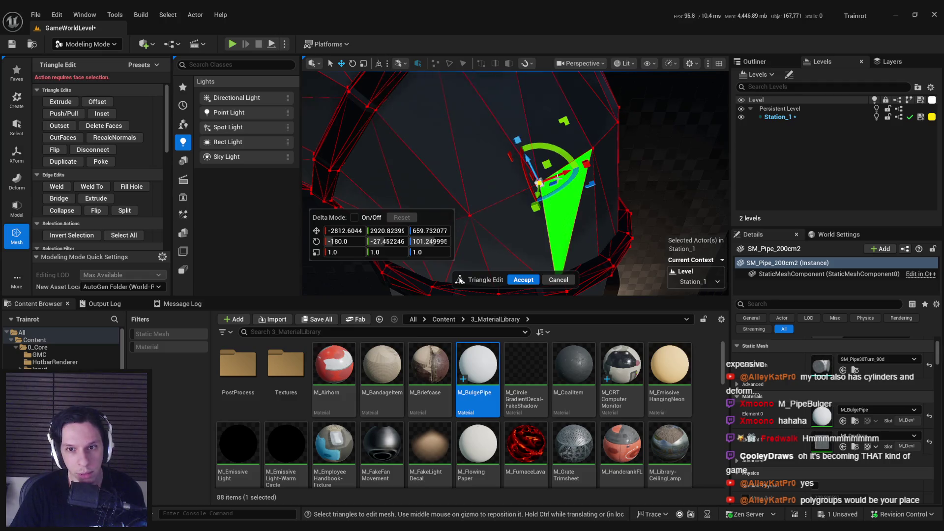
left_click_drag(561, 175, 569, 197)
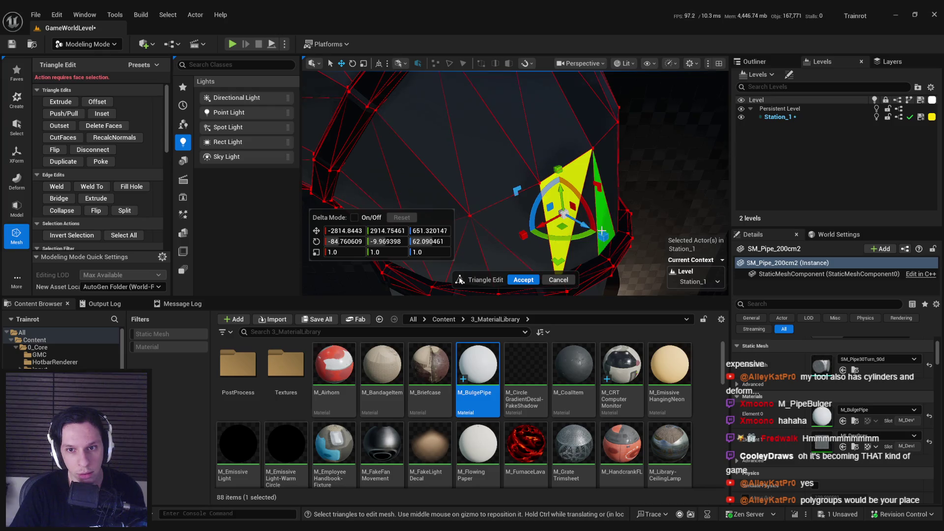
key("Return")
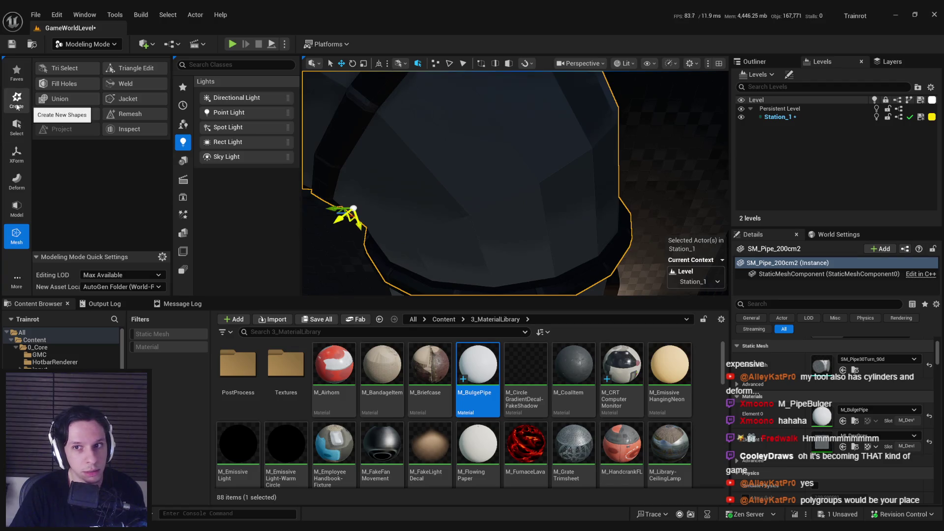
key("ctrl+s")
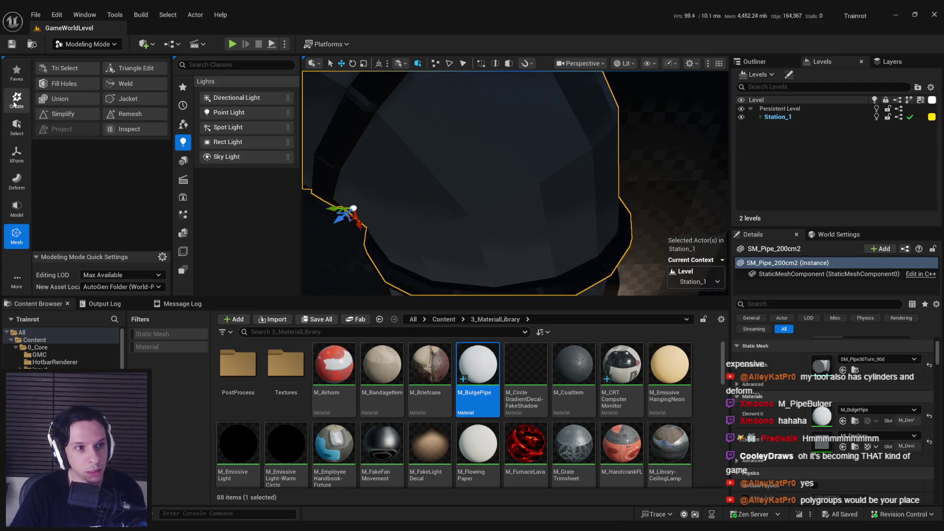
- Cycle through the Selection, Transform, Deform and Shape tool sets and start PolyGroup Edit on the pipe
left_click(18, 133)
left_click(17, 153)
left_click(20, 179)
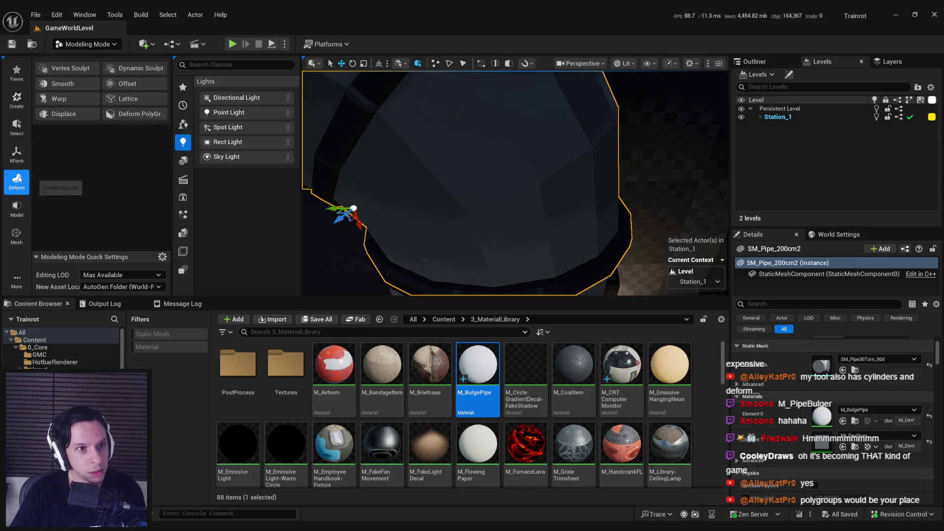
left_click(17, 206)
left_click(60, 68)
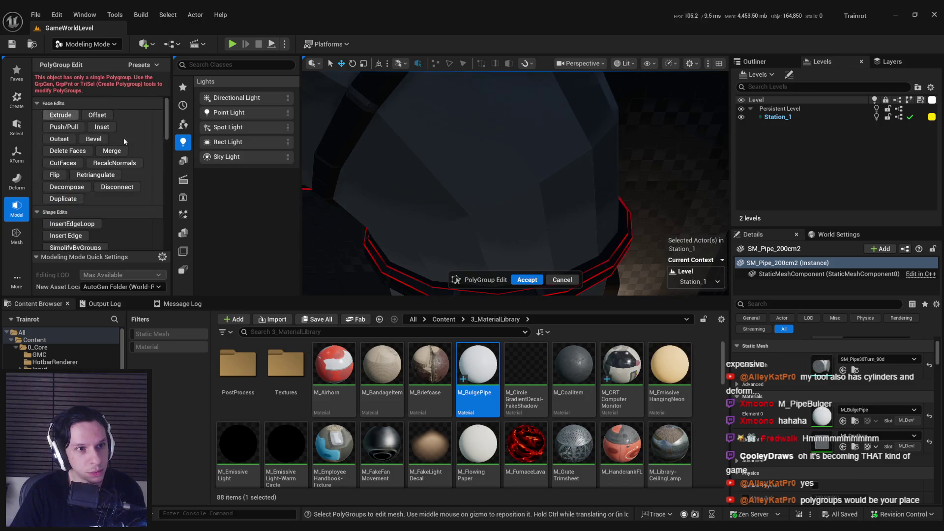
left_click(534, 180)
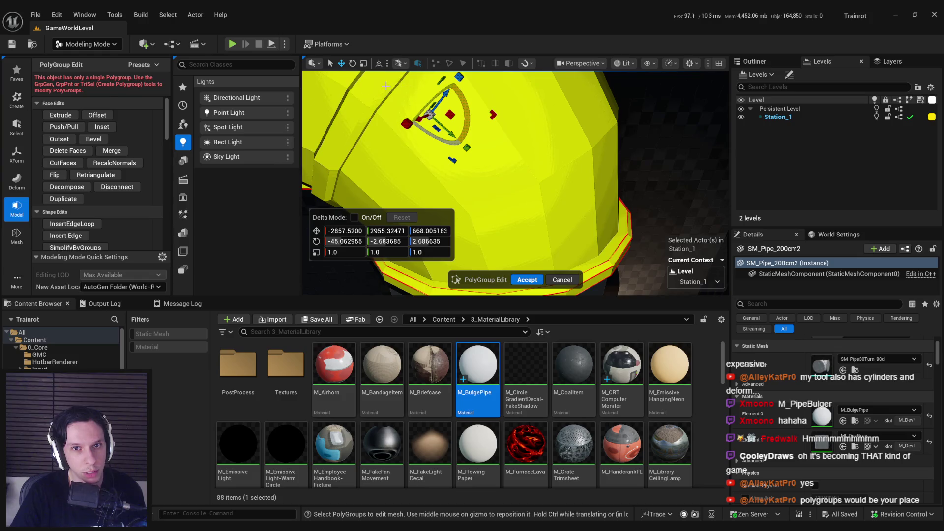
- Orbit around the pipe, then leave PolyGroup Edit without changes
scroll(134, 193, "down", 5)
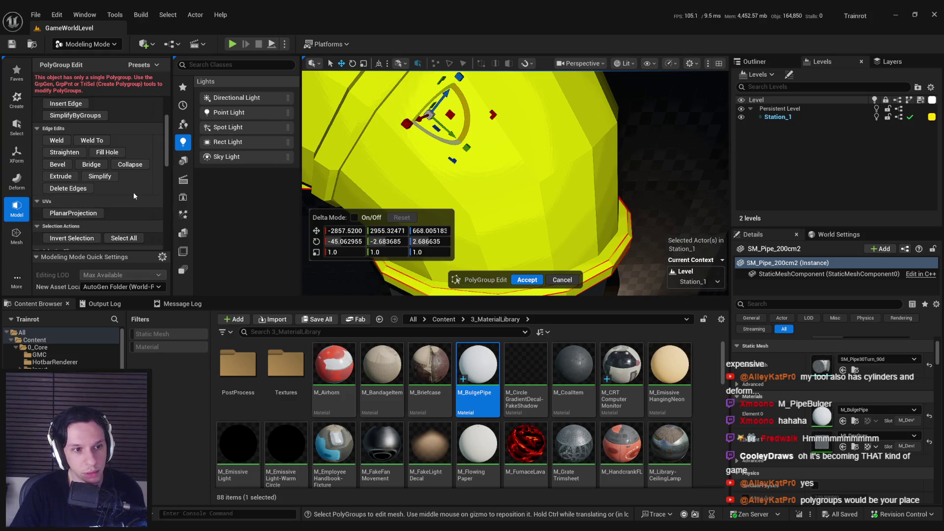
scroll(134, 192, "up", 5)
left_click_drag(393, 148, 411, 147)
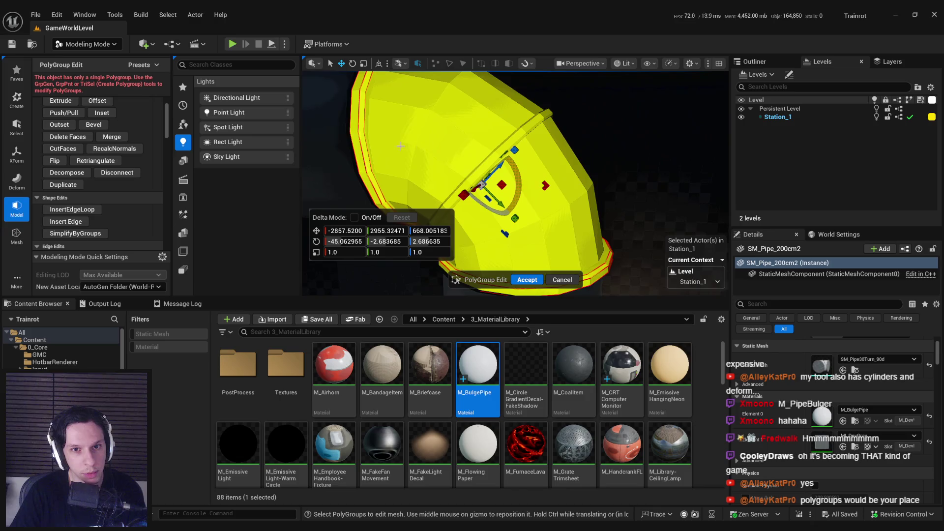
scroll(131, 177, "up", 1)
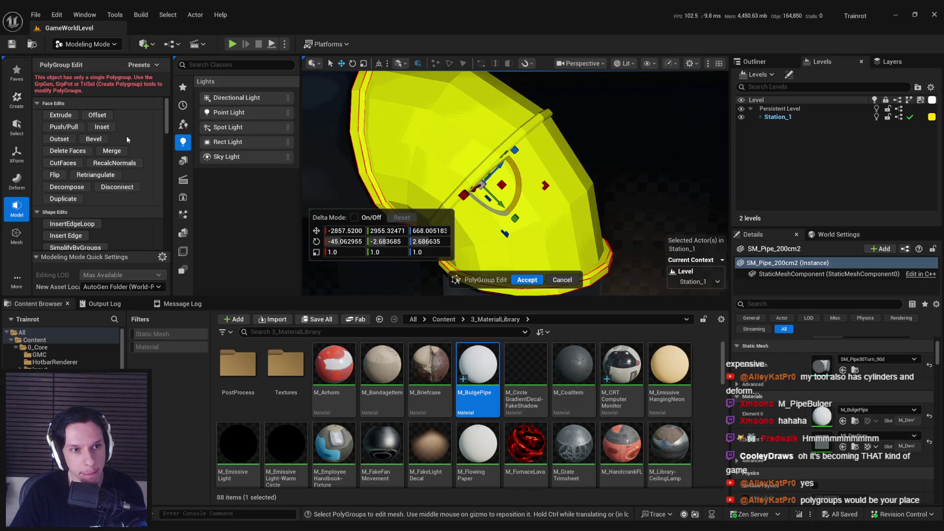
key("Escape")
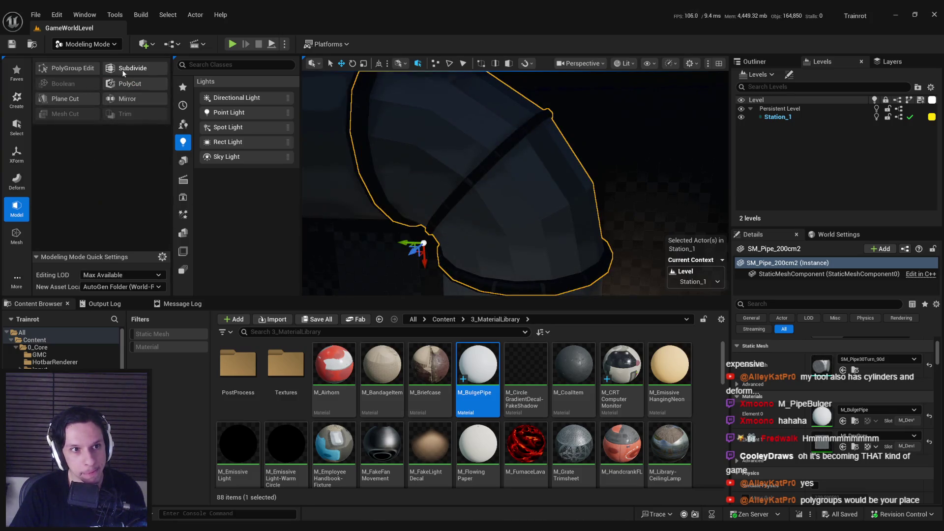
- In Mesh tools, paint a triangle patch on the pipe with Tri Select, try Smooth Border, then cancel
left_click(16, 235)
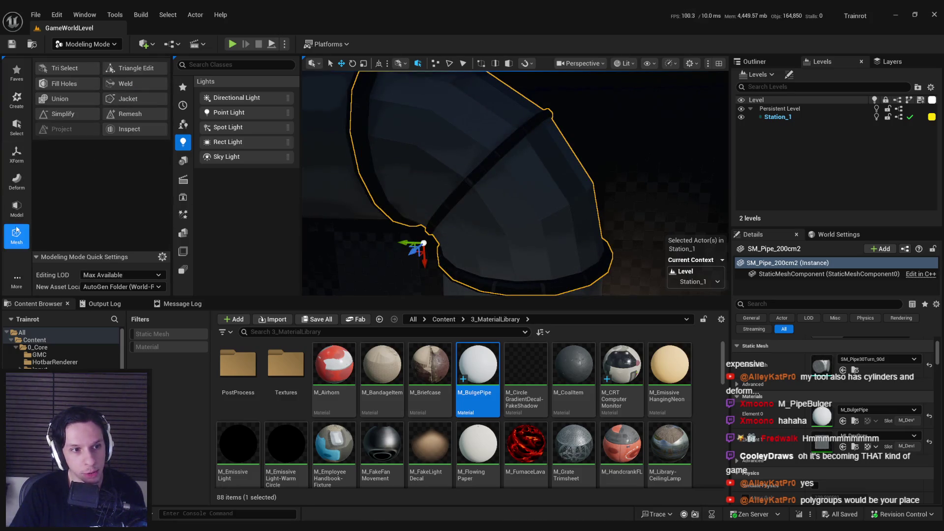
left_click(70, 72)
left_click_drag(540, 223, 548, 238)
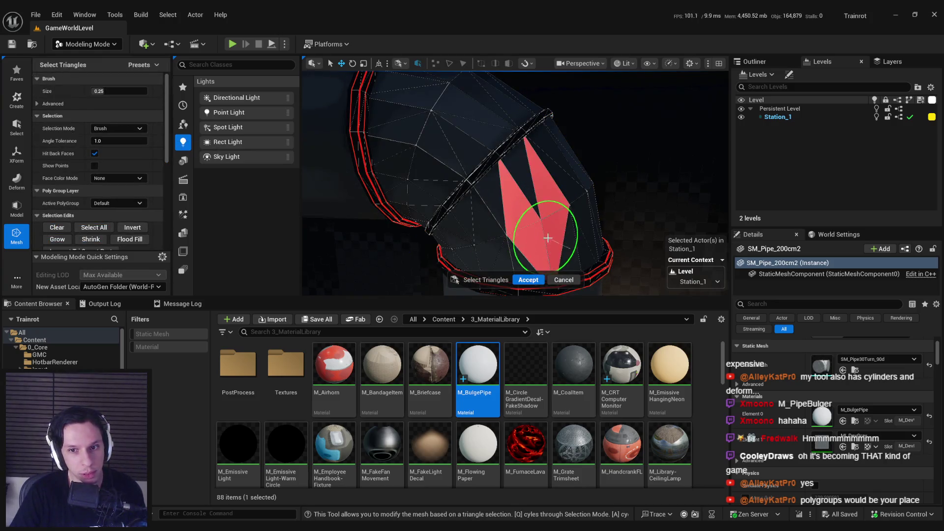
scroll(63, 166, "down", 3)
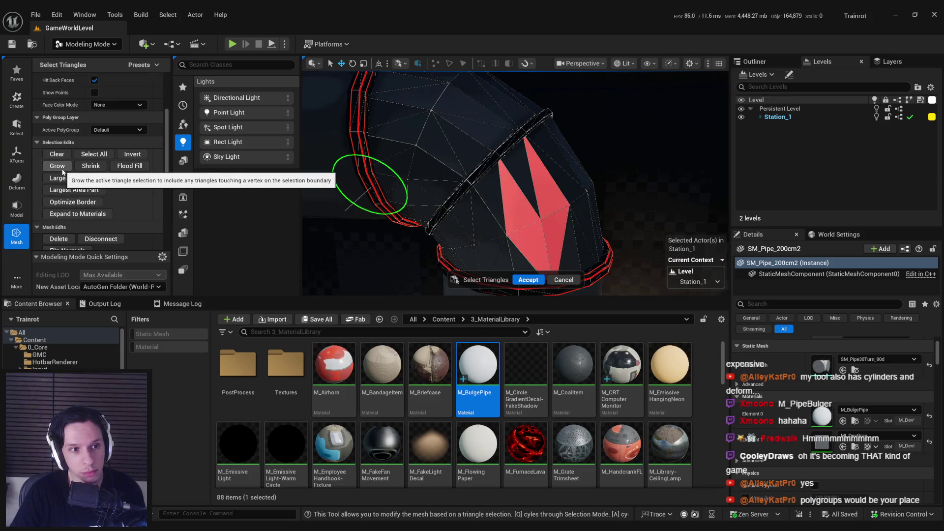
scroll(74, 182, "down", 2)
scroll(88, 191, "down", 3)
scroll(88, 190, "up", 1)
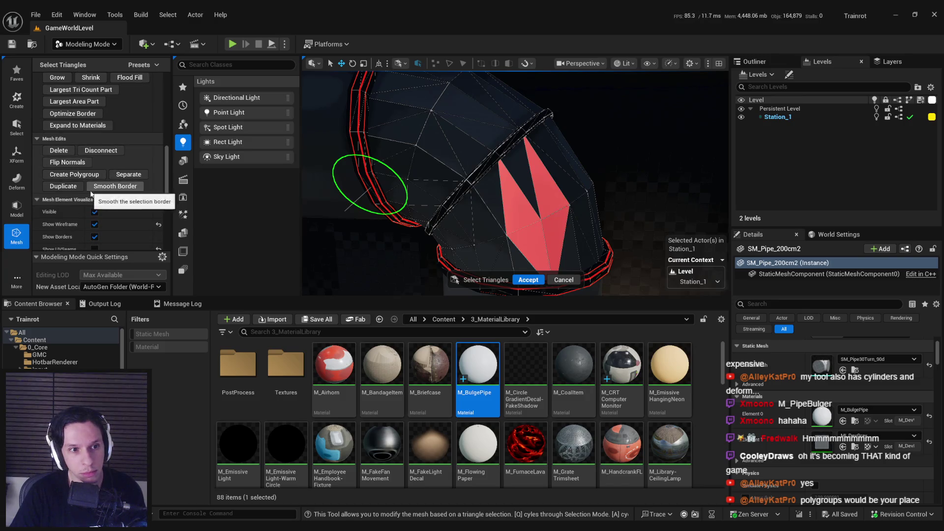
left_click(88, 190)
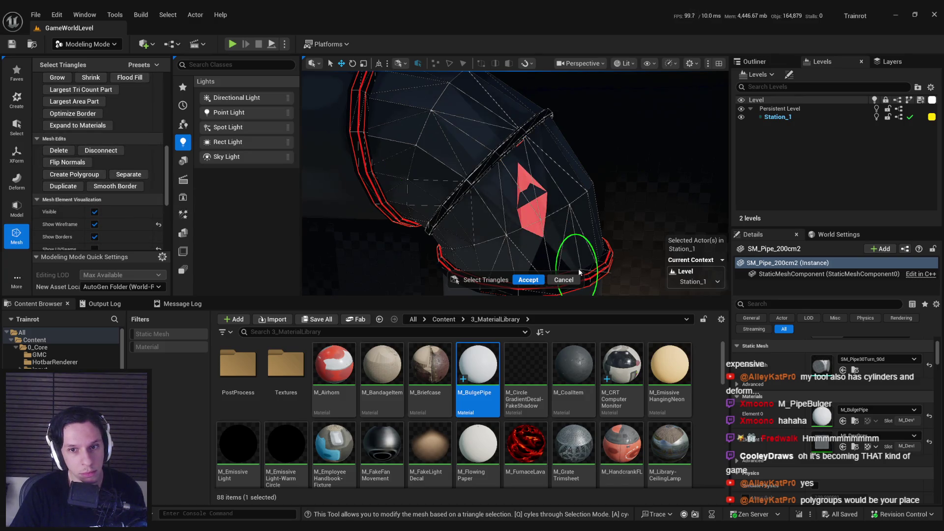
left_click(564, 279)
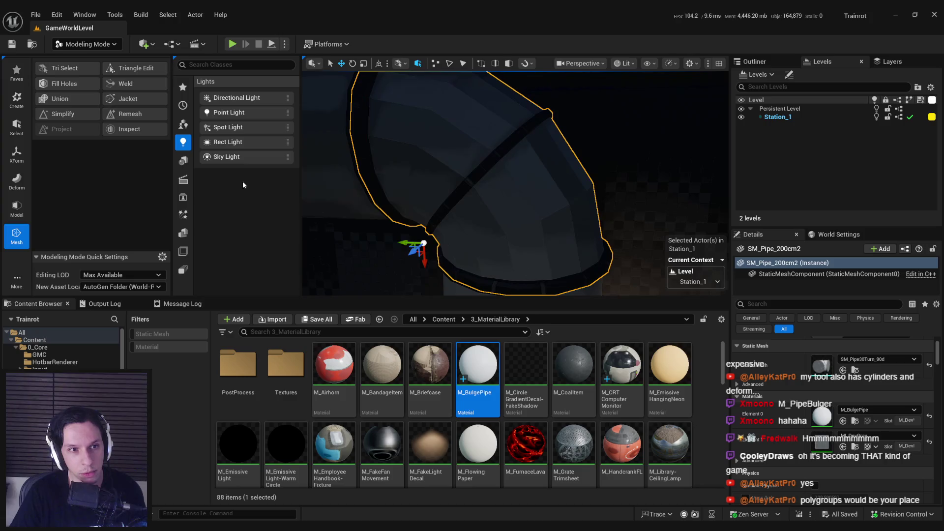
- Repaint triangles along the pipe seam, then leave Modeling Mode and add the elbow to the selection
left_click(80, 73)
left_click_drag(548, 221, 526, 167)
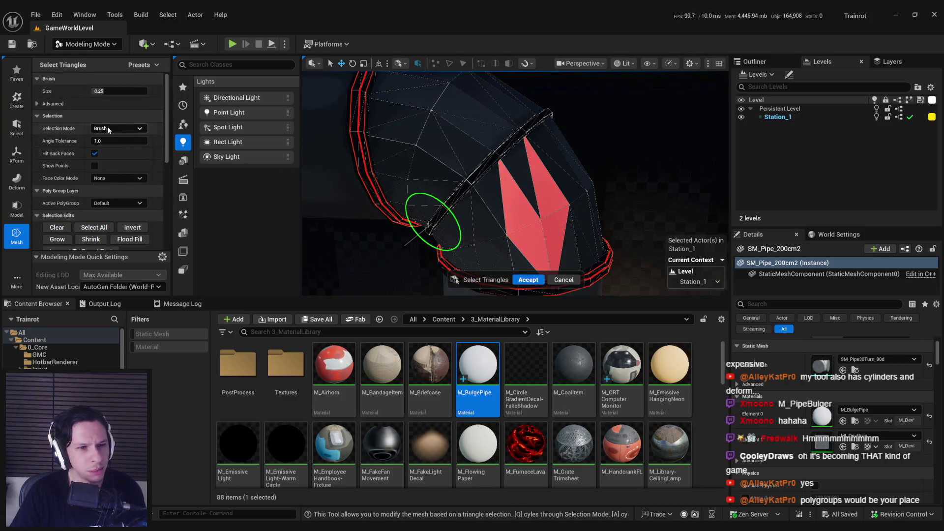
scroll(80, 187, "down", 3)
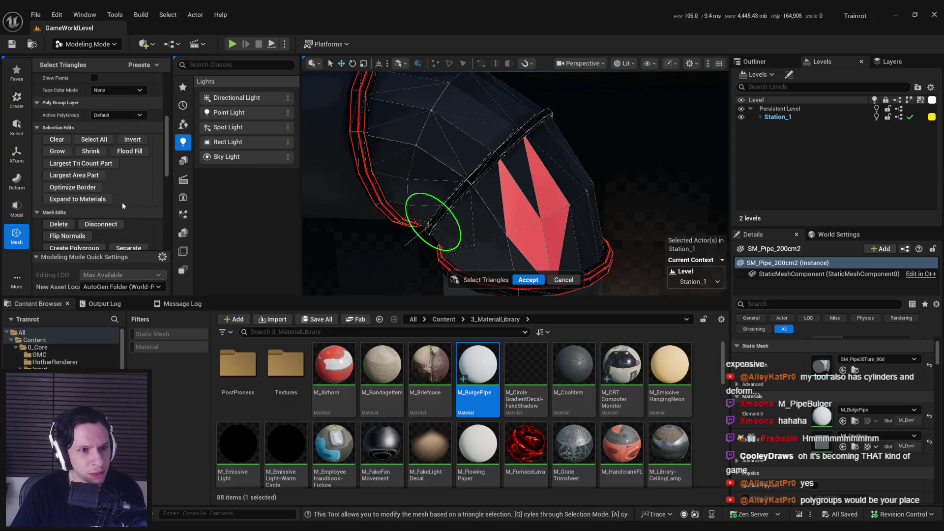
scroll(129, 203, "down", 2)
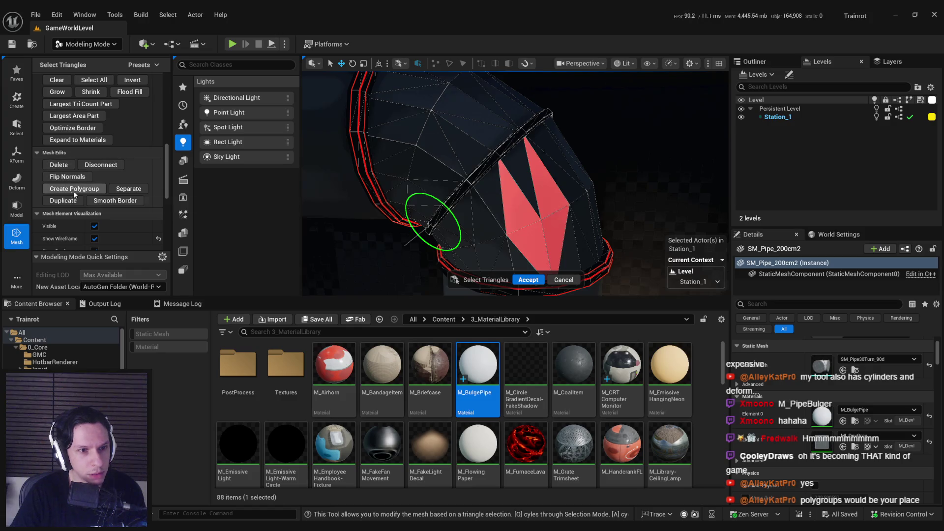
scroll(129, 196, "down", 2)
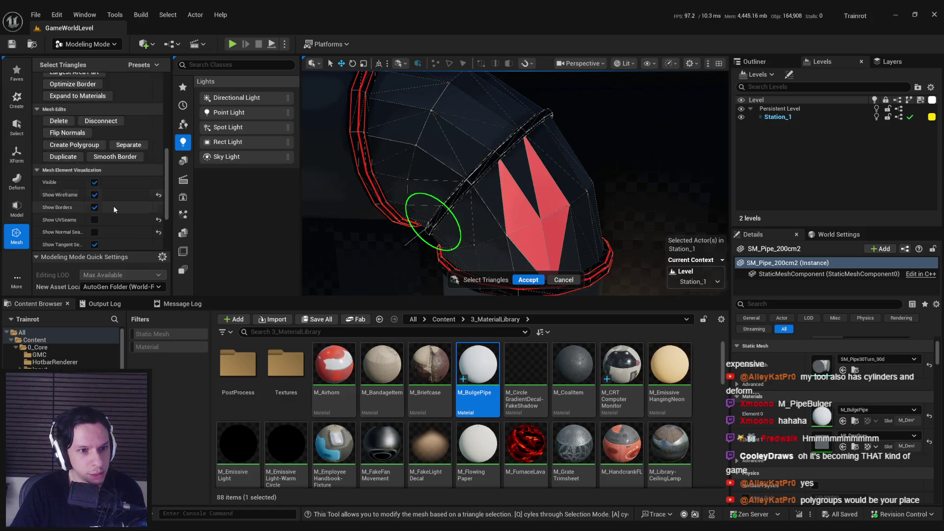
key("shift+1")
left_click(362, 169, "ctrl")
- Assign M_BulgePipe to the pipes' material slot and add a SphereMask node in its graph
mouse_move(477, 367)
left_mouse_down()
mouse_move(831, 423)
mouse_move(824, 408)
mouse_move(821, 474)
mouse_move(819, 382)
left_mouse_up()
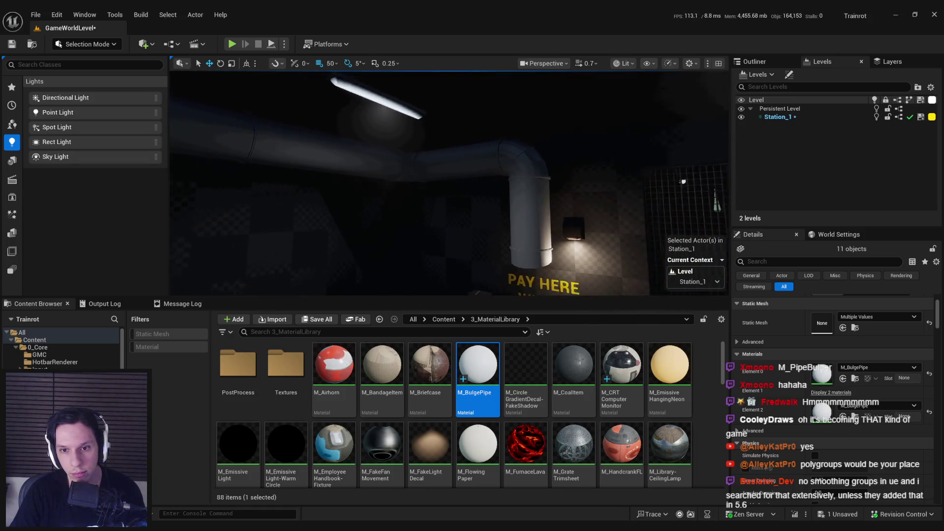
double_click(492, 374)
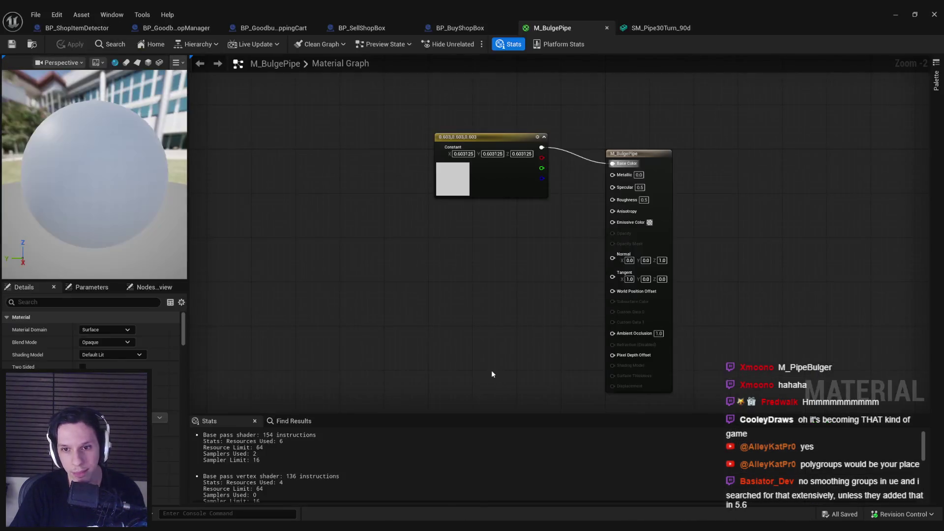
right_click(438, 287)
type("spheremask")
key("Return")
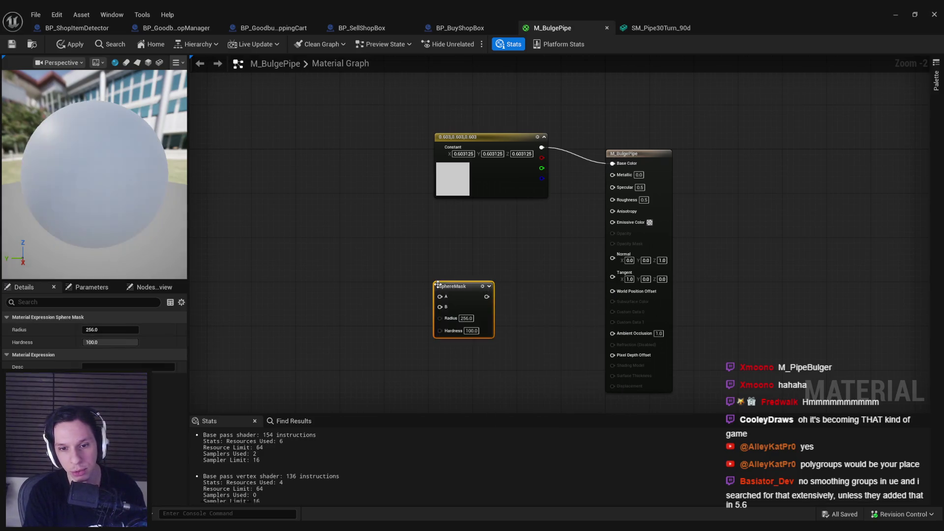
scroll(453, 295, "up", 2)
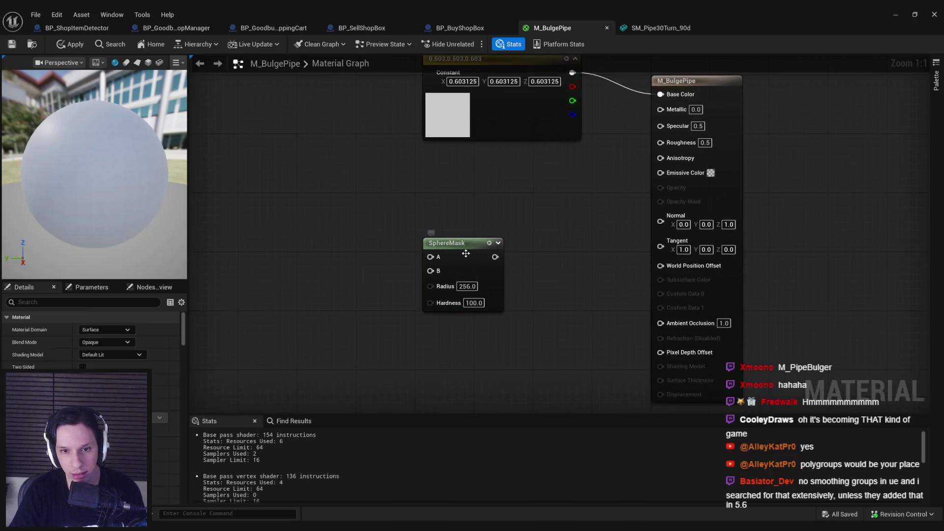
key("ctrl+z")
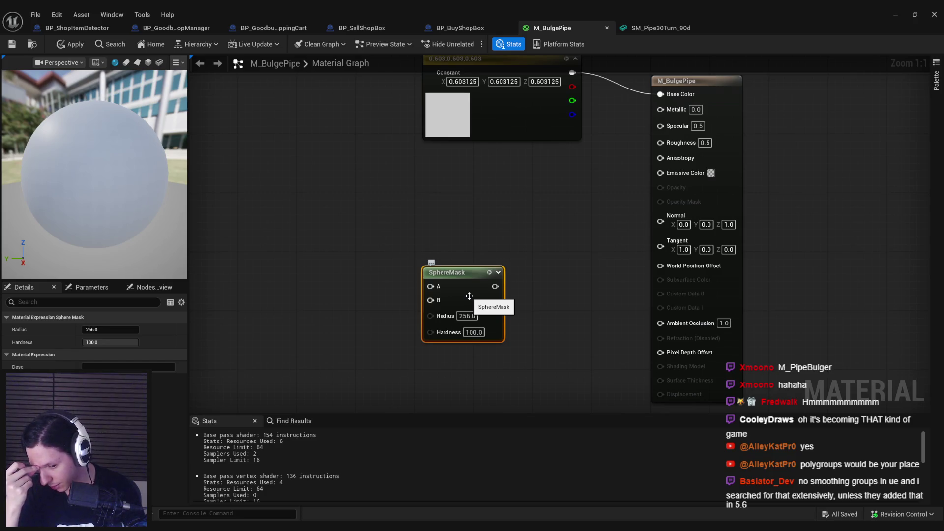
mouse_move(469, 296)
left_mouse_down()
mouse_move(433, 237)
mouse_move(421, 279)
mouse_move(429, 274)
mouse_move(363, 241)
left_mouse_up()
key("Escape")
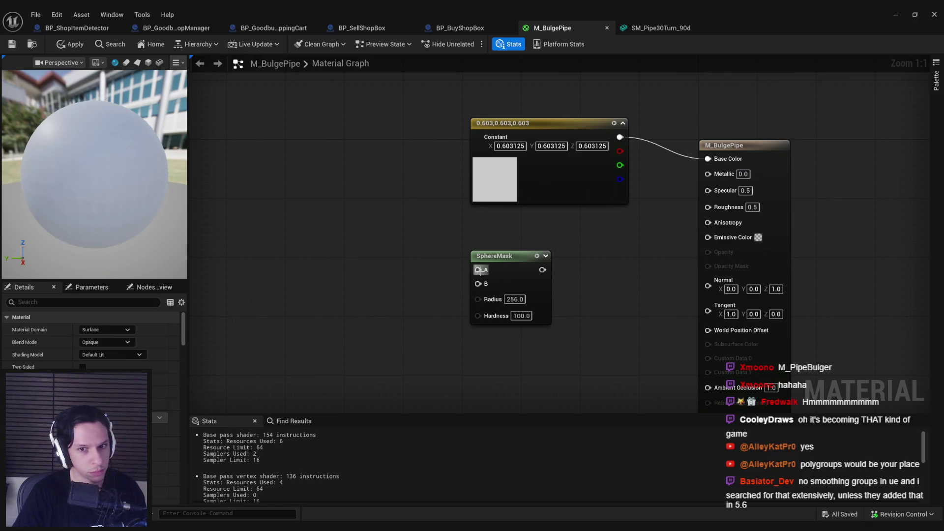
- Feed SphereMask A with Absolute World Position and B with a 0,0,0 Constant3Vector
left_click_drag(479, 269, 373, 230)
type("abso")
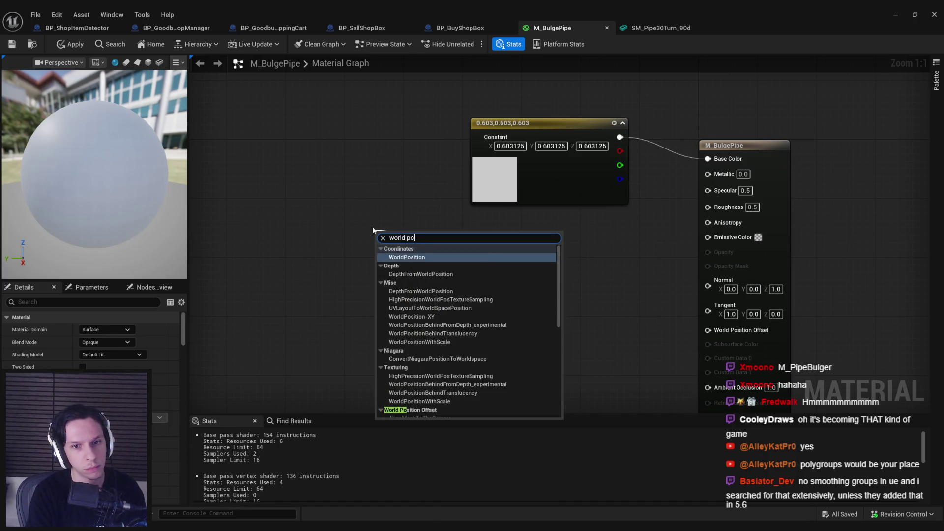
key("Return")
left_click_drag(351, 307, 412, 296)
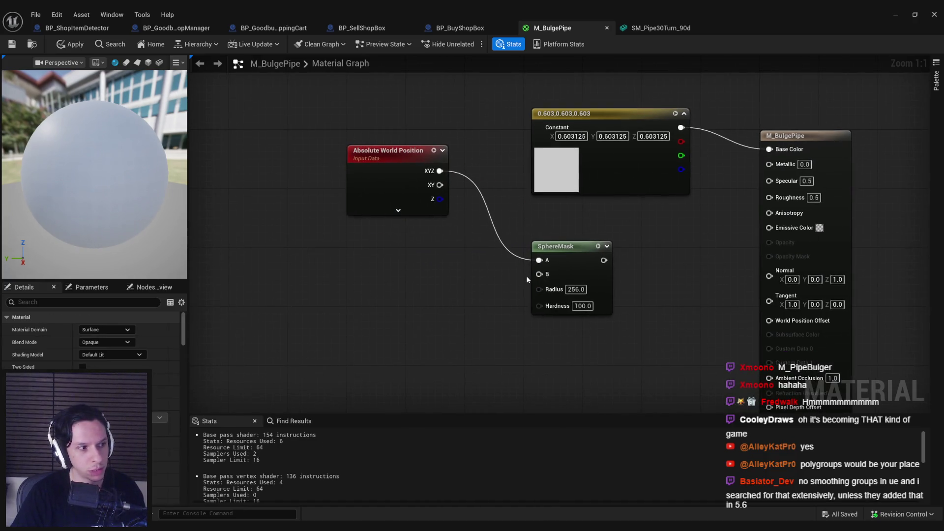
left_click_drag(540, 275, 431, 274)
type("ve")
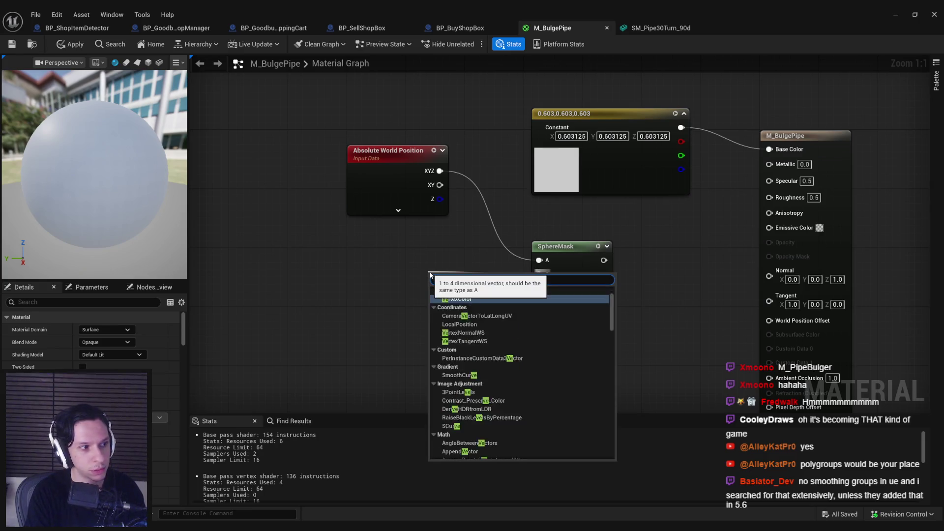
type("ctor 3")
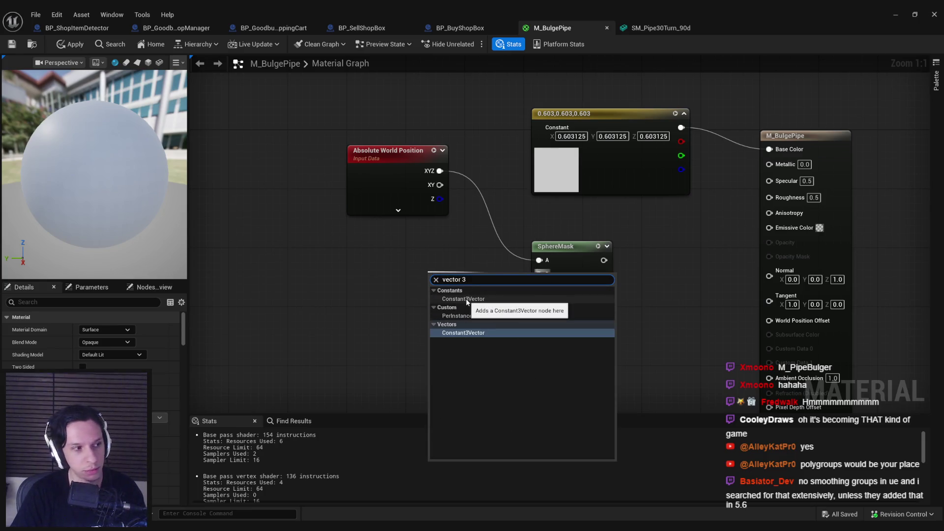
left_click(467, 299)
left_click_drag(472, 326, 397, 318)
right_click(398, 318)
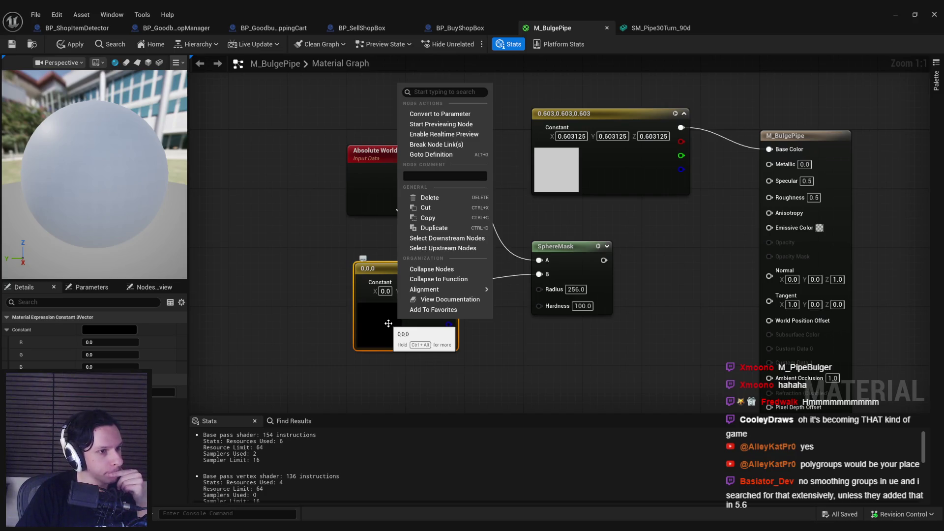
- Set the SphereMask Radius to 64 and Hardness to 1
left_click(562, 375)
left_click(576, 290)
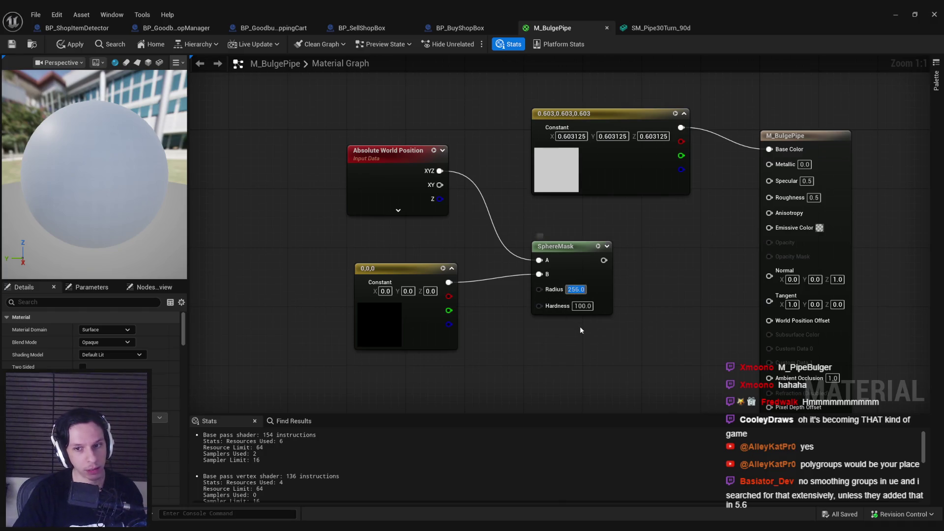
type("64")
key("Return")
type("1")
key("Return")
- Reposition the 0,0,0 constant node and minimize the material editor to return to the level
left_click_drag(394, 268, 386, 254)
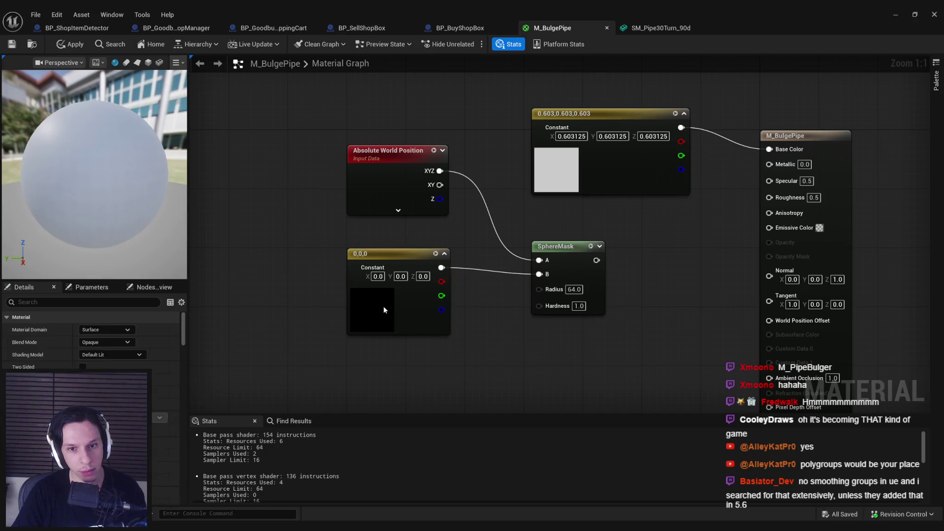
left_click_drag(385, 308, 385, 316)
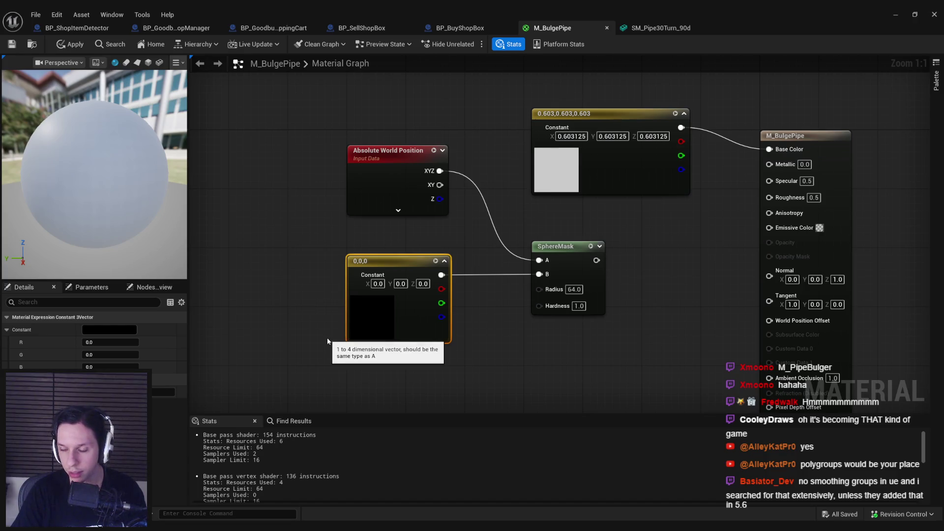
right_click(374, 322)
right_click(359, 303)
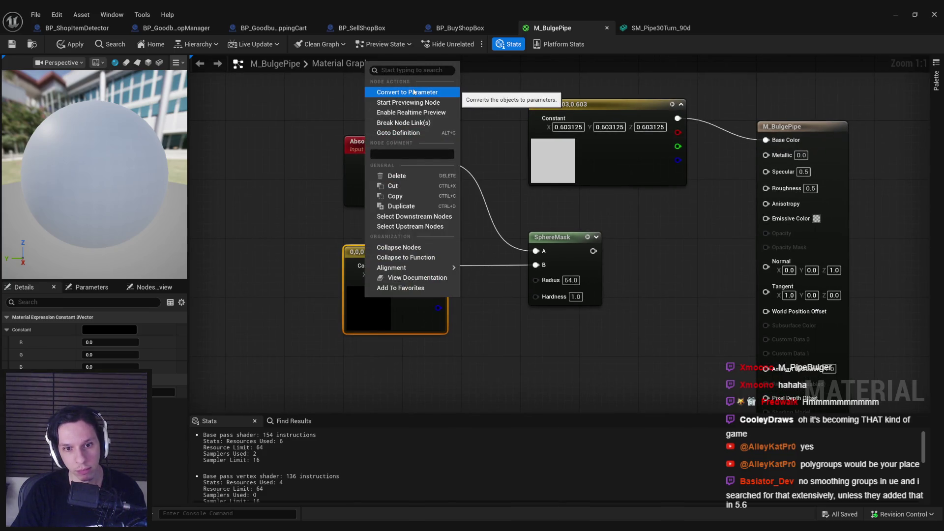
left_click_drag(386, 314, 378, 296)
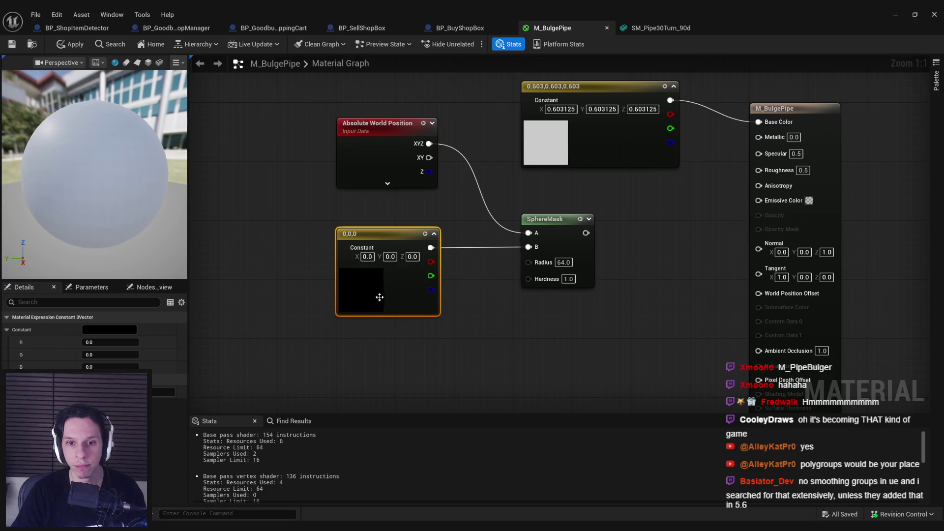
left_click(895, 15)
scroll(401, 406, "down", 1)
scroll(401, 406, "down", 7)
scroll(407, 407, "down", 5)
left_click(365, 332)
- Open MPC_WorldParams via an 'MPC' search and add a vector parameter named BulgeLoc
type("MPC")
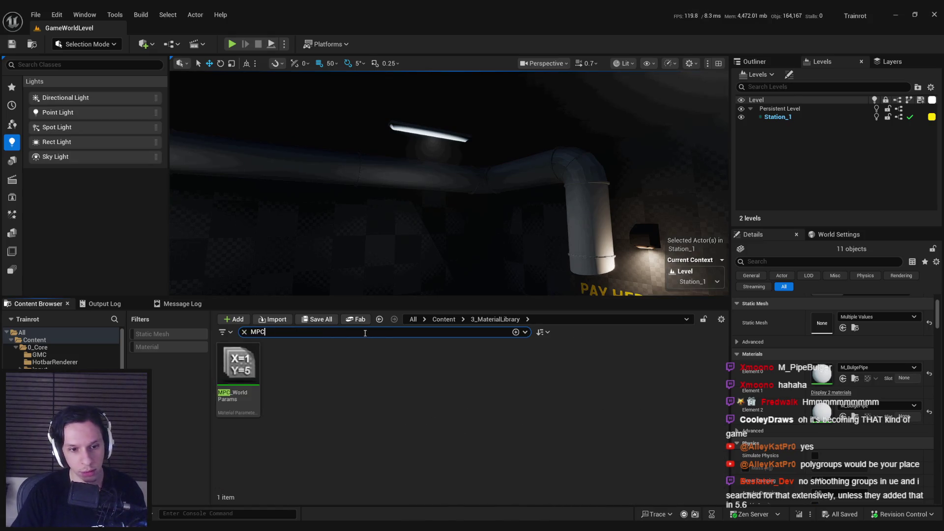
double_click(243, 367)
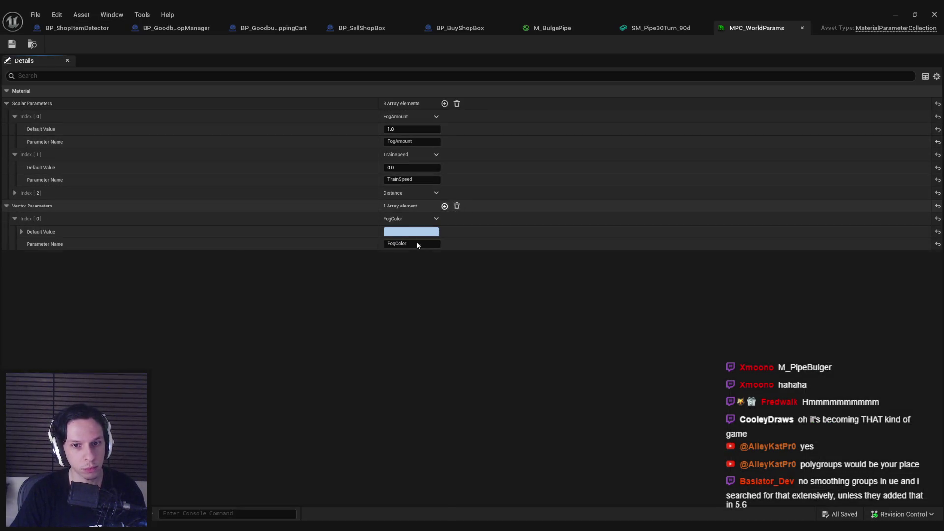
left_click(445, 206)
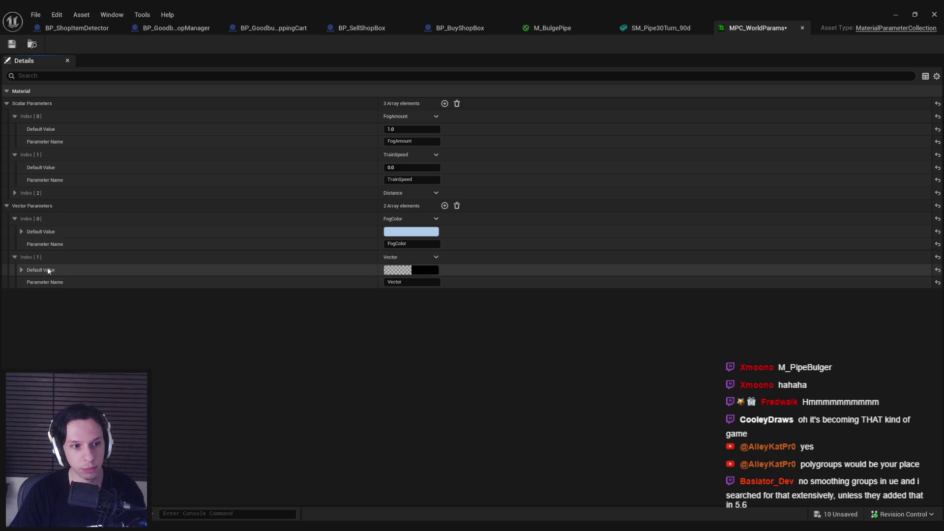
left_click(418, 282)
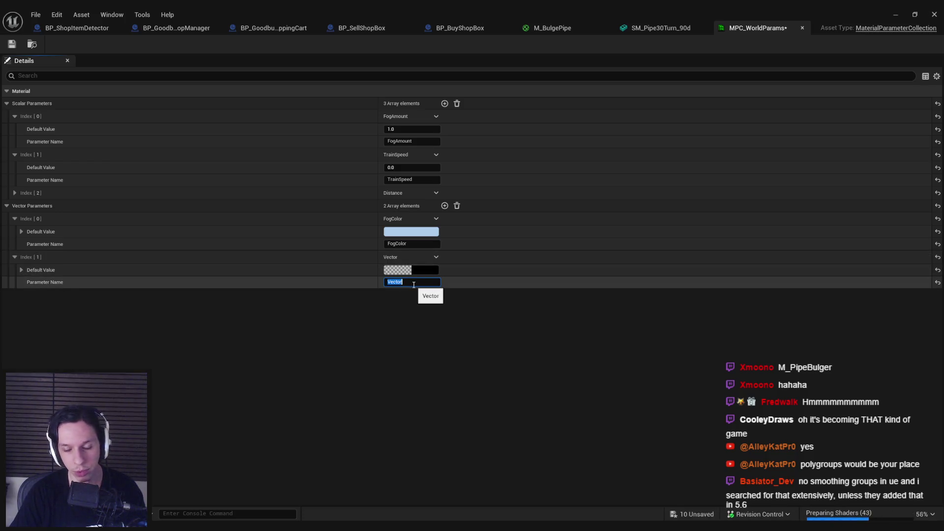
type("BulgeLoc")
key("Return")
- Save all modified assets, checking out the listed files
left_click(326, 297)
key("ctrl+s")
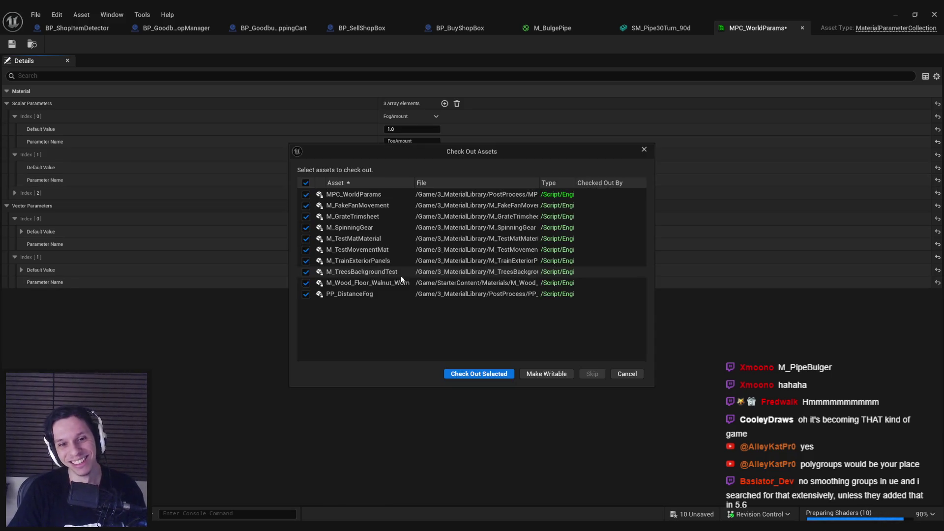
left_click(487, 370)
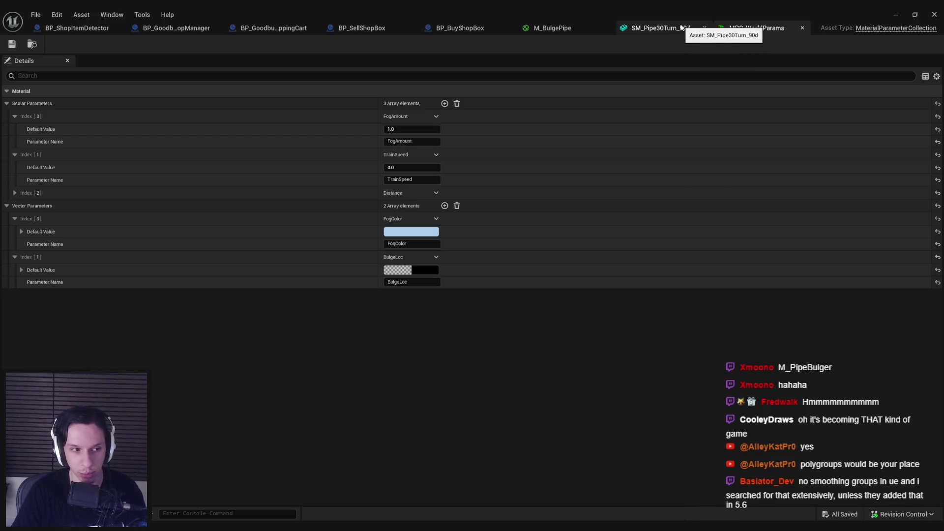
left_click(681, 27)
- Inspect and close the SM_Pipe30Turn_90d mesh editor, then delete M_BulgePipe's 0,0,0 constant
key("f")
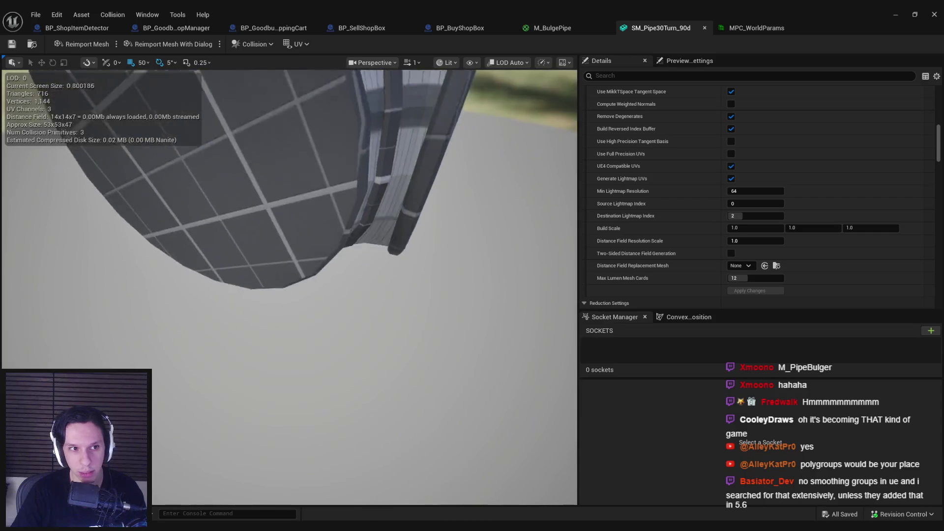
mouse_move(217, 275)
left_mouse_down()
mouse_move(278, 265)
mouse_move(384, 344)
mouse_move(391, 269)
left_mouse_up()
left_click(756, 28)
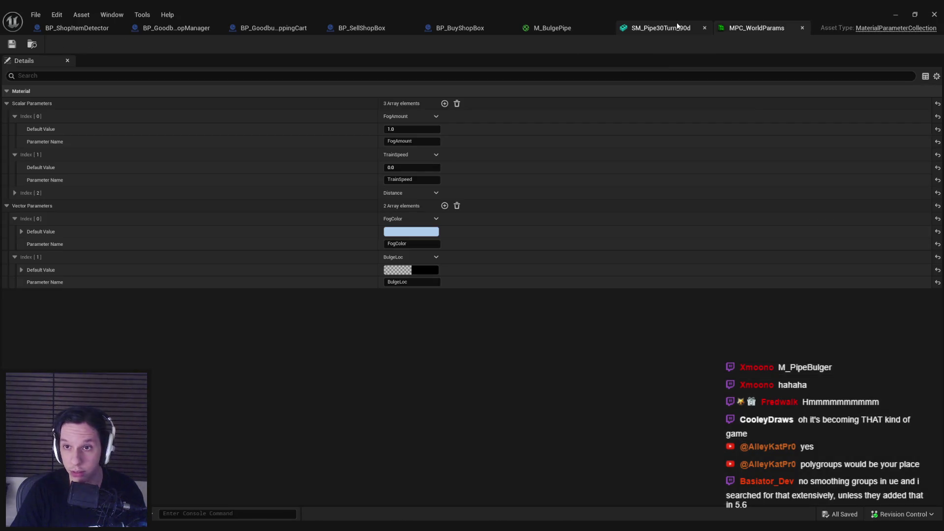
left_click(705, 28)
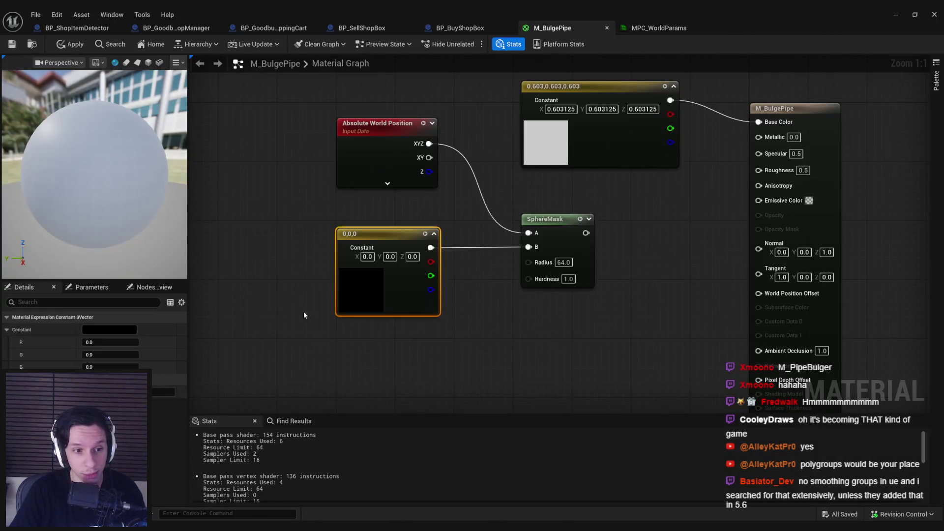
key("Delete")
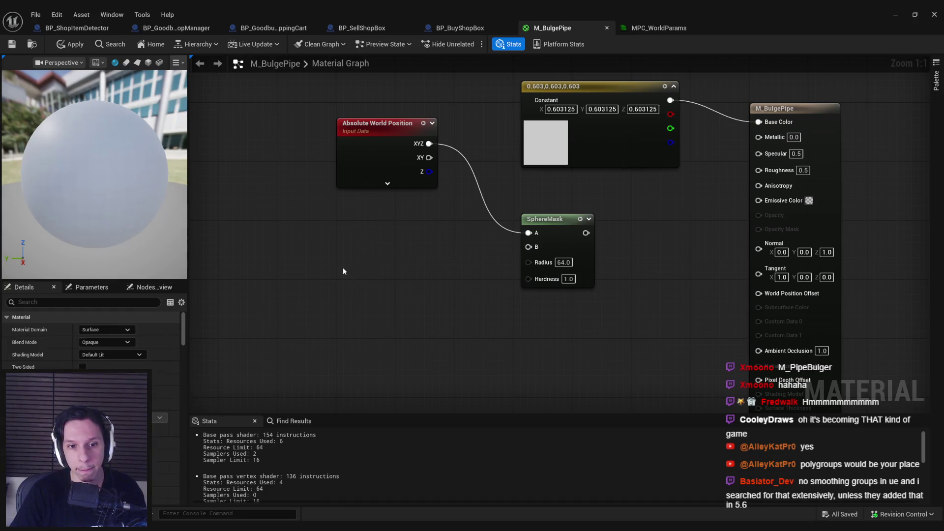
right_click(344, 269)
- Add a BulgeLoc collection parameter node and wire it into SphereMask's B input
type("parameter co")
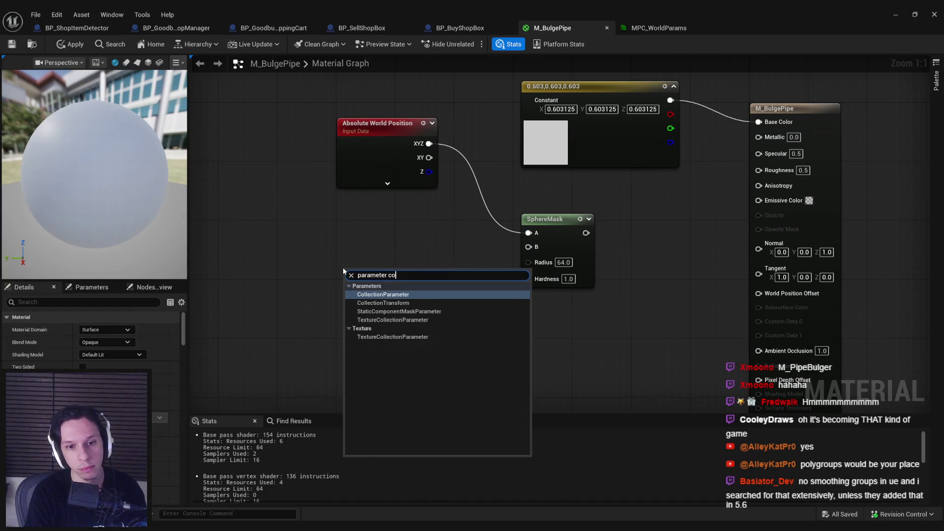
key("Return")
left_click(110, 356)
left_click(109, 367)
left_click_drag(422, 299, 533, 251)
left_click_drag(390, 318, 388, 274)
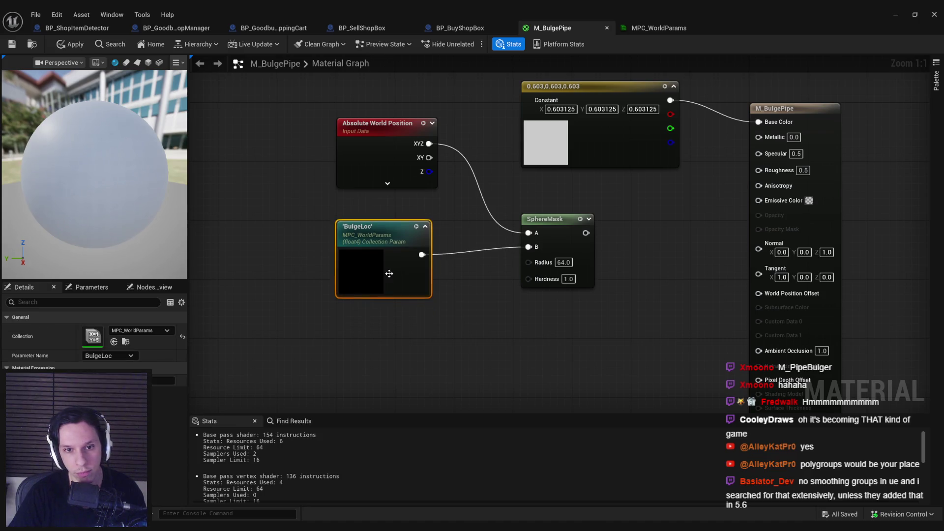
left_click(482, 326)
- Connect SphereMask to Base Color and try, then remove, a BreakOutFloat3Components node
left_click_drag(682, 161, 587, 233)
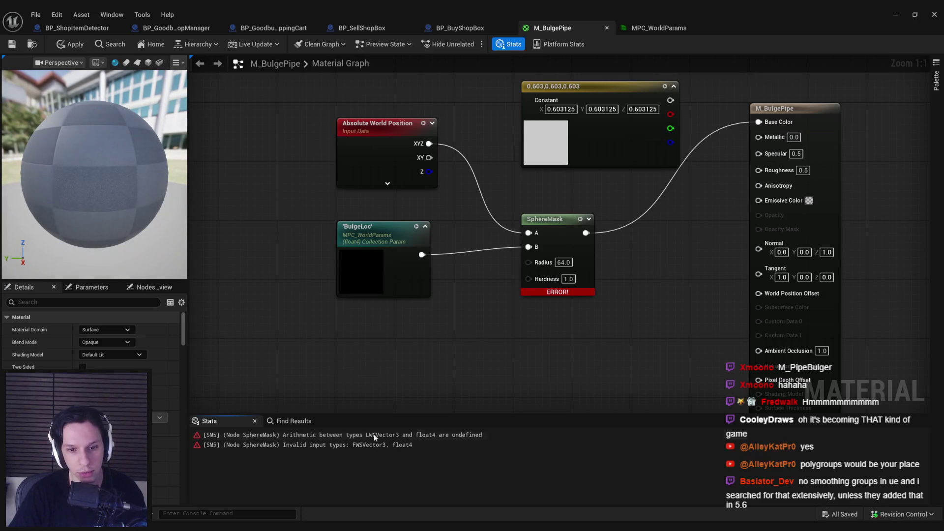
key("Home")
left_click_drag(558, 211, 563, 213)
type("break")
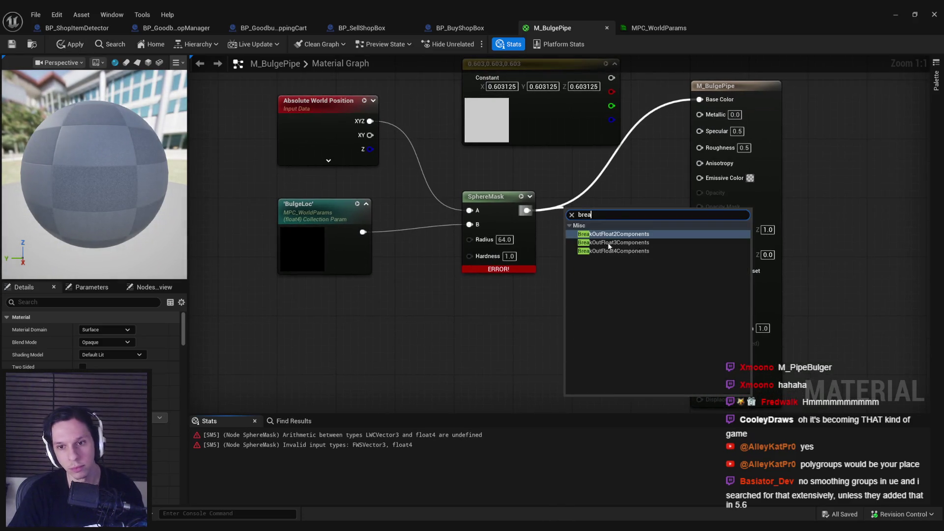
left_click(640, 246)
left_click_drag(561, 288, 564, 273)
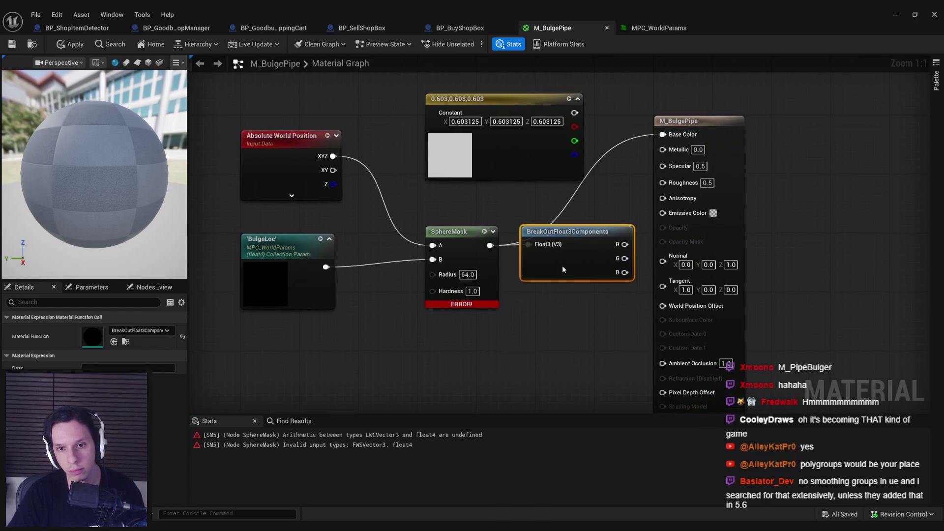
left_click(624, 245)
left_click(566, 231)
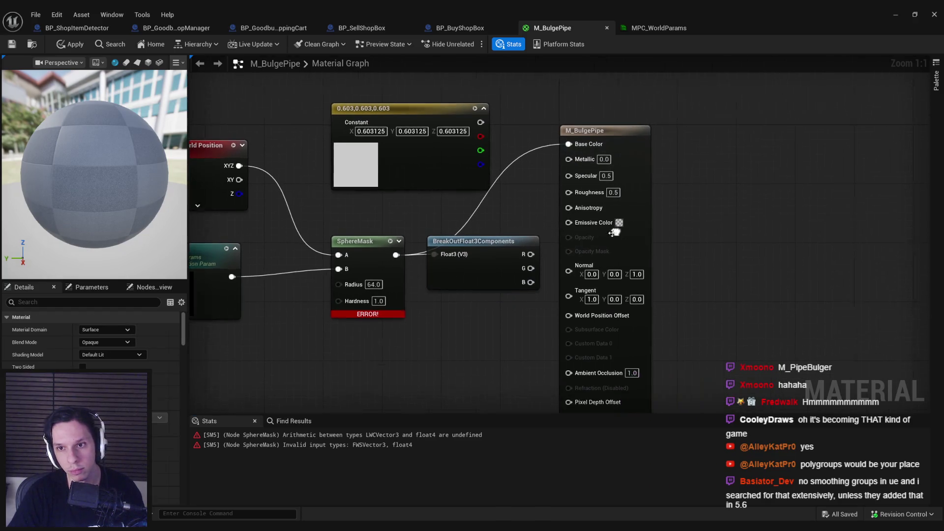
key("Delete")
left_click_drag(657, 239, 772, 240)
- Insert a Mask (RGB) component mask between SphereMask's output and Base Color
left_click_drag(393, 256, 450, 254)
type("component mask")
key("Return")
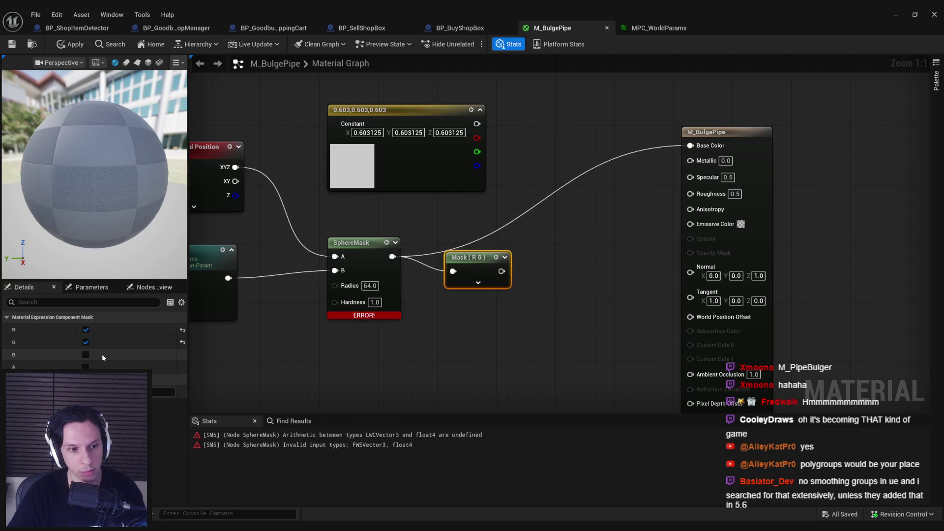
mouse_move(507, 271)
left_mouse_down()
mouse_move(614, 187)
mouse_move(691, 146)
left_mouse_up()
left_click_drag(479, 262, 464, 248)
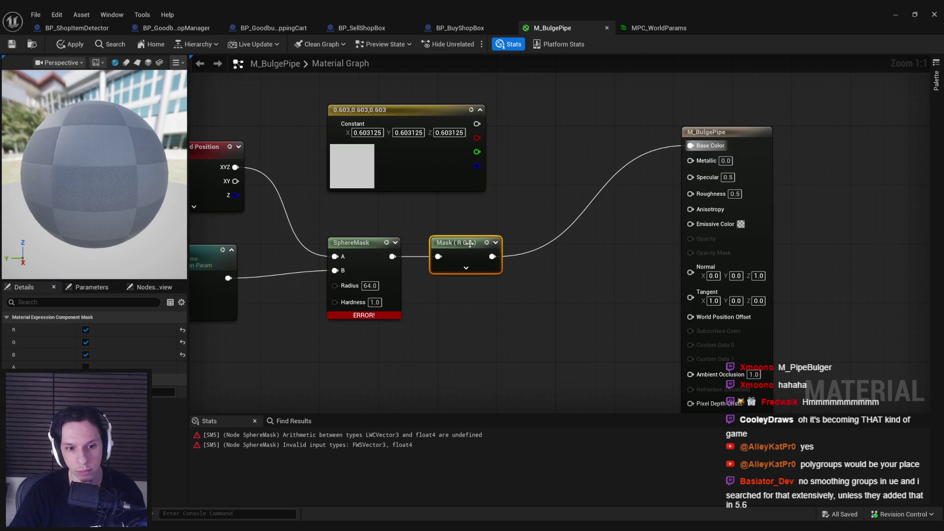
left_click(86, 367)
left_click(368, 402)
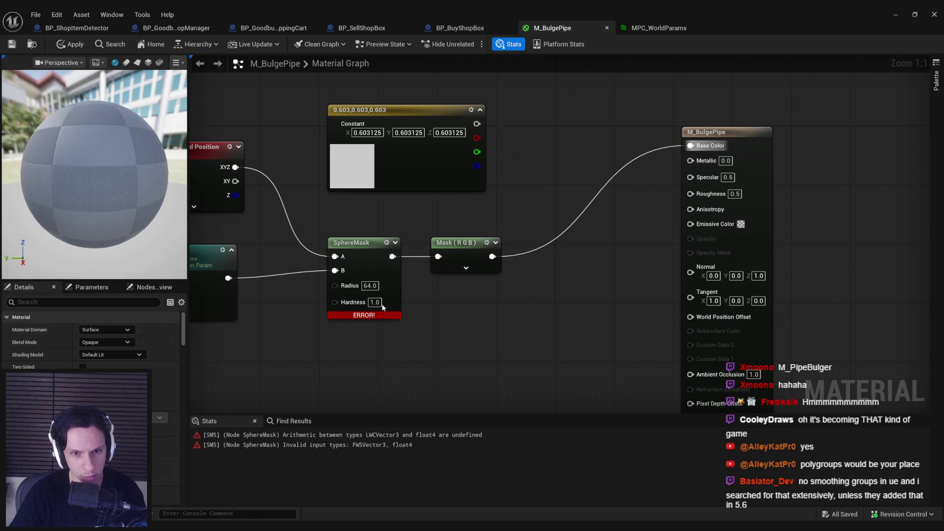
left_click_drag(423, 302, 449, 296)
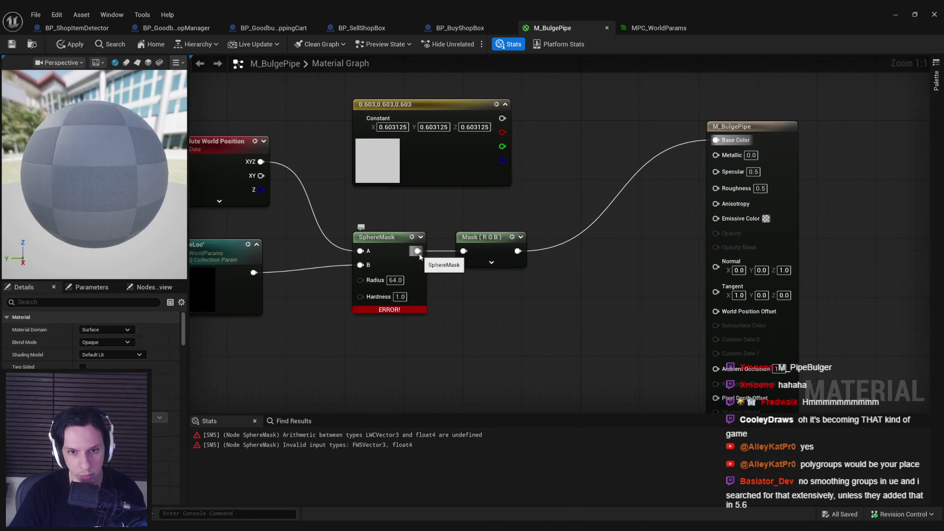
left_click(410, 264)
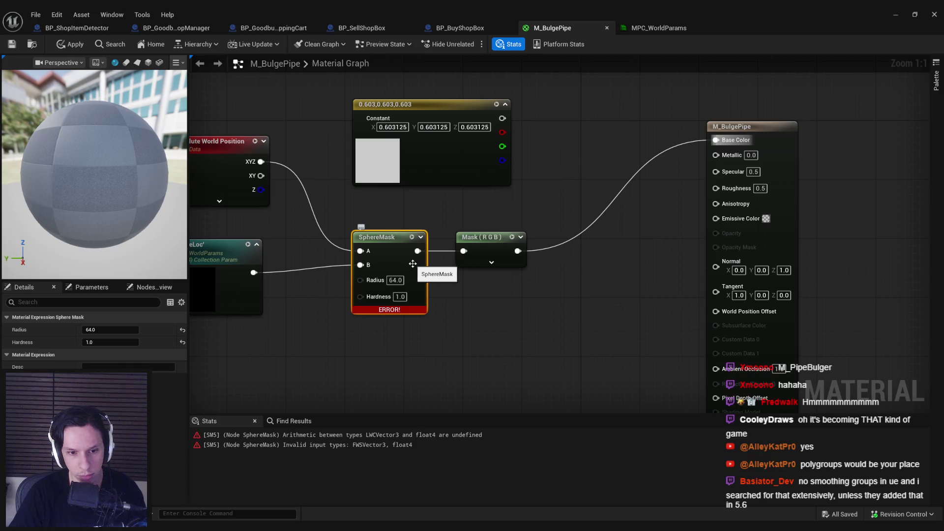
left_click(385, 435)
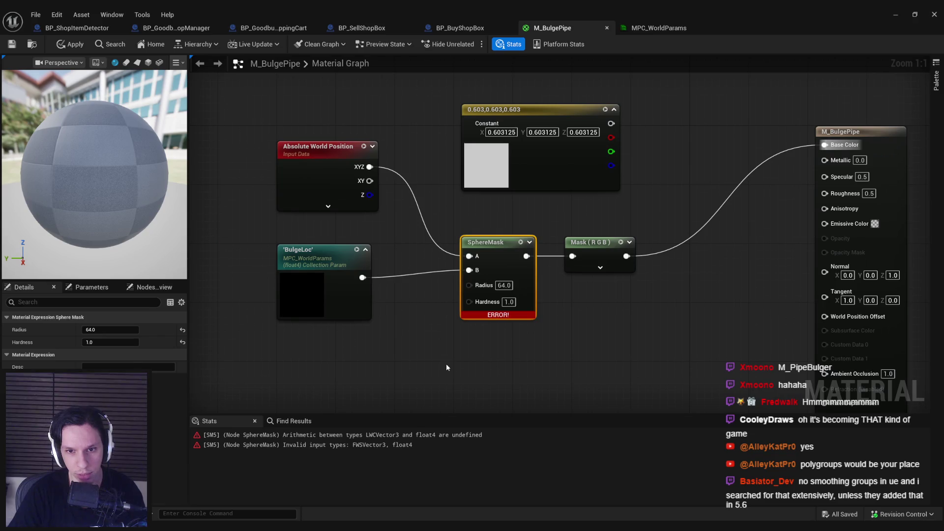
- Place a copy of the Mask (RGB) node between BulgeLoc and SphereMask's B input
left_click(447, 367)
left_click(315, 295)
left_click(326, 182)
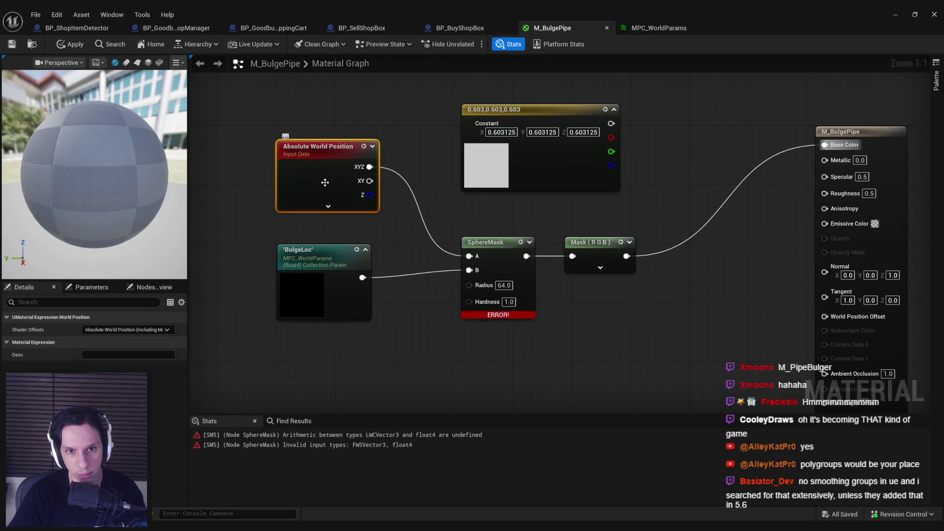
left_click(317, 268)
left_click(590, 242)
key("ctrl+c")
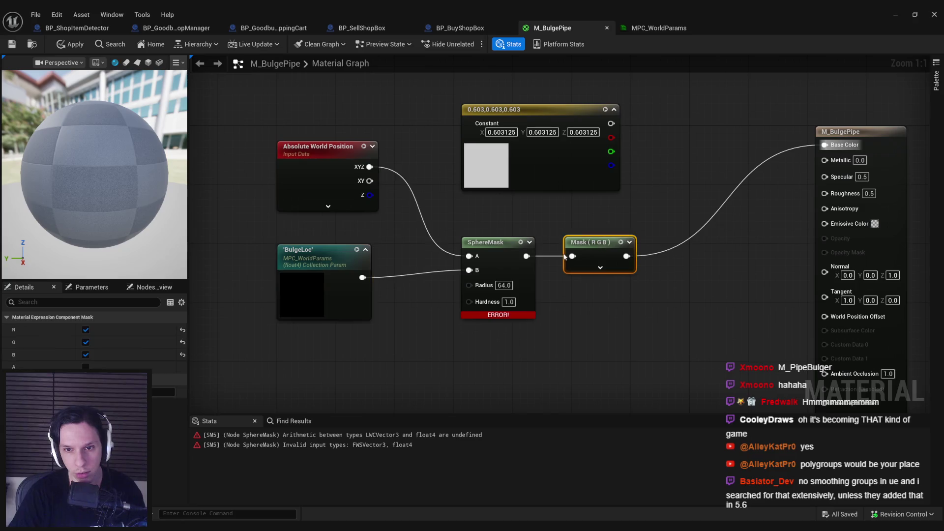
left_click_drag(354, 295, 281, 296)
key("ctrl+v")
left_click_drag(376, 278, 469, 270)
left_click(231, 250, "shift")
left_click_drag(360, 279, 411, 279)
- Wire SphereMask straight to Base Color, delete the leftover mask, and apply the material
left_click(546, 285)
left_click(590, 242)
left_click_drag(526, 256, 825, 145)
key("Delete")
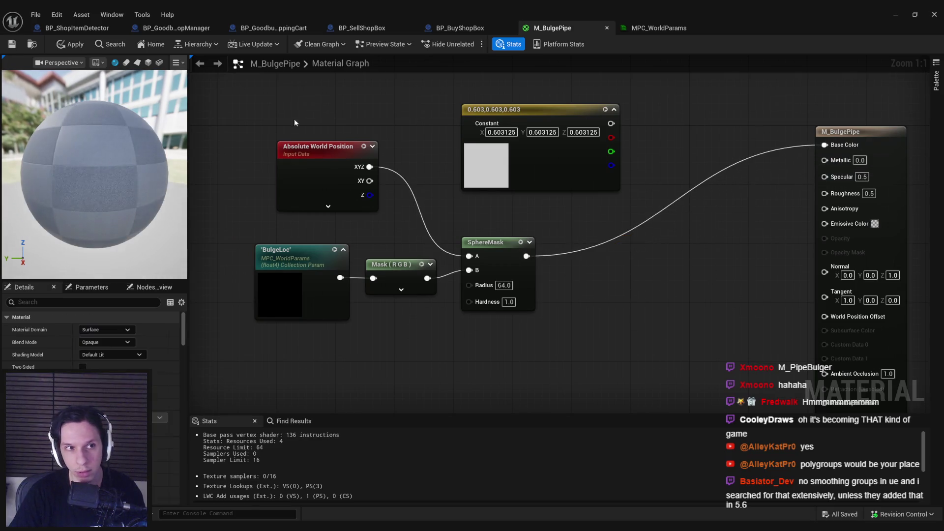
left_click(14, 45)
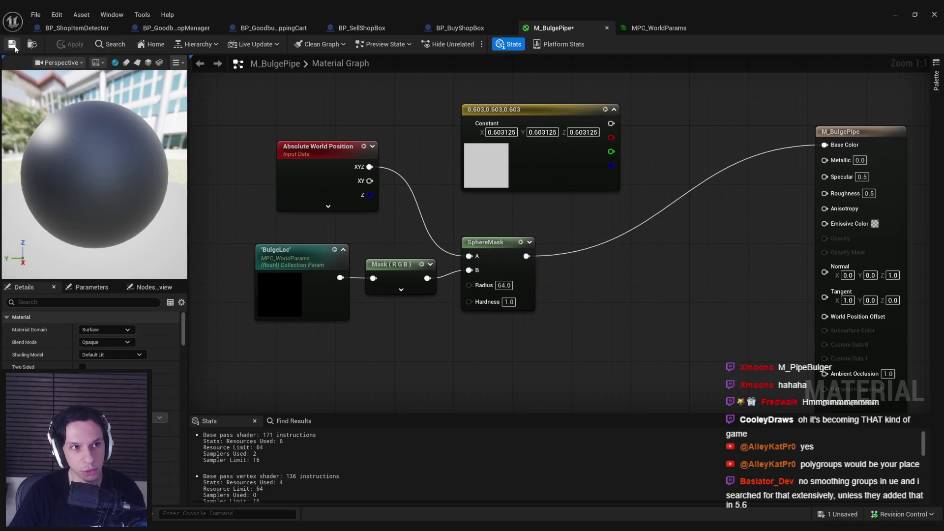
left_click(896, 14)
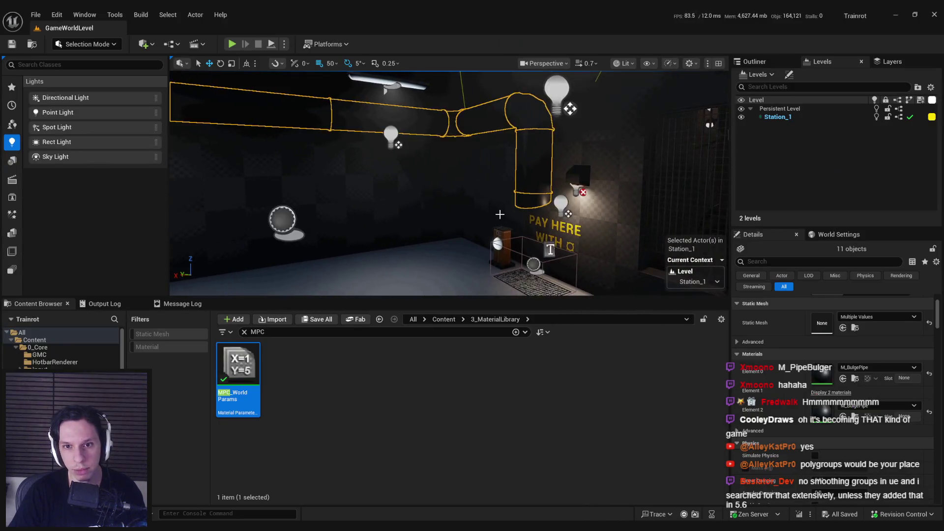
- Focus the pipe, browse to Content > Temp, and undo a test drop of crimStare_Mat
left_click(534, 162)
key("f")
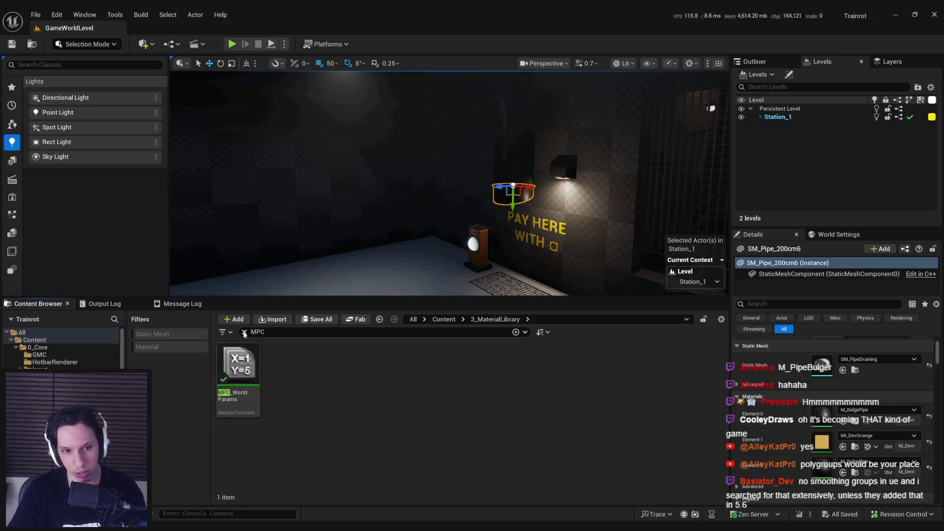
left_click(244, 332)
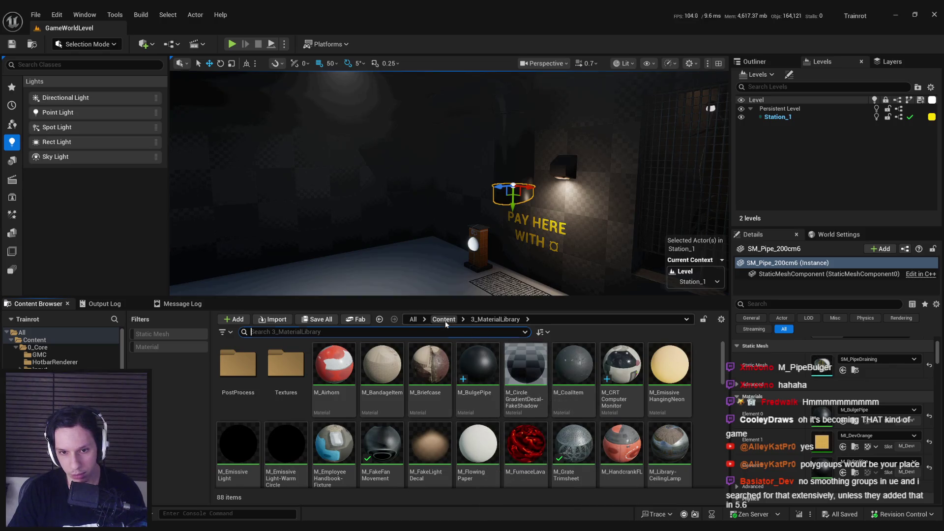
left_click(444, 320)
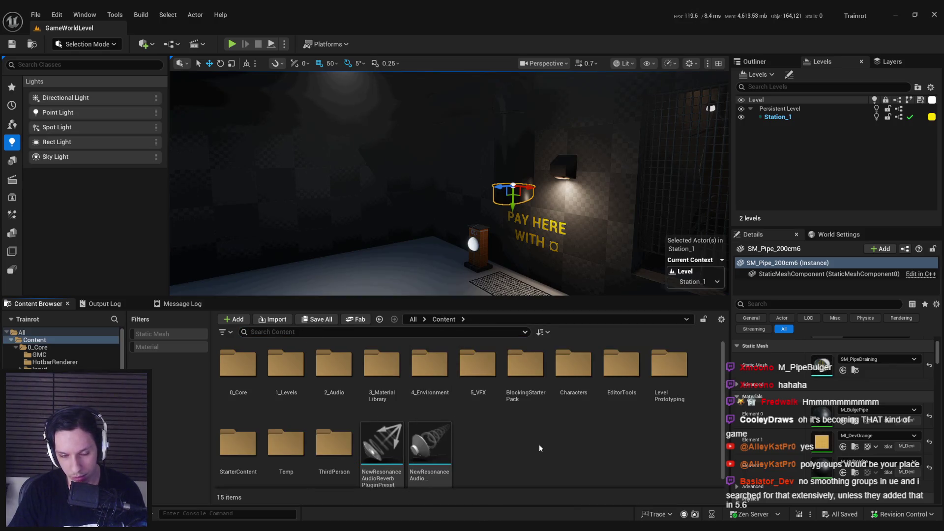
double_click(280, 430)
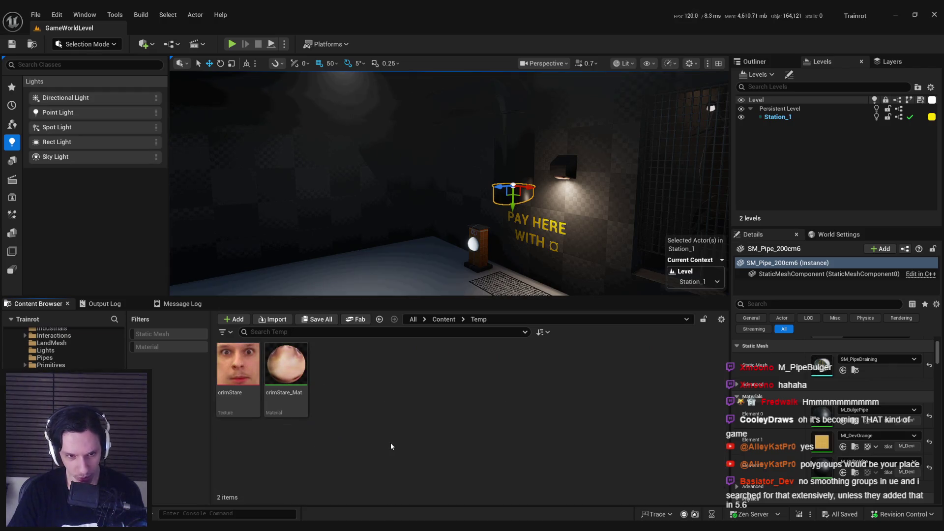
mouse_move(295, 376)
left_mouse_down()
mouse_move(509, 191)
mouse_move(513, 279)
mouse_move(538, 230)
left_mouse_up()
key("ctrl+z")
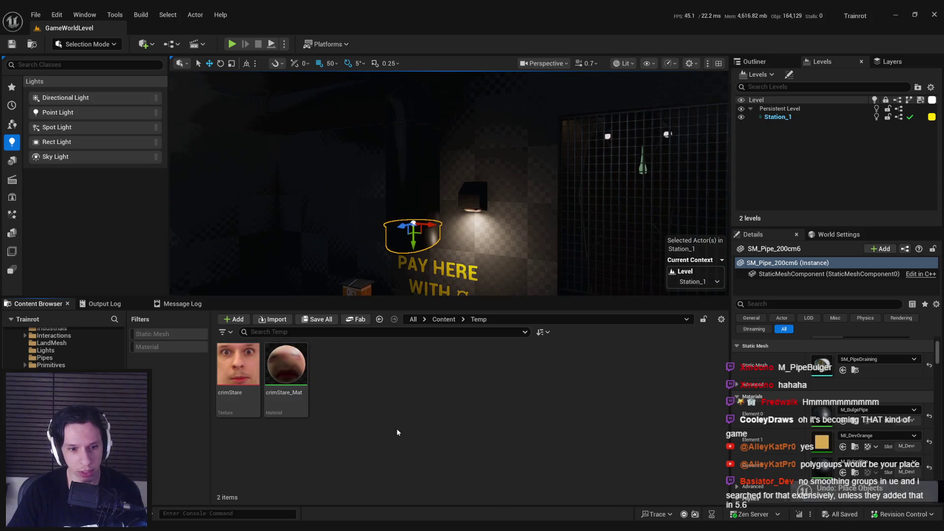
- Create an Actor Blueprint named BP_TestPipeBulge in Temp and open it
right_click(369, 449)
left_click(409, 179)
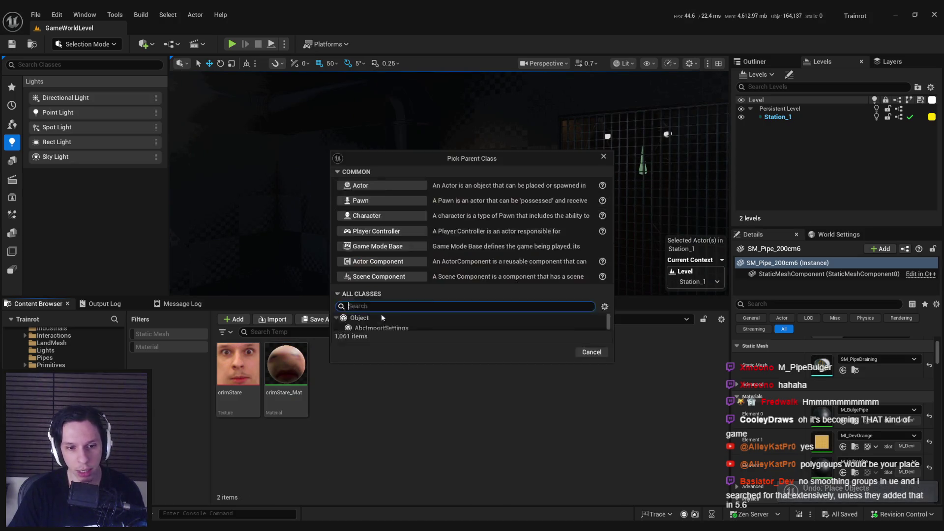
left_click(368, 185)
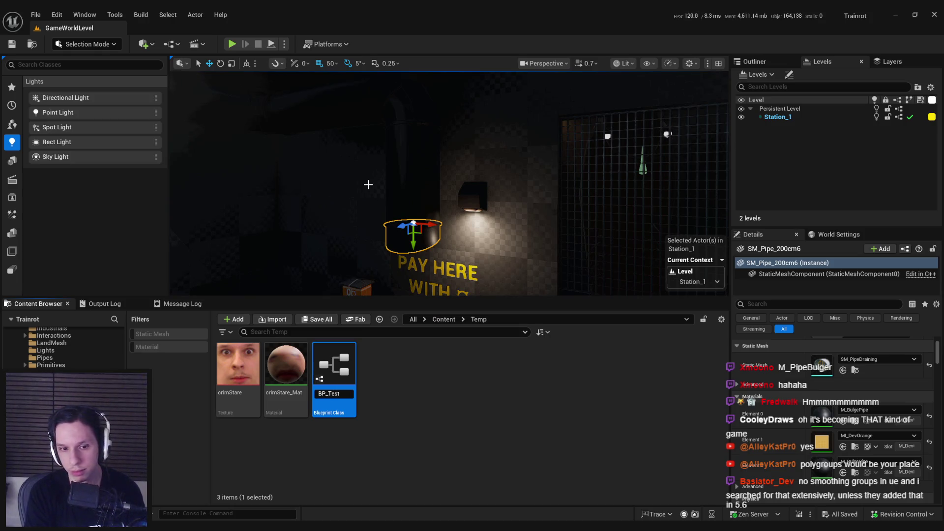
key("Return")
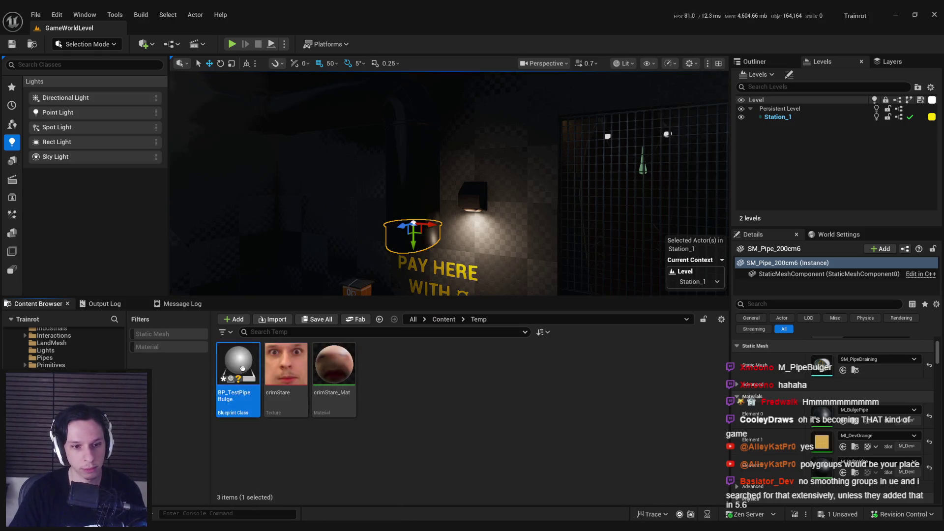
key("Return")
left_click(24, 75)
- Add a Billboard component to BP_TestPipeBulge as its root and save the blueprint
type("billboar")
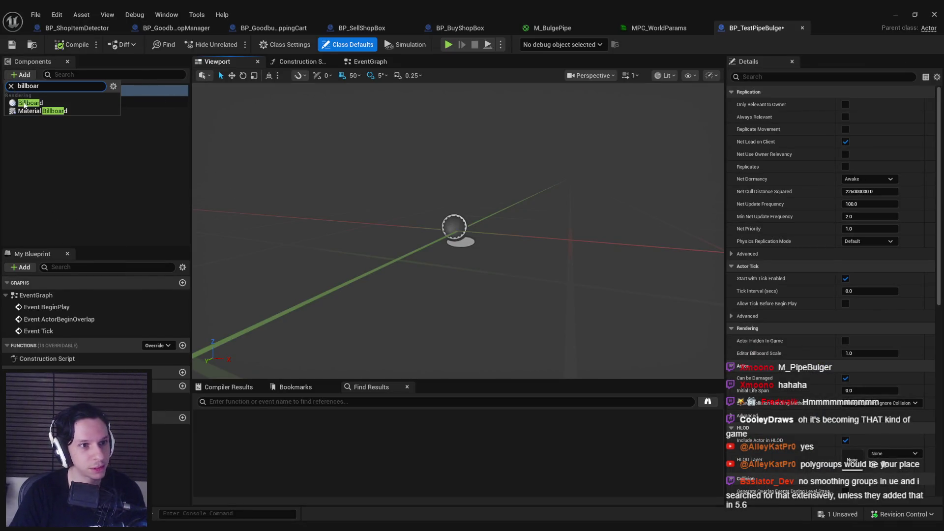
left_click(34, 102)
left_click_drag(37, 113, 49, 103)
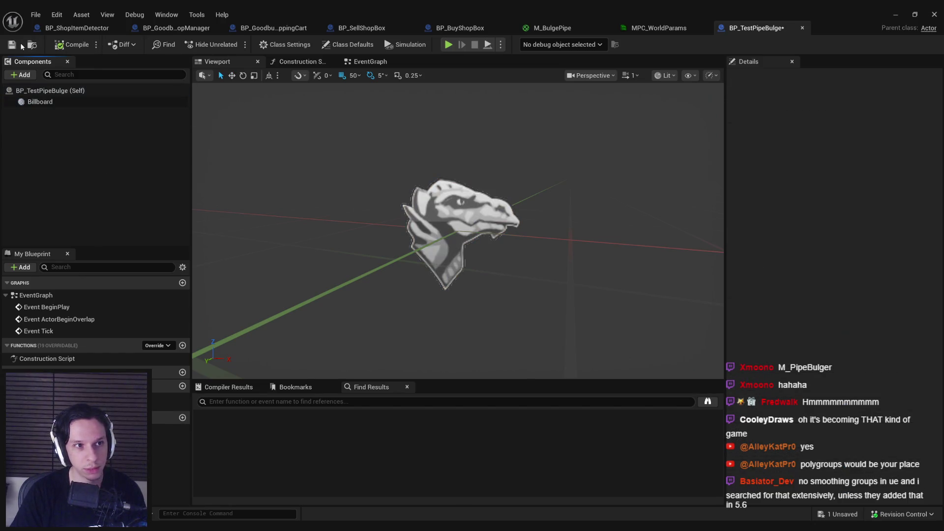
key("ctrl+s")
left_click(301, 61)
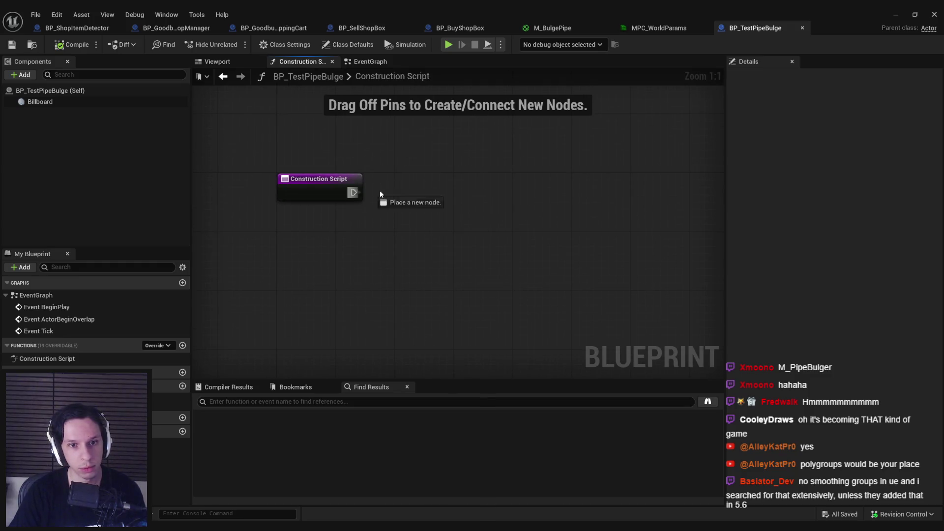
- In the Construction Script, add Set Vector Parameter Value targeting MPC_WorldParams' BulgeLoc parameter
left_click_drag(362, 192, 449, 196)
type("set vector param")
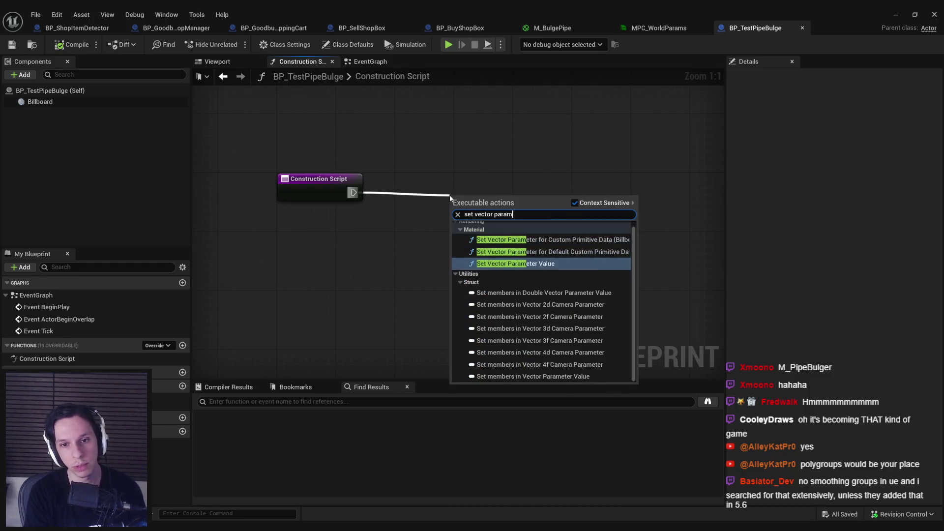
key("Return")
left_click(482, 215)
left_click(535, 275)
left_click(516, 235)
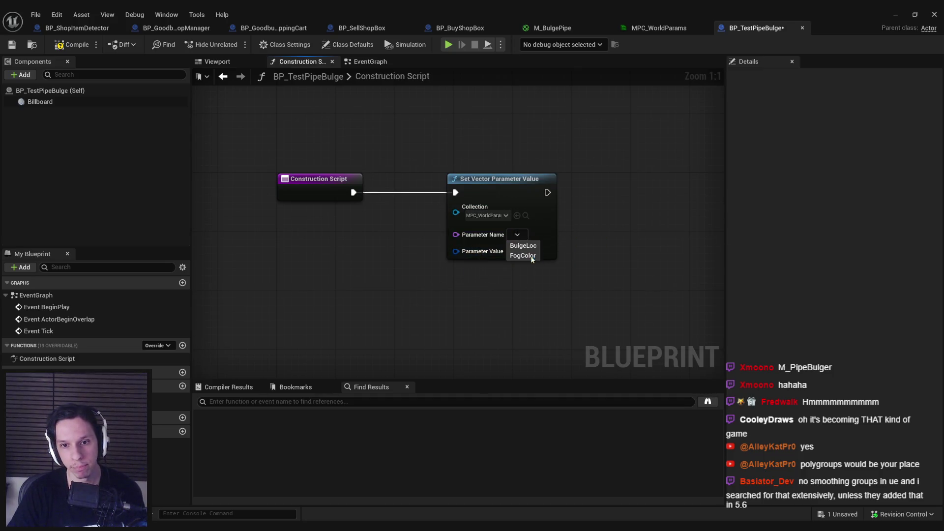
left_click(523, 246)
- Feed Get Actor Location into the Parameter Value input and tidy the nodes
left_click_drag(456, 258, 344, 268)
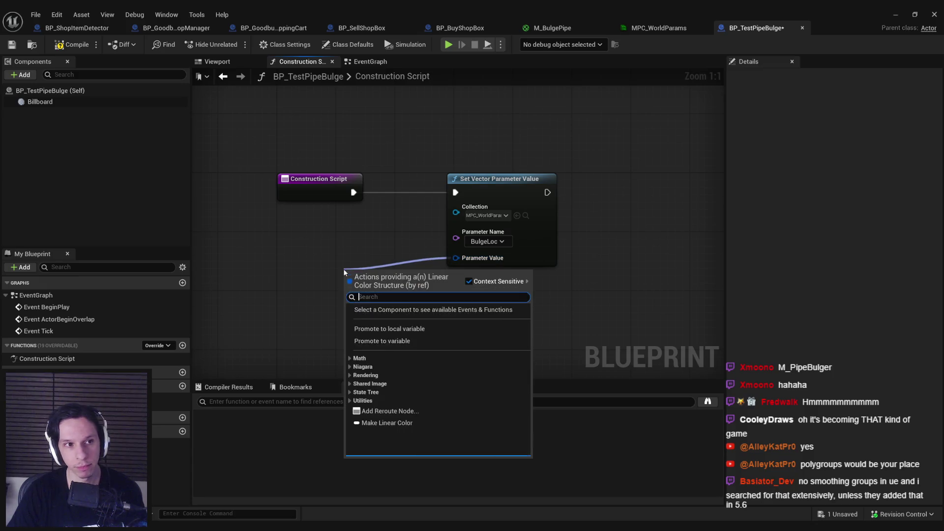
type("get actor lo")
key("Escape")
right_click(344, 273)
type("get actor loc")
key("Return")
left_click_drag(372, 279, 263, 265)
left_click_drag(336, 281, 456, 258)
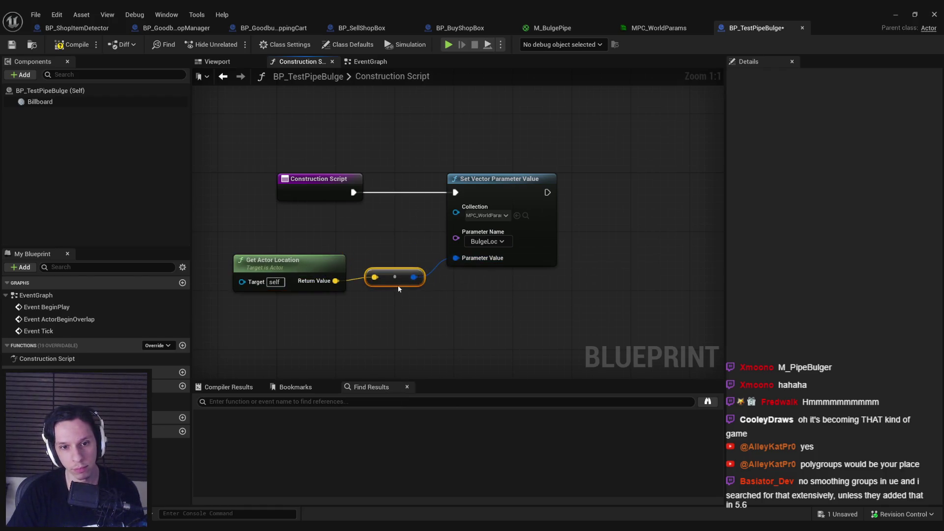
left_click_drag(410, 302, 230, 242)
left_click_drag(290, 260, 290, 249)
left_click(344, 324)
left_click(895, 14)
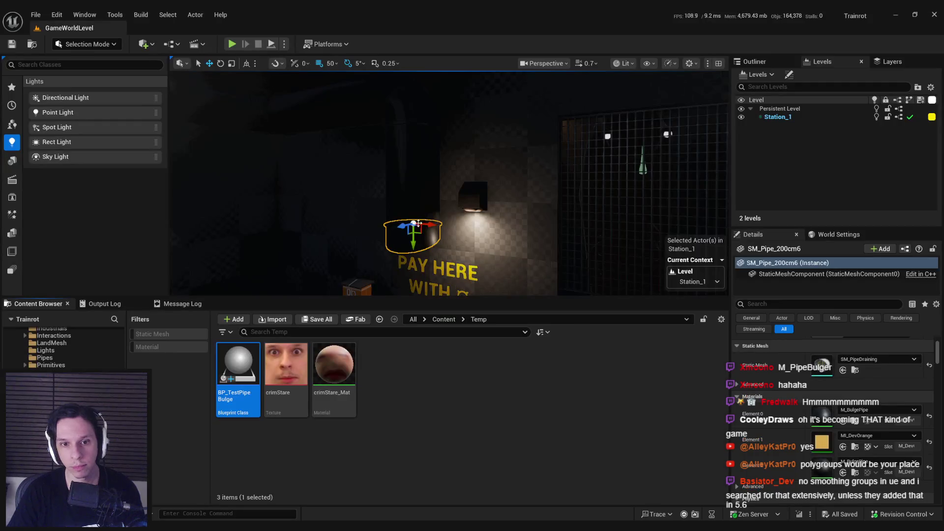
- Move the BP_TestPipeBulge actor onto Station_1's vertical pipe, then return to M_BulgePipe's graph
left_click(435, 288)
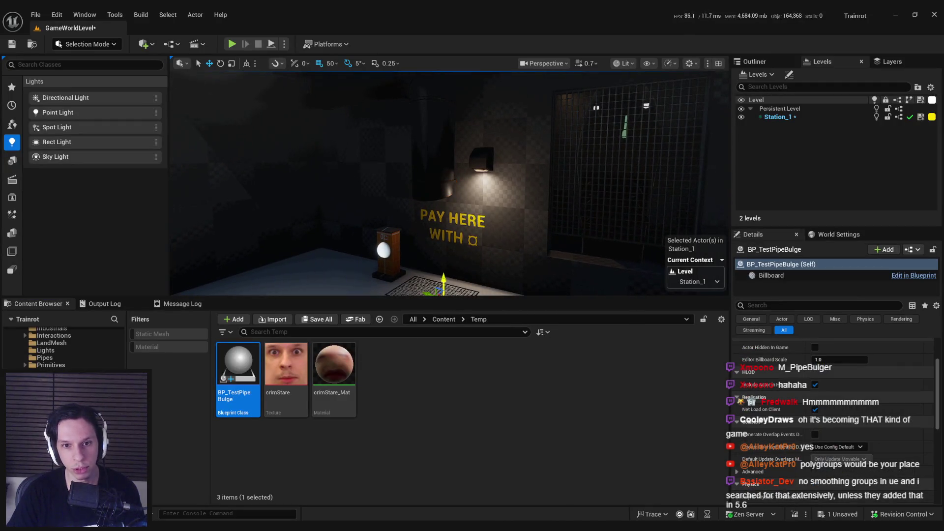
key("f")
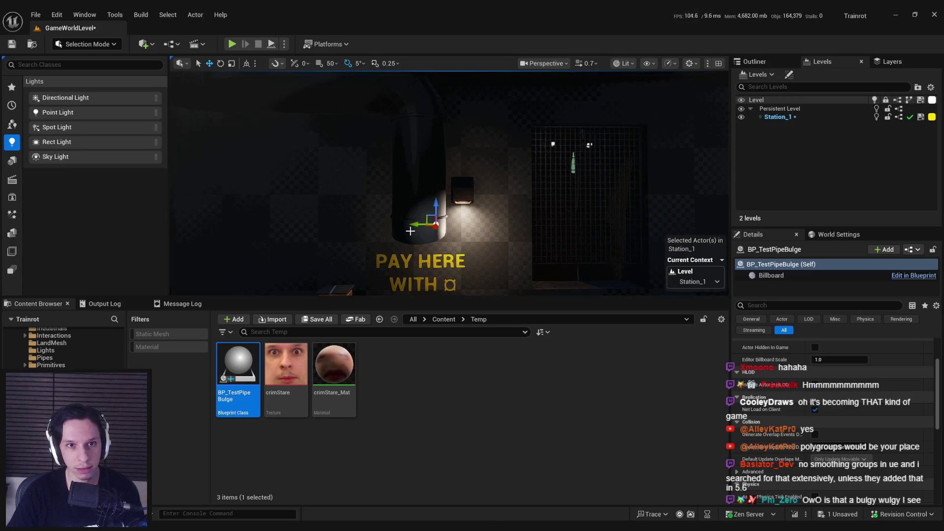
mouse_move(428, 220)
left_mouse_down()
mouse_move(413, 238)
mouse_move(412, 130)
mouse_move(413, 219)
mouse_move(414, 139)
left_mouse_up()
mouse_move(443, 166)
left_mouse_down()
mouse_move(432, 176)
mouse_move(415, 171)
left_mouse_up()
mouse_move(330, 117)
left_mouse_down()
mouse_move(449, 126)
mouse_move(466, 246)
mouse_move(468, 214)
left_mouse_up()
key("ctrl+e")
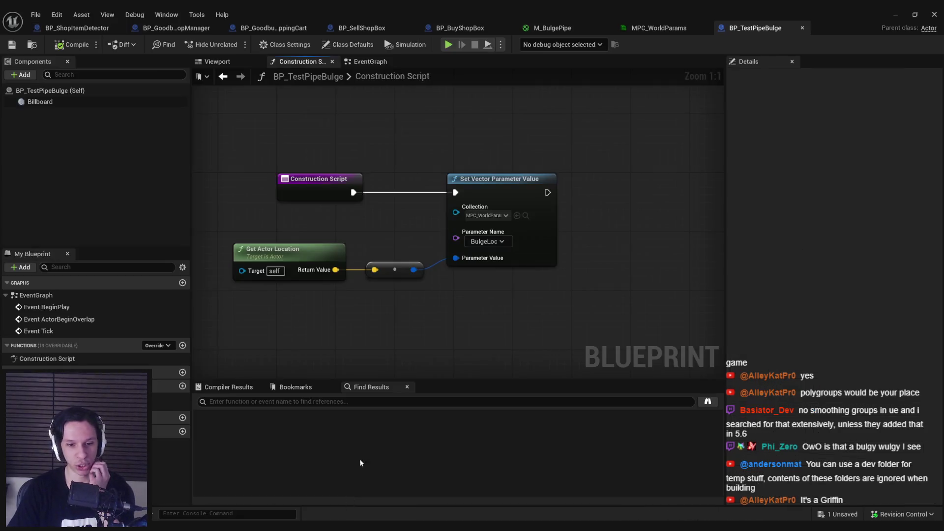
left_click(552, 28)
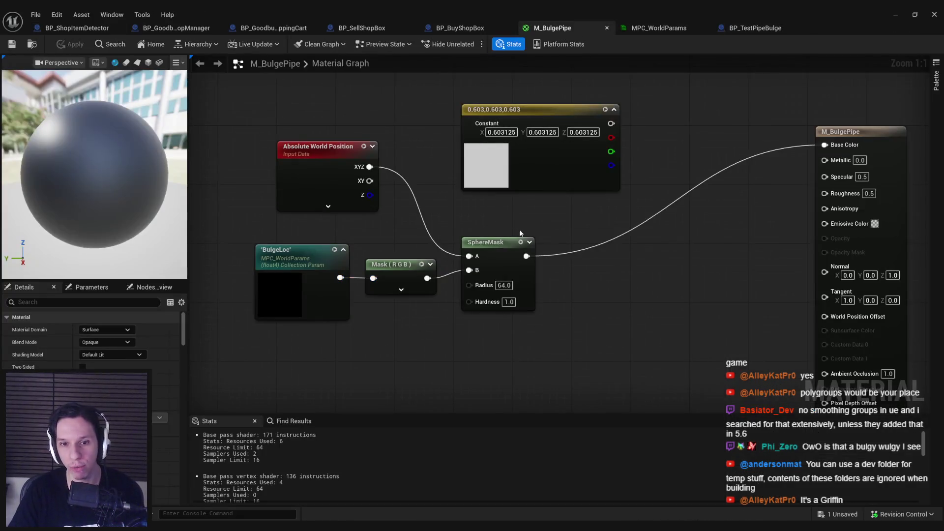
- Wire the grey Constant into Base Color and set the SphereMask radius to 90
left_click_drag(611, 124, 825, 144)
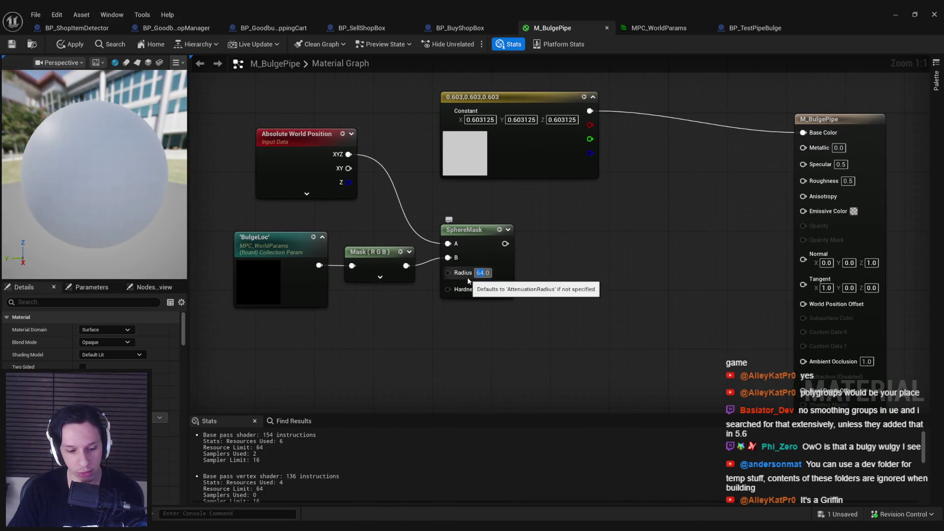
type("90")
key("Return")
mouse_move(491, 344)
left_mouse_down()
mouse_move(221, 138)
mouse_move(436, 253)
mouse_move(238, 159)
mouse_move(255, 140)
mouse_move(501, 206)
mouse_move(579, 303)
left_mouse_up()
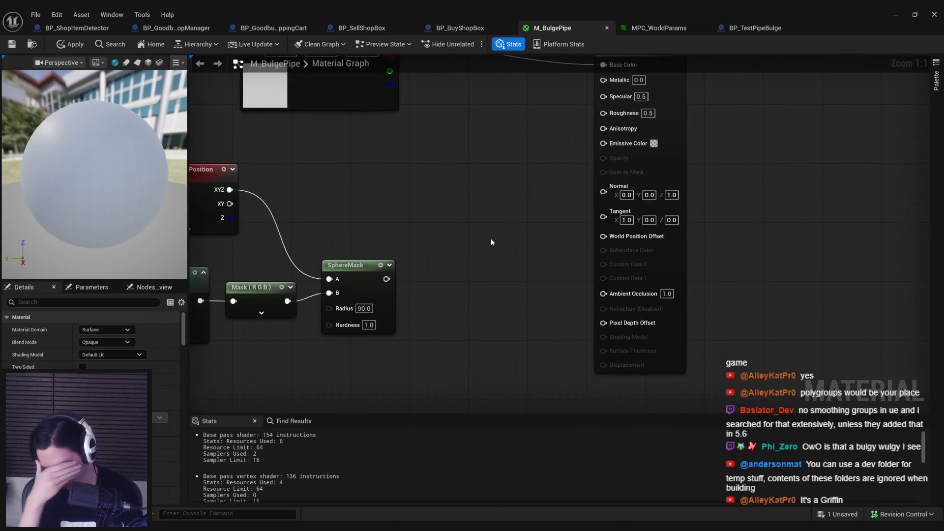
- Add a VertexNormalWS node, multiply it by 3.0, and multiply by the sphere mask
left_click_drag(490, 242, 649, 246)
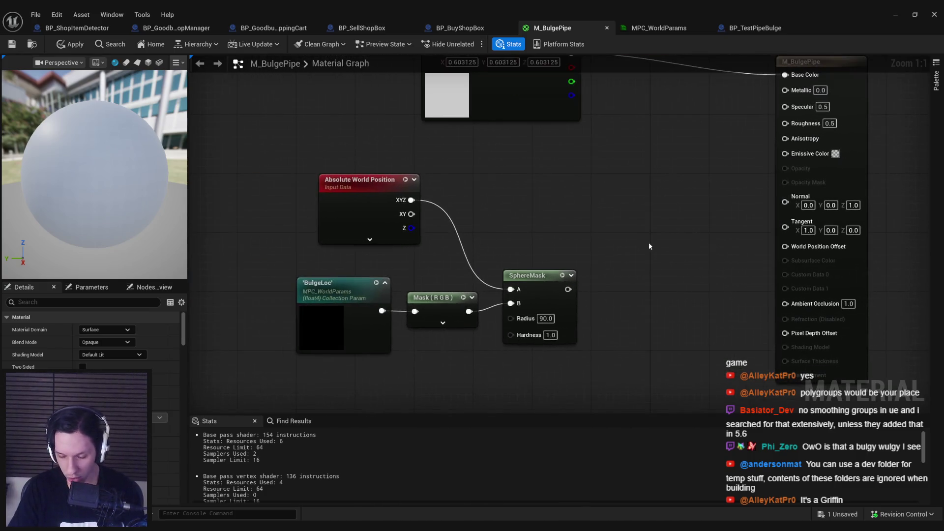
right_click(590, 217)
type("vector normal")
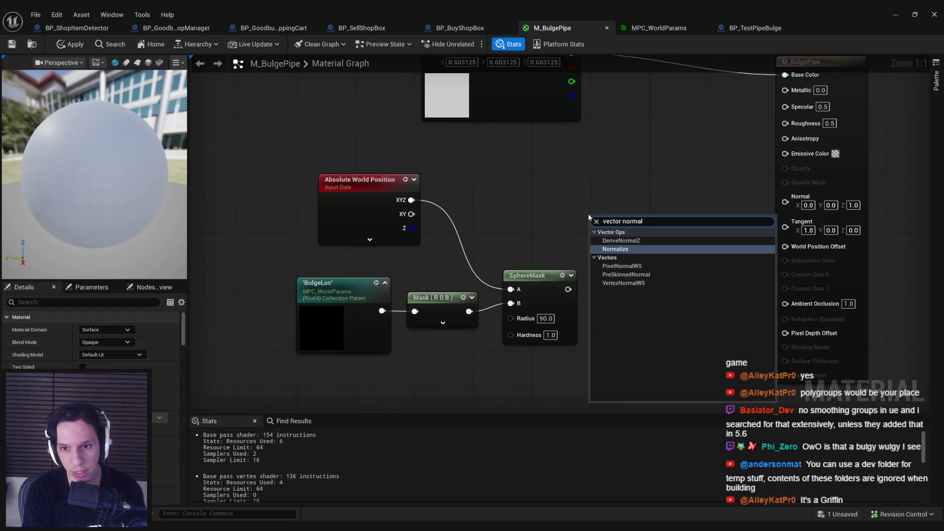
key("Down")
key("Down")
key("Down")
key("Return")
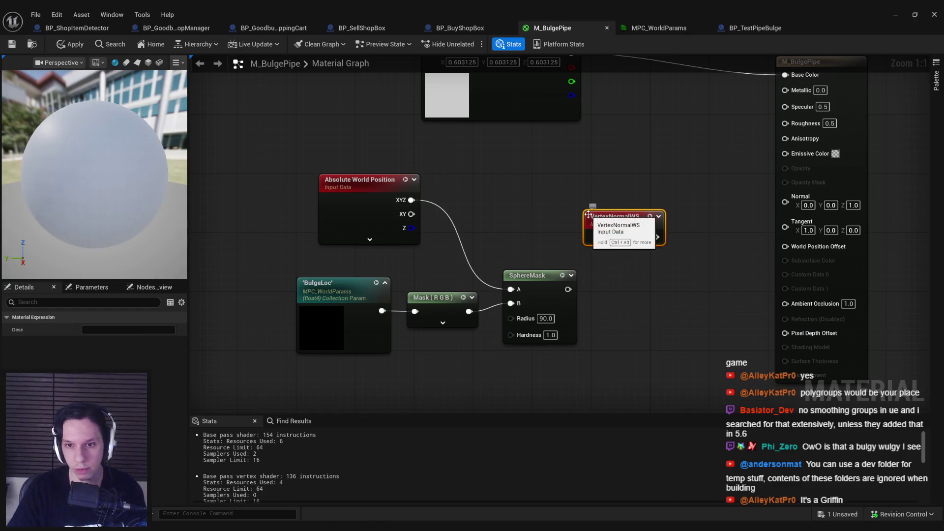
left_click_drag(589, 253, 500, 236)
left_click_drag(492, 199, 552, 215)
type("*")
key("Return")
left_click(572, 271)
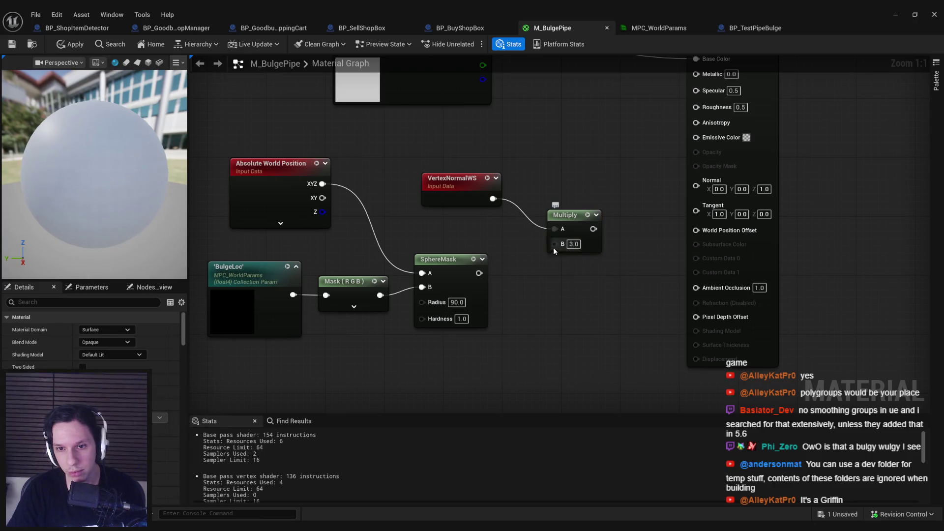
left_click_drag(487, 269, 479, 273)
- Feed a second Multiply of the masked normals into World Position Offset and apply
left_click_drag(619, 231, 698, 230)
key("Return")
left_click_drag(506, 211, 484, 211)
key("ctrl+s")
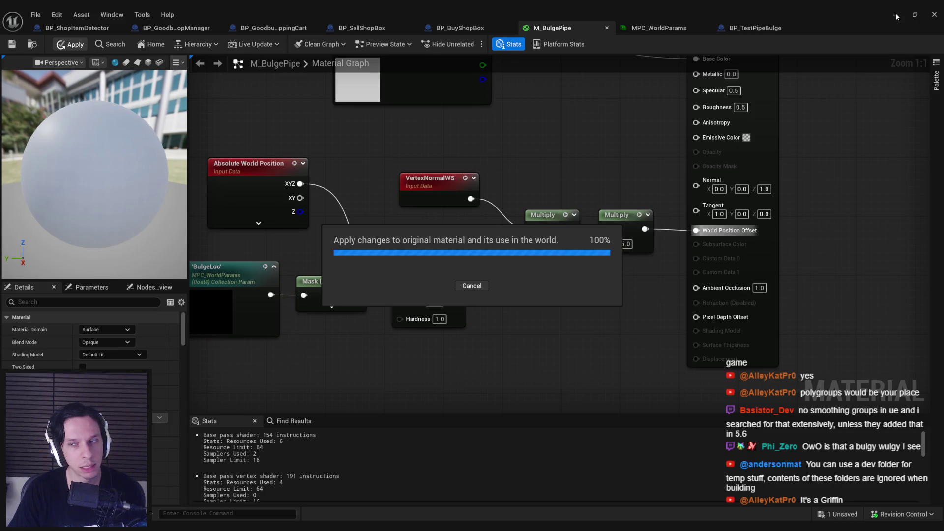
- Apply the updated material and move the bulge actor onto the horizontal overhead pipe
left_click(895, 16)
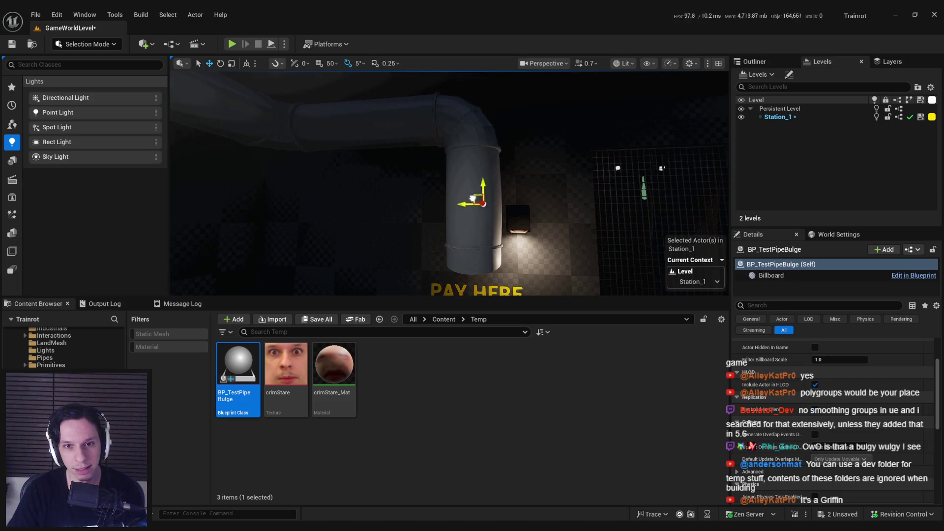
key("alt+Tab")
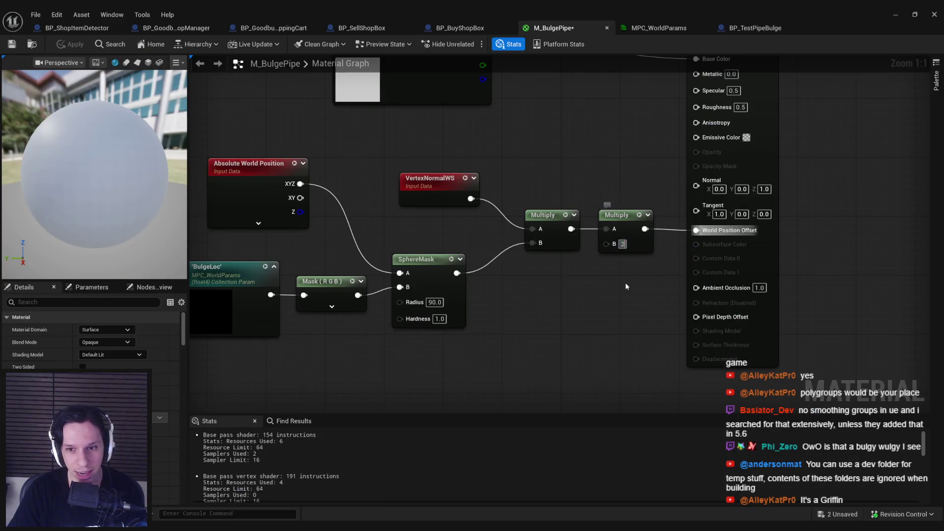
left_click(82, 48)
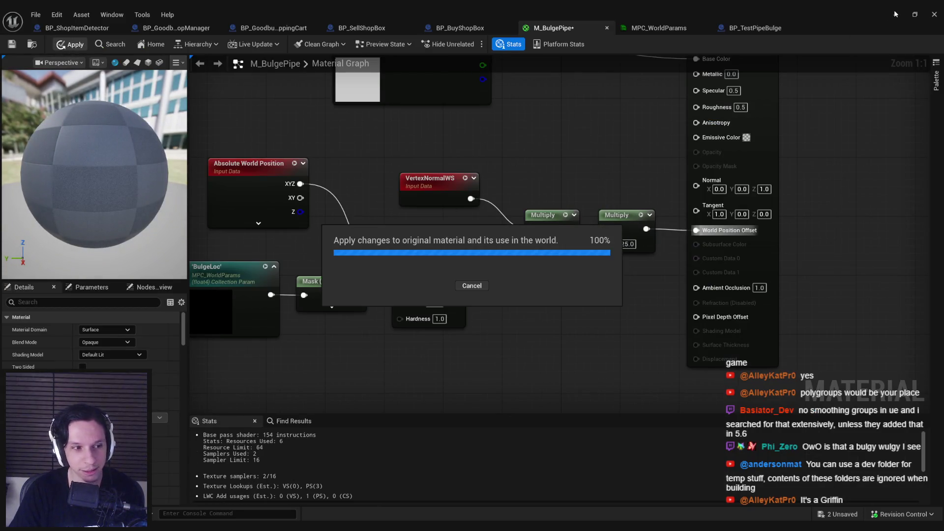
left_click(895, 15)
mouse_move(463, 215)
left_mouse_down()
mouse_move(443, 125)
mouse_move(409, 101)
mouse_move(334, 119)
mouse_move(450, 111)
mouse_move(472, 143)
mouse_move(482, 293)
mouse_move(474, 210)
mouse_move(443, 116)
mouse_move(338, 116)
left_mouse_up()
- Slide the bulge actor along the horizontal pipe, past the bend, down the vertical pipe
mouse_move(277, 119)
left_mouse_down()
mouse_move(618, 153)
mouse_move(579, 167)
mouse_move(353, 153)
mouse_move(407, 159)
mouse_move(397, 158)
left_mouse_up()
key("f")
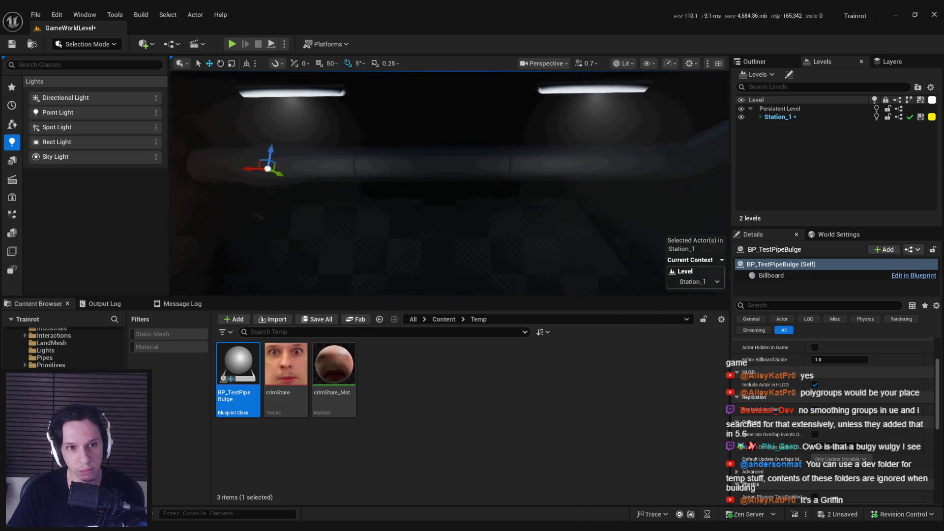
mouse_move(361, 163)
left_mouse_down()
mouse_move(419, 178)
mouse_move(467, 175)
mouse_move(428, 176)
mouse_move(358, 229)
mouse_move(362, 292)
mouse_move(391, 206)
mouse_move(502, 174)
mouse_move(573, 182)
mouse_move(417, 197)
mouse_move(399, 190)
mouse_move(639, 197)
mouse_move(443, 181)
mouse_move(359, 188)
left_mouse_up()
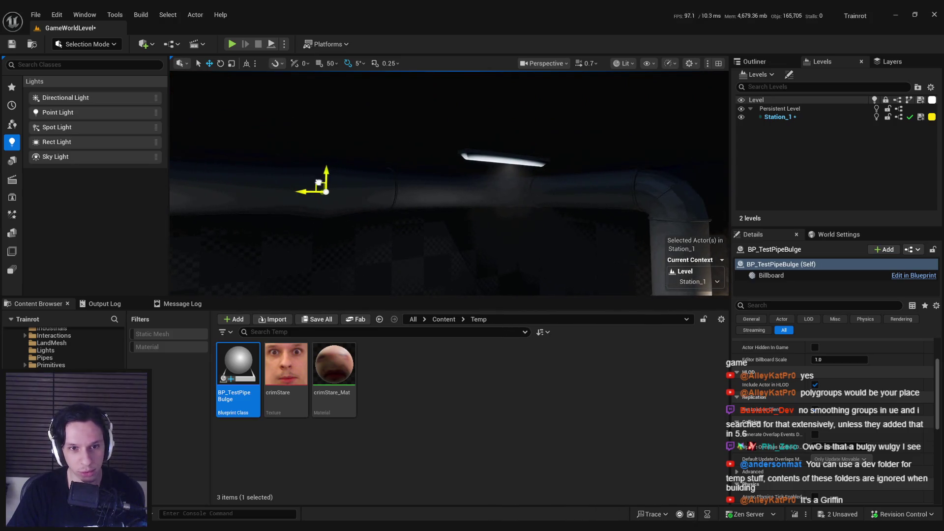
left_click_drag(395, 163, 395, 145)
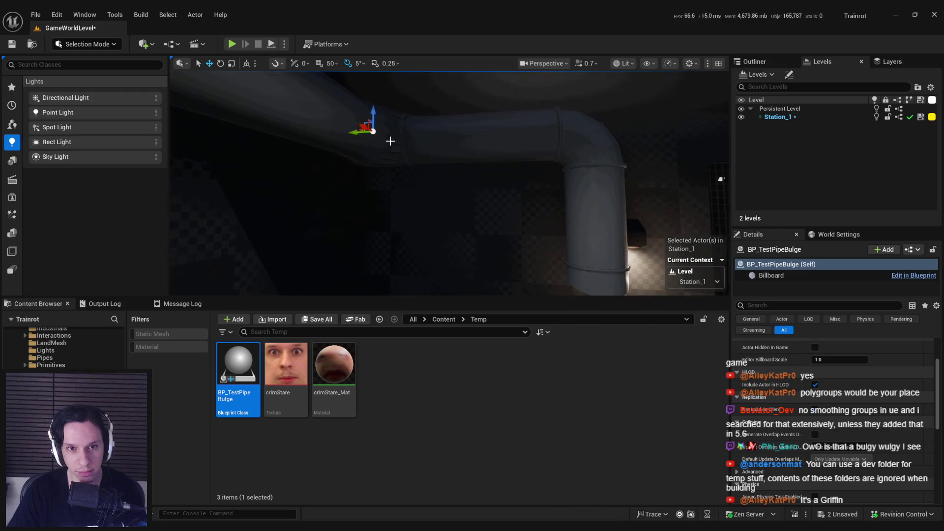
mouse_move(574, 132)
left_mouse_down()
mouse_move(595, 284)
mouse_move(590, 152)
mouse_move(482, 124)
mouse_move(605, 145)
mouse_move(639, 162)
mouse_move(537, 137)
mouse_move(543, 147)
mouse_move(673, 154)
mouse_move(554, 146)
mouse_move(549, 255)
mouse_move(547, 152)
mouse_move(568, 229)
mouse_move(552, 245)
left_mouse_up()
- Locate the pipe bend's mesh SM_Pipe30Turn_90d in the asset library and save the level
left_click(534, 185)
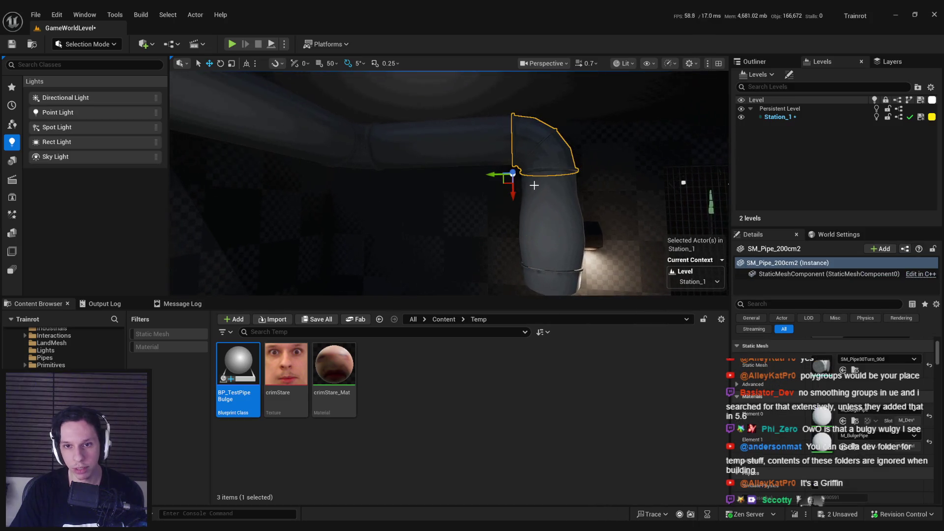
left_click(855, 370)
key("ctrl+s")
right_click(244, 374)
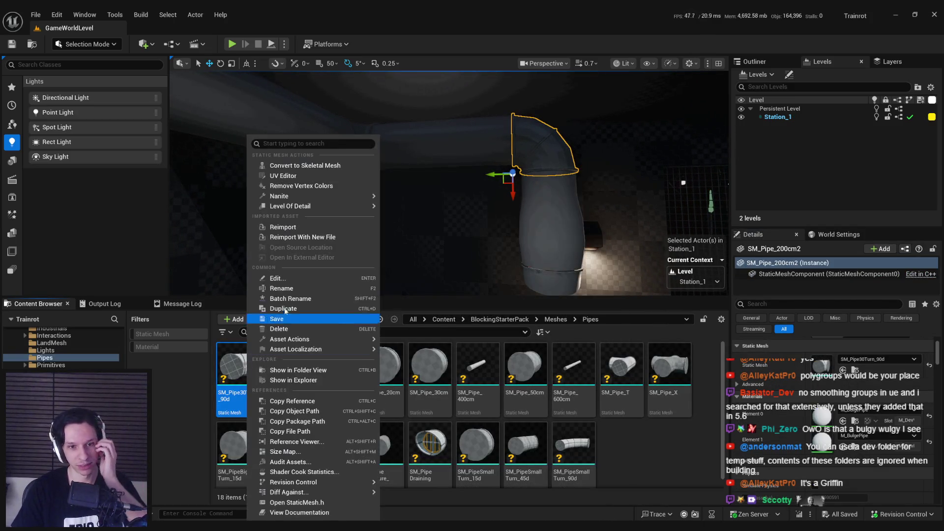
- Orbit down to the vertical pipe above the PAY HERE sign and add it to the selection
left_click_drag(508, 240, 494, 193)
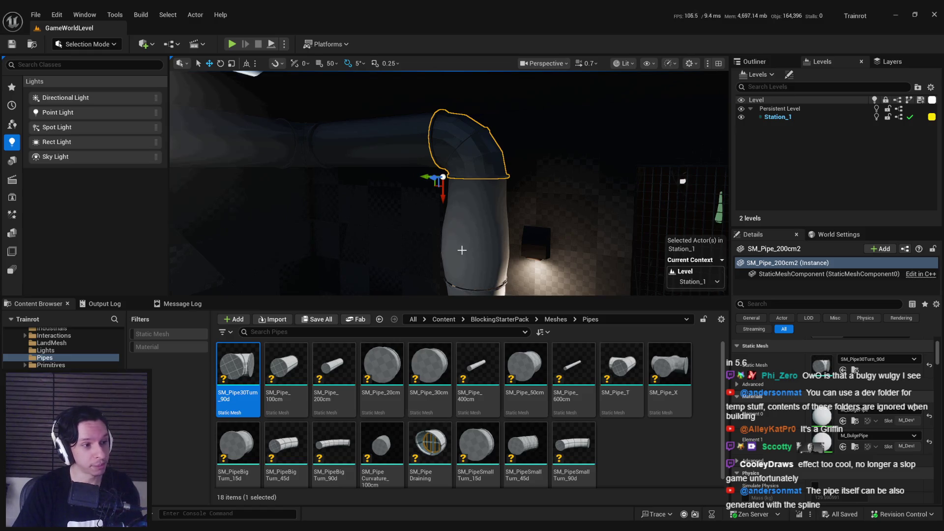
left_click_drag(447, 243, 437, 237)
scroll(345, 251, "up", 2)
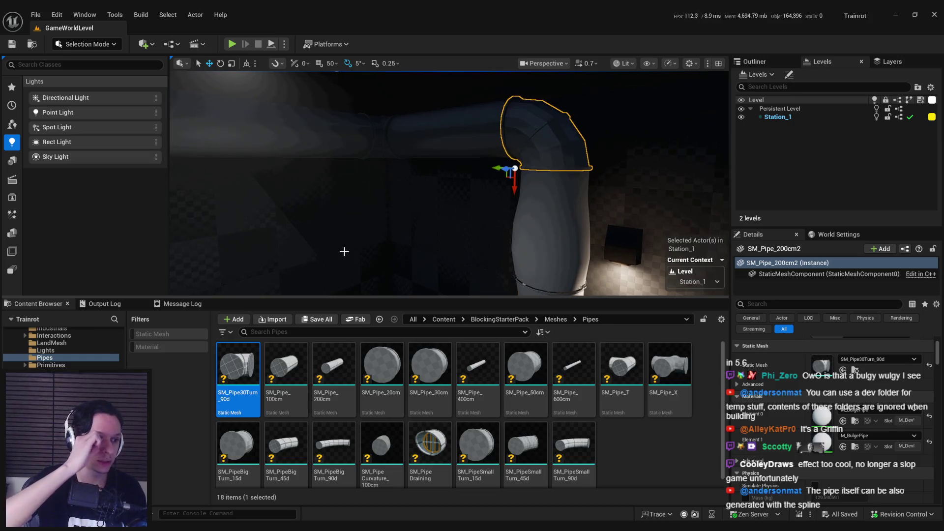
mouse_move(413, 204)
left_mouse_down()
mouse_move(399, 174)
mouse_move(399, 192)
mouse_move(399, 178)
mouse_move(400, 192)
mouse_move(463, 192)
left_mouse_up()
left_click(472, 110, "ctrl")
- Add the horizontal pipe, straight pieces and far bend to the selection, eleven pieces total
left_click(399, 146, "ctrl")
left_click(449, 158, "ctrl")
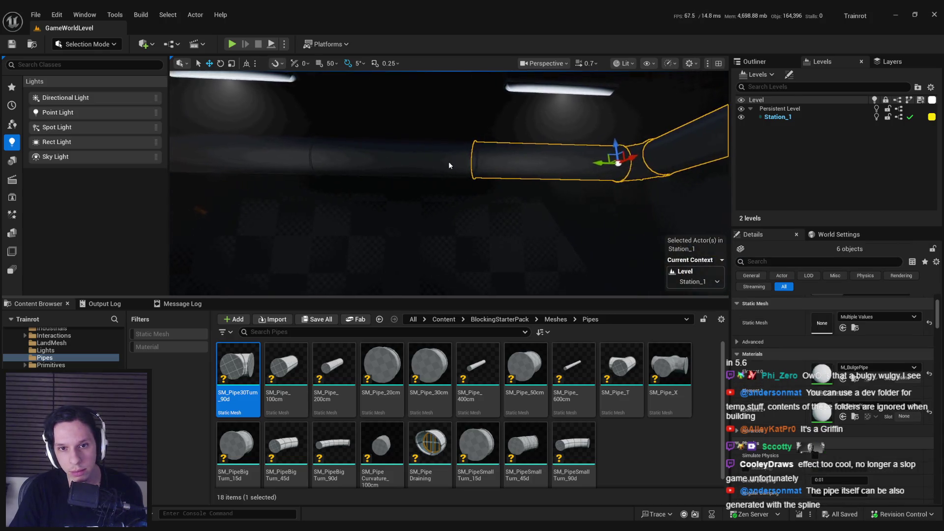
left_click(291, 175, "ctrl")
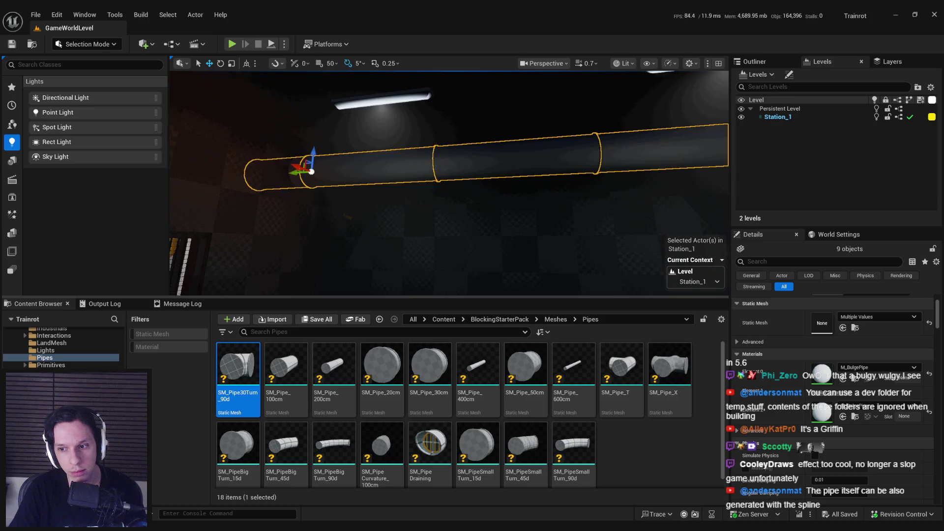
left_click(472, 162, "ctrl")
left_click(394, 197, "ctrl")
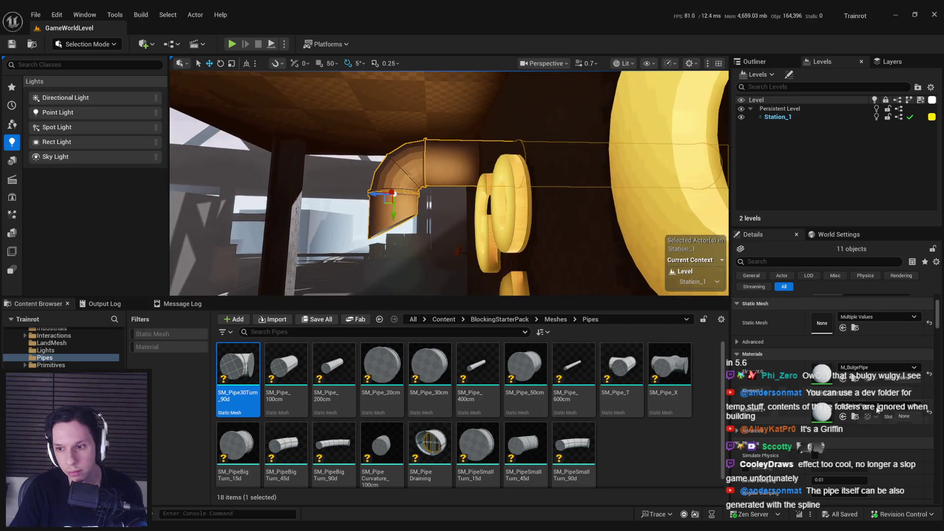
scroll(833, 432, "down", 1)
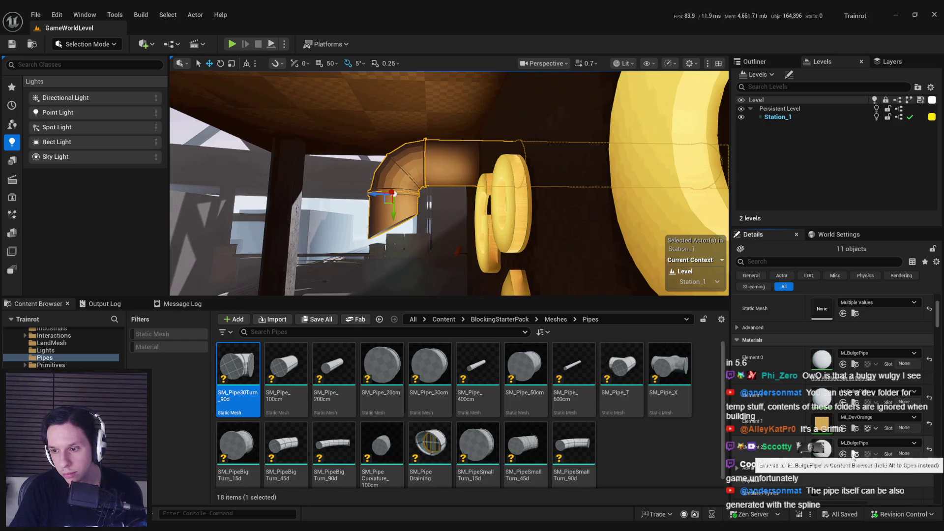
- Reset the Element 2 material override to default, then select the bulge actor
left_click(931, 453)
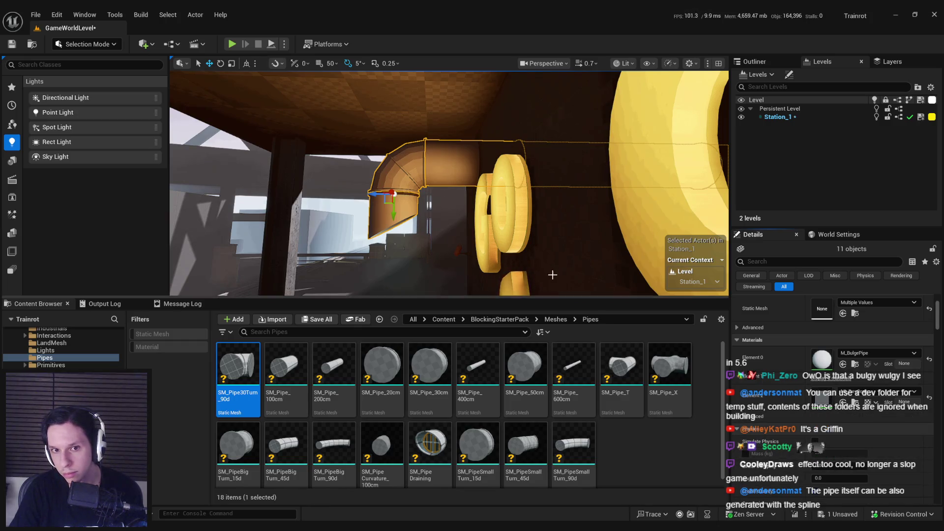
scroll(555, 276, "up", 5)
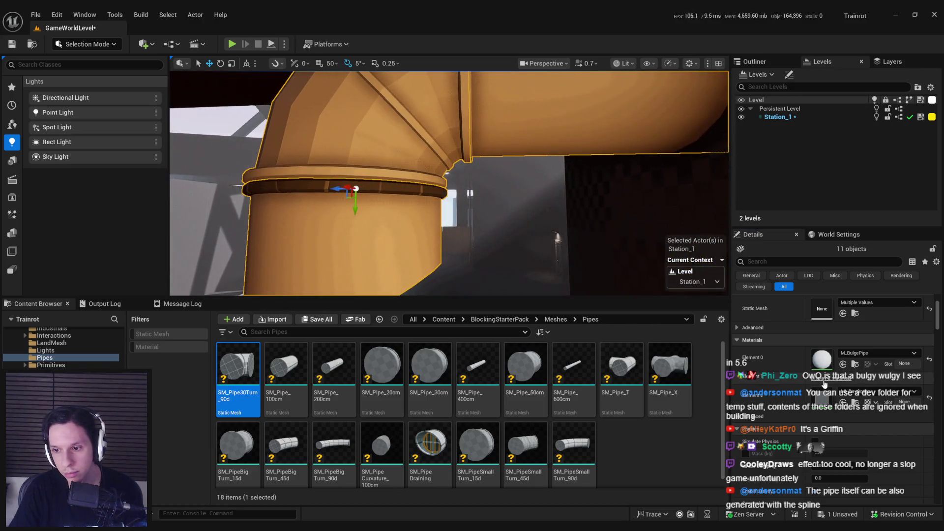
scroll(449, 183, "up", 3)
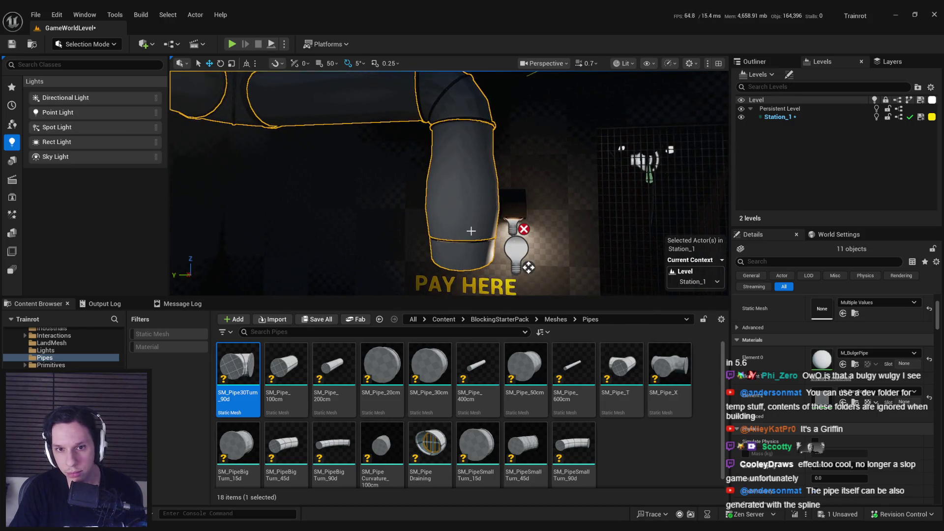
scroll(472, 231, "up", 5)
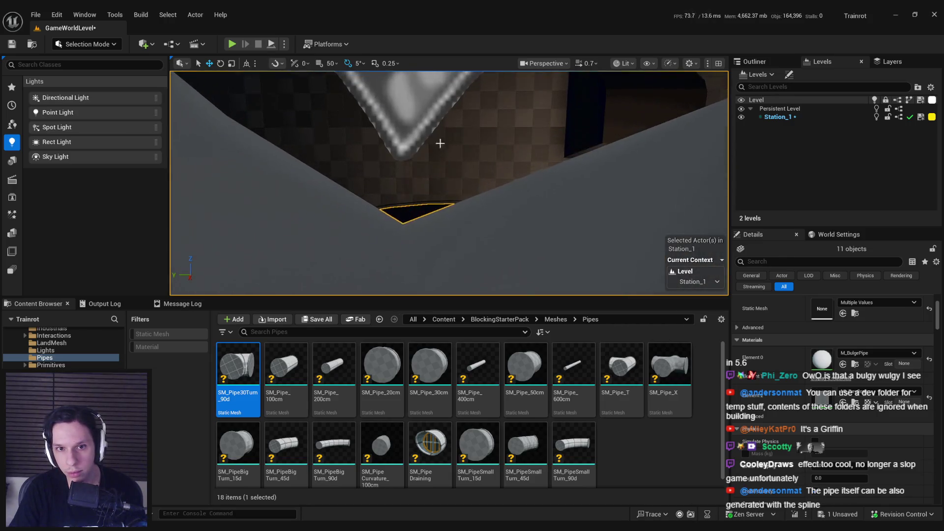
left_click(446, 155)
scroll(446, 155, "down", 5)
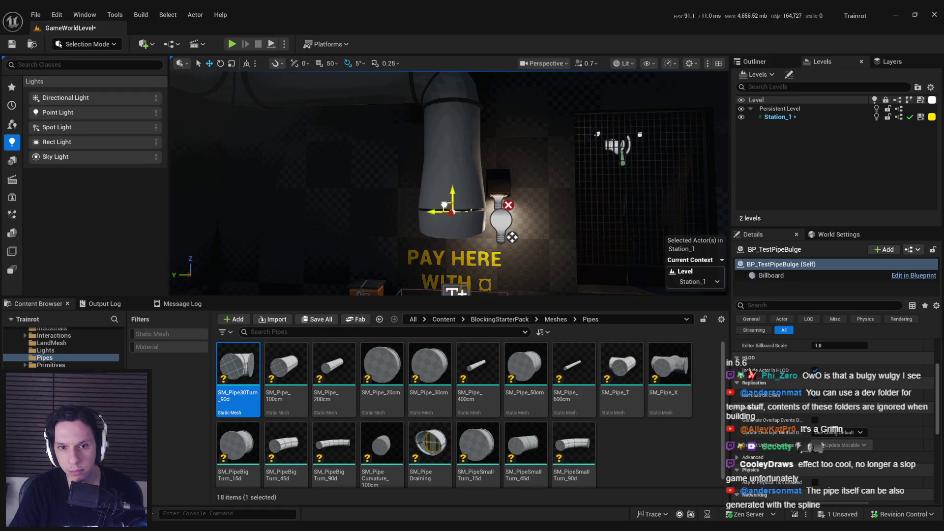
- Move the bulge up the pipe, undo back past the material slot reset, and save the level
left_click_drag(453, 162, 452, 97)
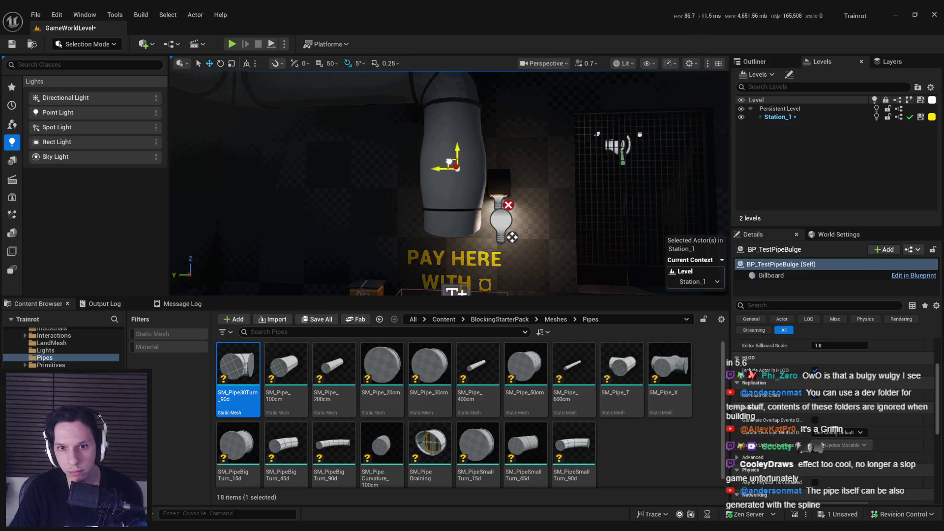
mouse_move(455, 115)
left_mouse_down()
mouse_move(445, 147)
mouse_move(428, 85)
left_mouse_up()
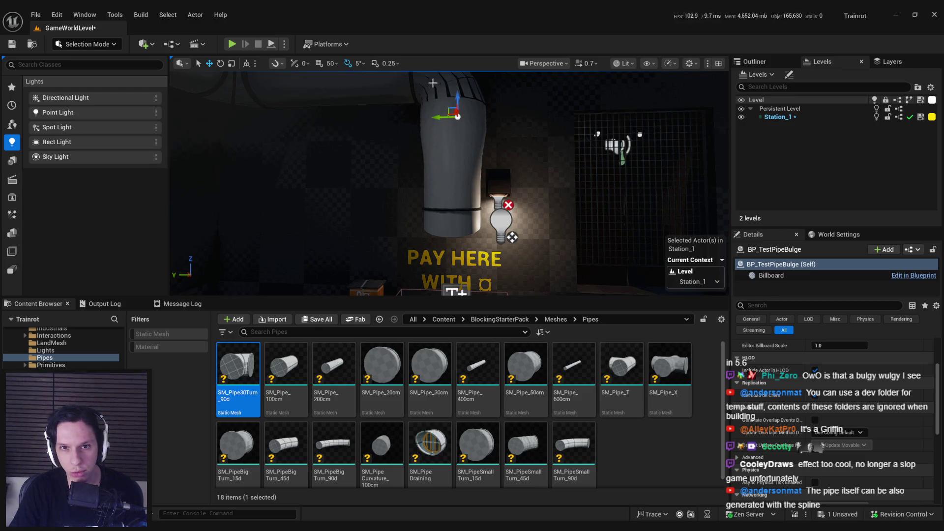
key("ctrl+z")
key("ctrl+z")
key("ctrl+z")
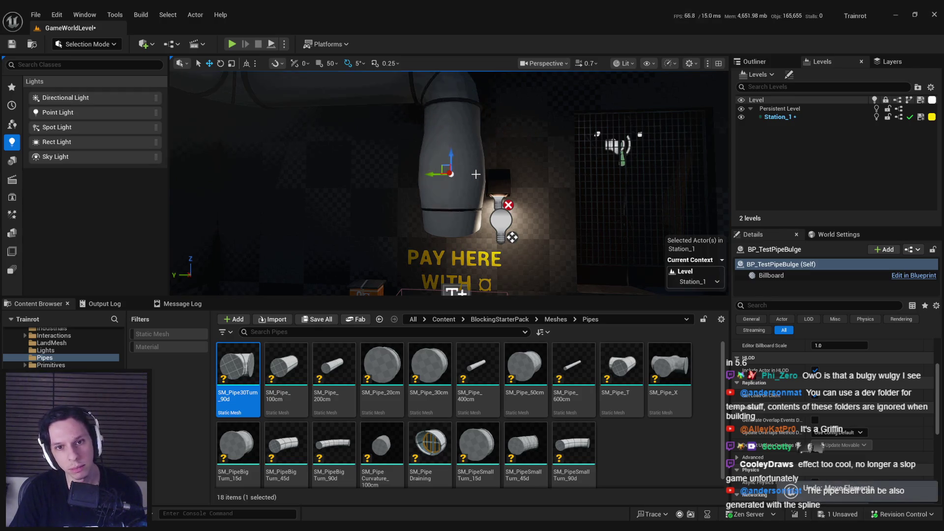
key("ctrl+z")
key("ctrl+s")
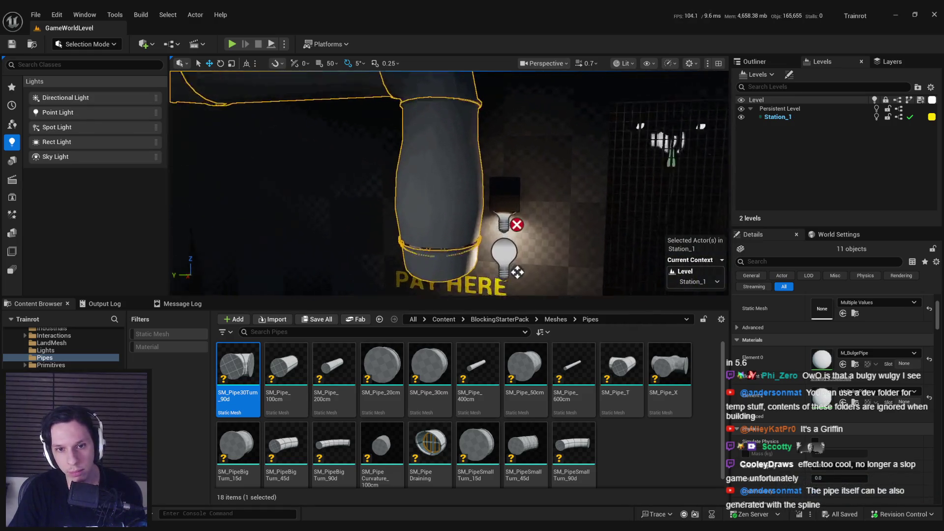
- Frame the bulge actor and bring up actions for the SM_Pipe30Turn_90d mesh asset
left_click(432, 259)
key("f")
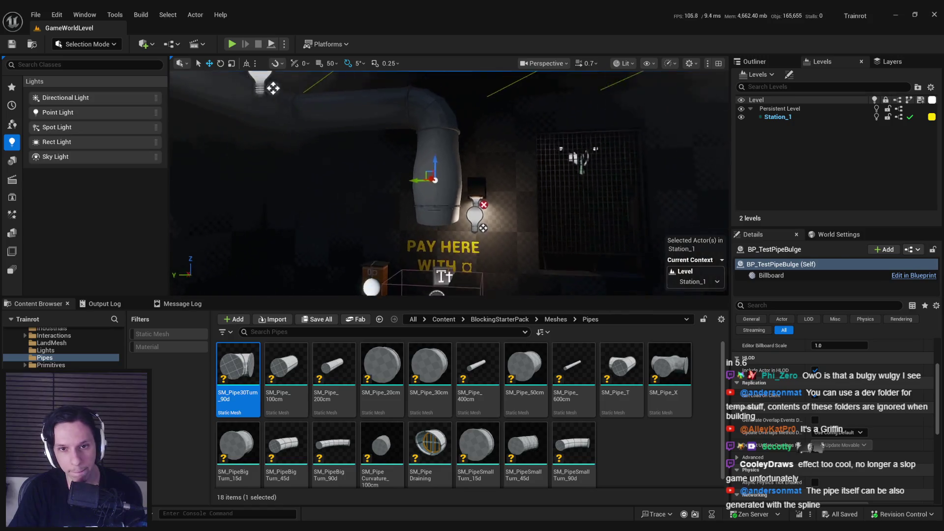
scroll(399, 196, "up", 2)
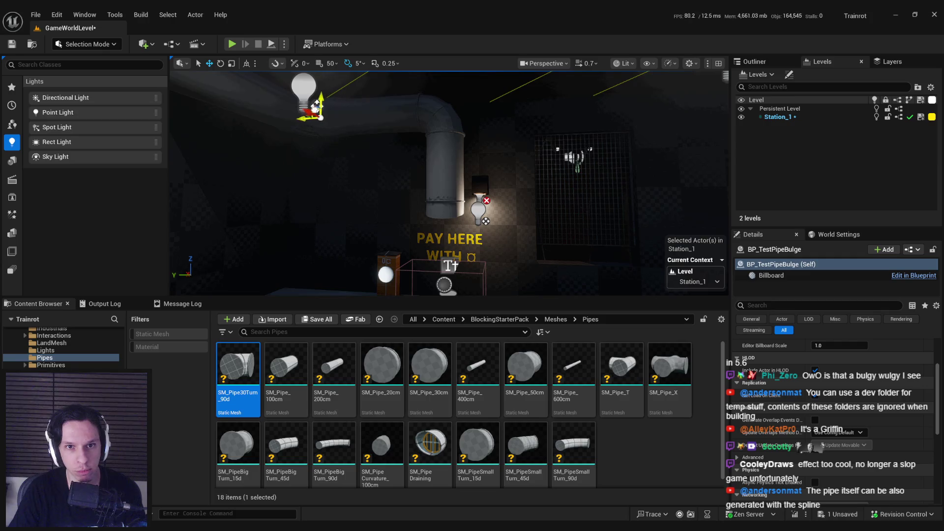
right_click(241, 376)
mouse_move(266, 340)
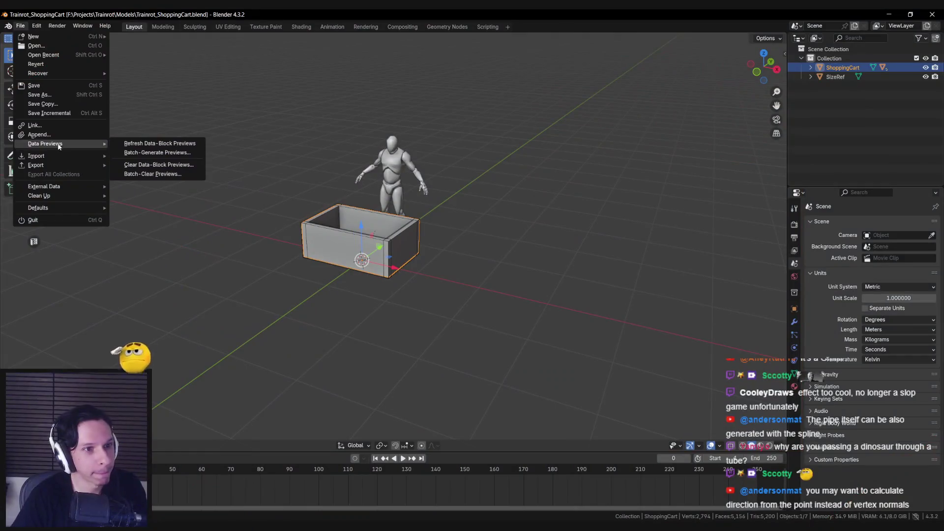
- Import the pipe FBX into Blender and frame it in the view
mouse_move(54, 155)
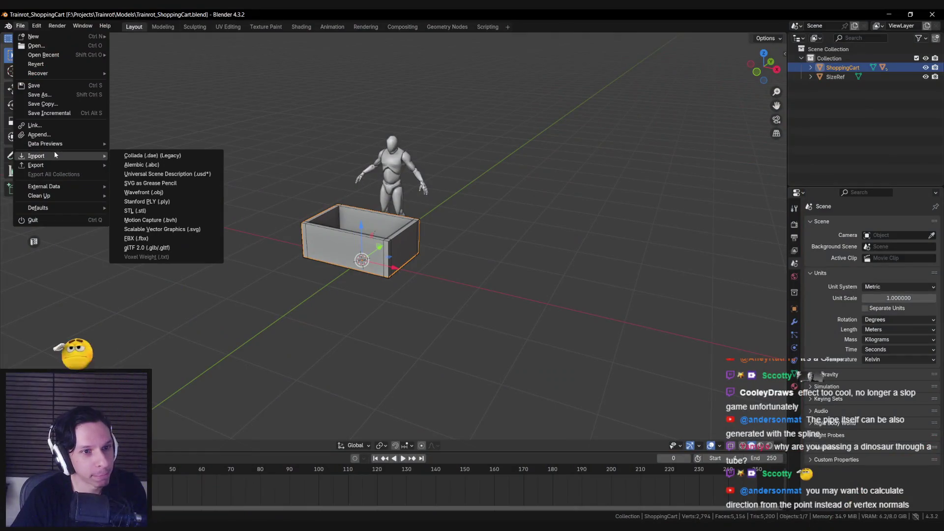
left_click(148, 239)
double_click(360, 285)
mouse_move(360, 278)
left_mouse_down()
mouse_move(372, 252)
mouse_move(600, 273)
left_mouse_up()
key("KP_Decimal")
key("alt+a")
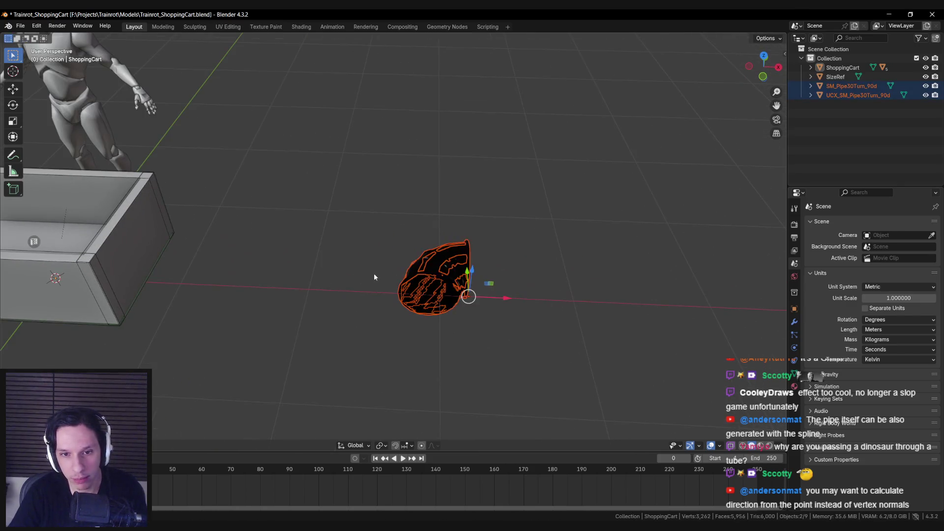
key("Home")
- Move both pipe objects into a new Collection 2 and hide everything else
key("m")
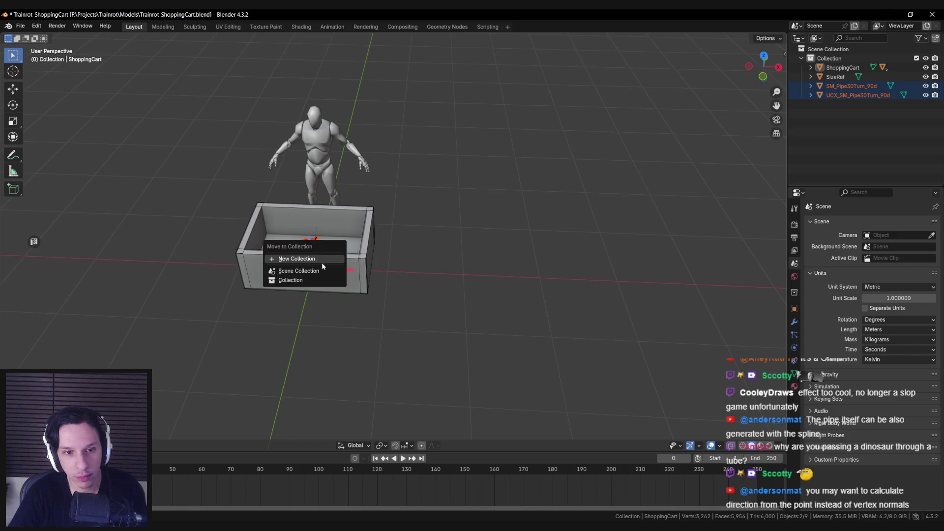
left_click(315, 260)
left_click(298, 278)
key("shift+h")
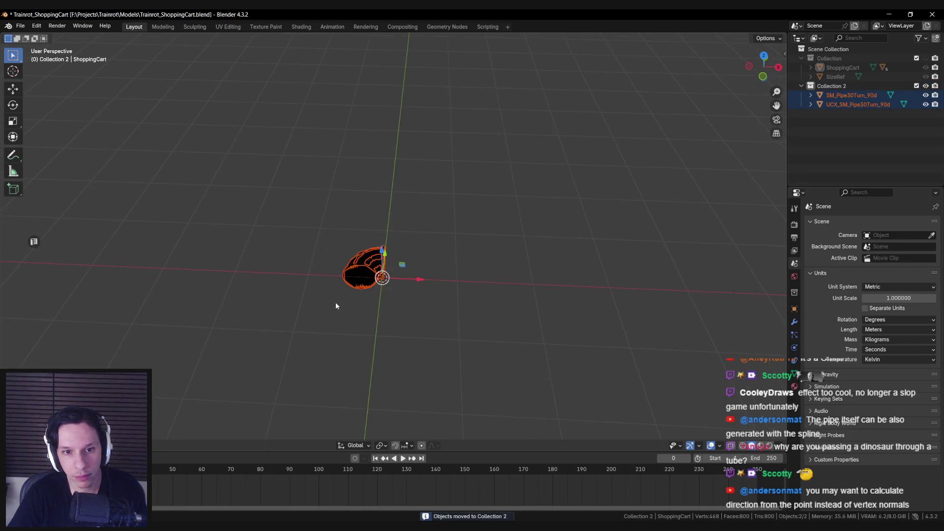
key("KP_Decimal")
key("alt+a")
- Inspect the UCX collision mesh on its own, then bring the pipe back
left_click(394, 226)
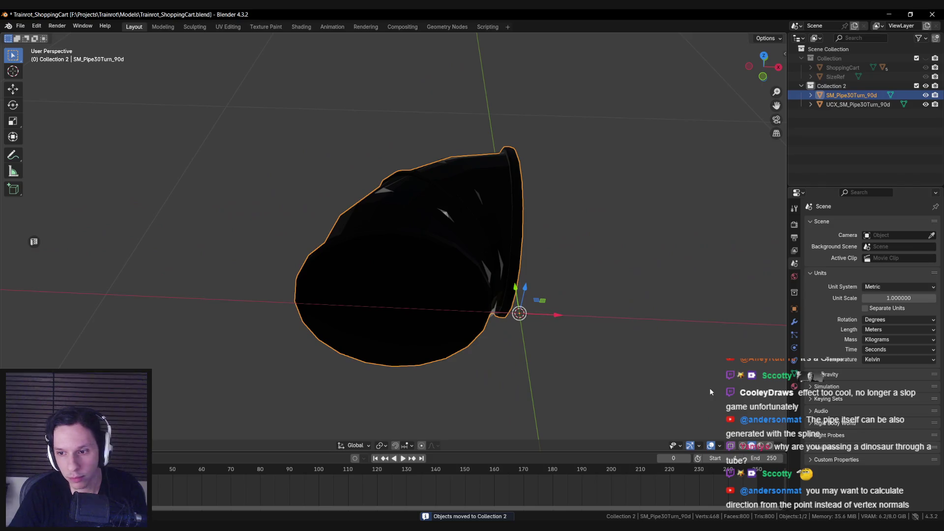
key("h")
mouse_move(509, 286)
left_mouse_down()
mouse_move(470, 259)
mouse_move(370, 235)
left_mouse_up()
left_click(412, 268)
key("shift+z")
key("shift+z")
key("h")
key("alt+h")
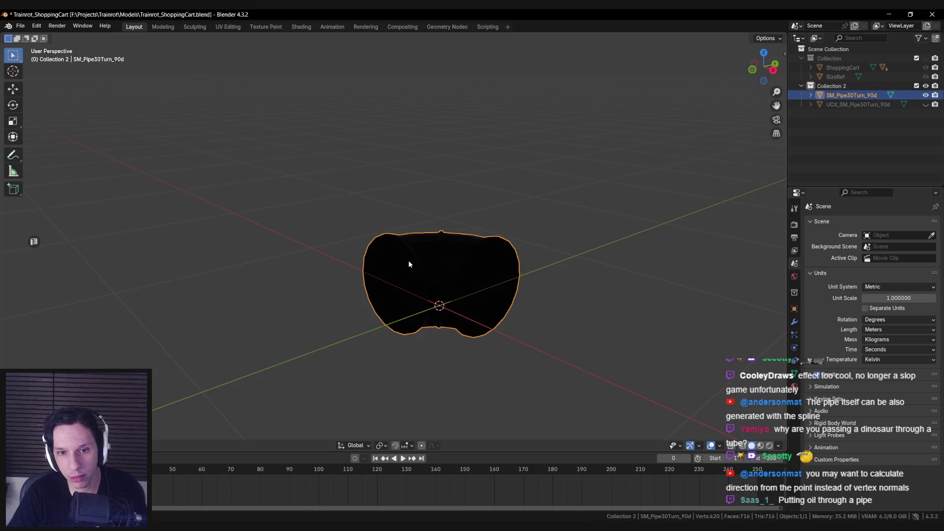
left_click_drag(408, 261, 676, 396)
- Set viewport shading Color to Material and enter Edit Mode on SM_Pipe30Turn_90d
left_click(779, 446)
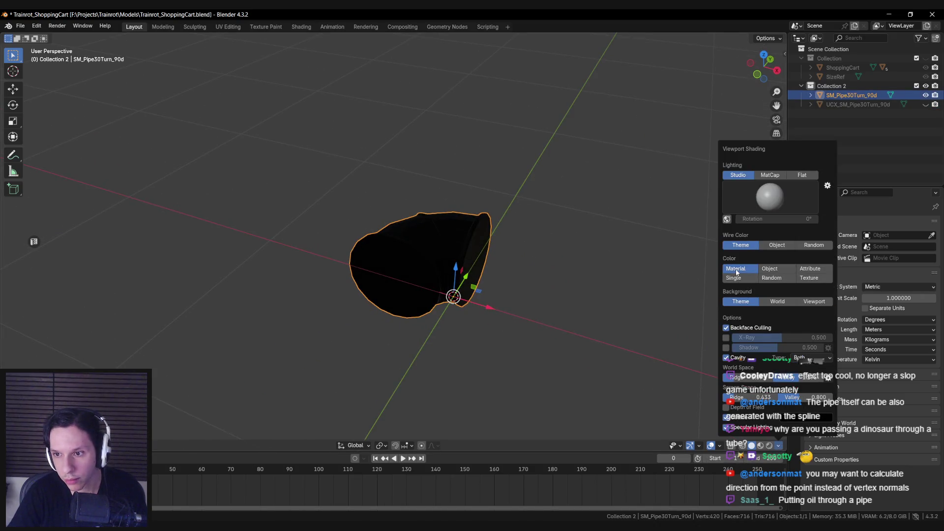
left_click(734, 278)
key("Tab")
mouse_move(398, 305)
left_mouse_down()
mouse_move(389, 309)
mouse_move(434, 248)
mouse_move(406, 261)
left_mouse_up()
- Select the whole pipe mesh and convert its triangles to quads with Tris to Quads
key("a")
key("alt+a")
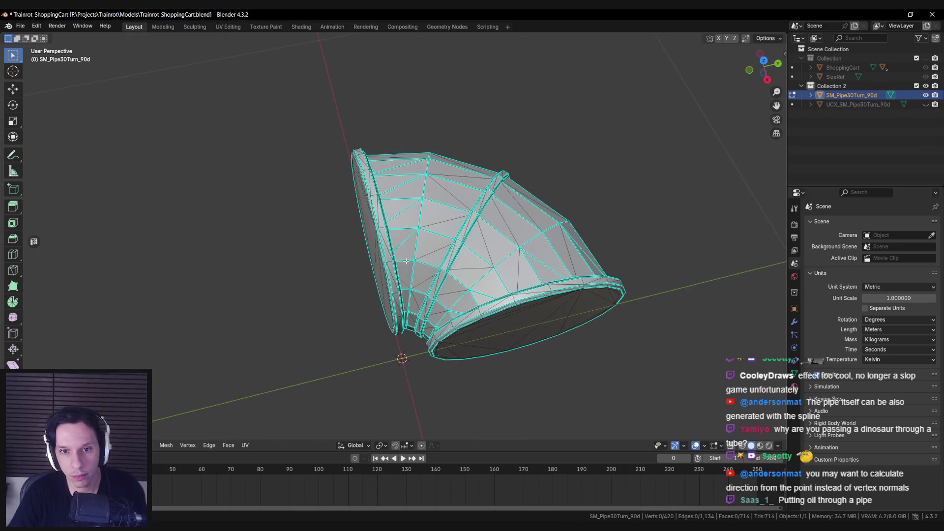
left_click_drag(419, 218, 418, 237)
key("a")
key("F3")
type("tris")
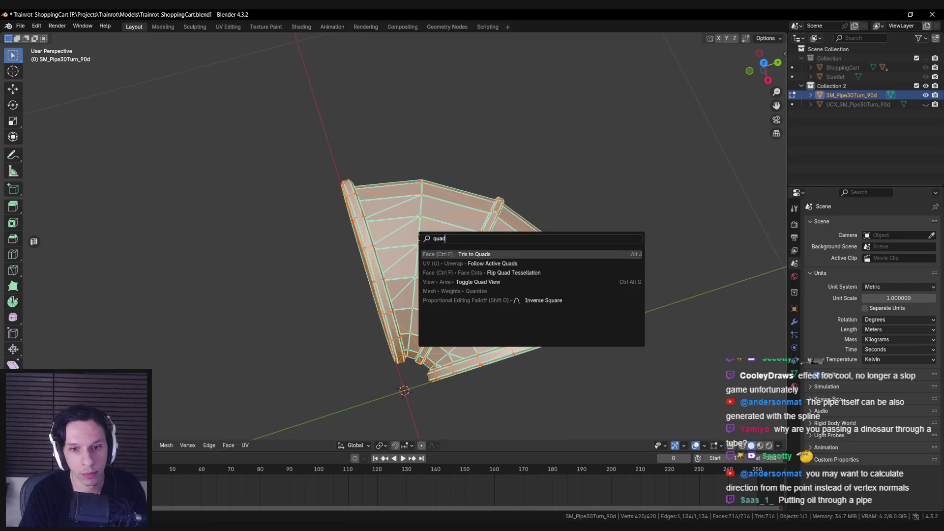
key("Return")
- Clear the sharp marks from the pipe's interior edges with Edge > Clear Sharp
key("alt+a")
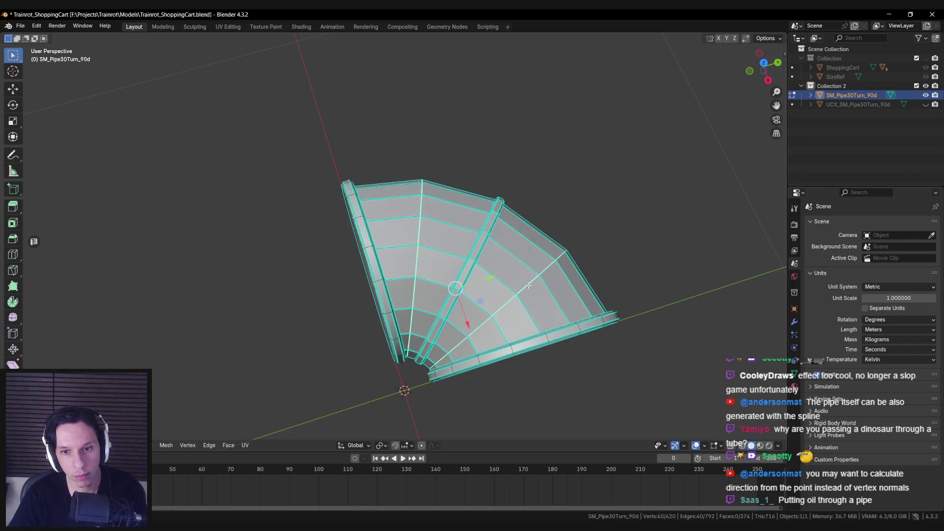
key("ctrl+e")
left_click(501, 460)
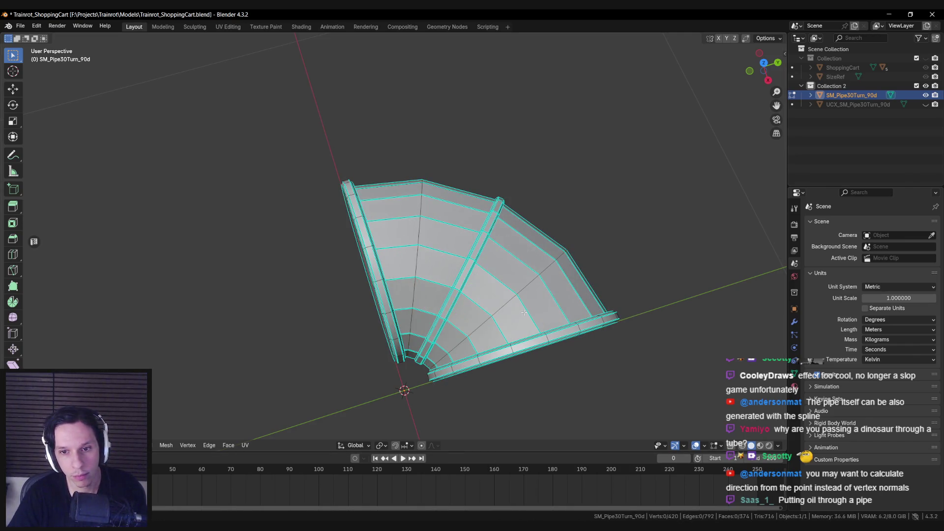
key("ctrl+e")
left_click(421, 283)
key("alt+a")
scroll(540, 276, "up", 3)
left_click_drag(525, 269, 527, 313)
key("ctrl+e")
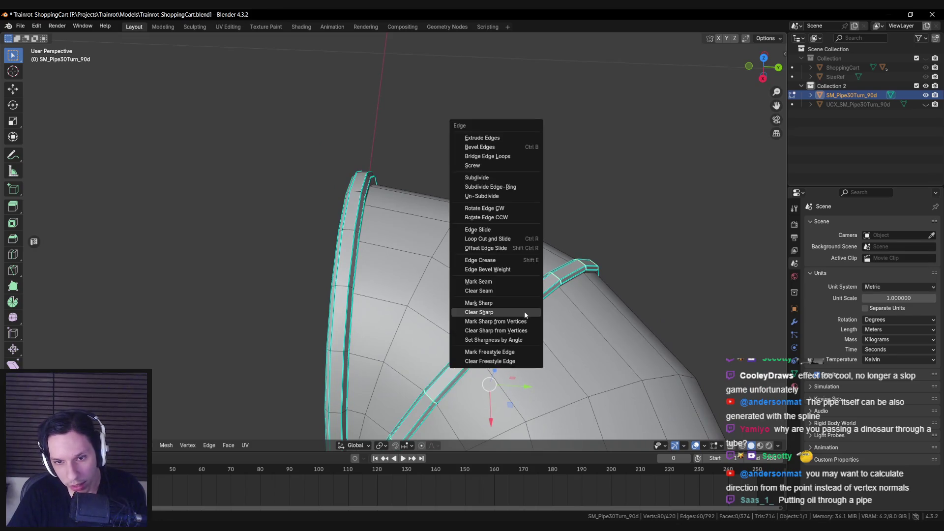
left_click(524, 312)
- Isolate one edge ring of the pipe to inspect it, then reveal the full mesh
key("ctrl+l")
key("shift+h")
key("KP_Decimal")
key("alt+a")
mouse_move(492, 290)
left_mouse_down()
mouse_move(361, 180)
mouse_move(331, 272)
mouse_move(418, 285)
left_mouse_up()
key("alt+h")
key("alt+a")
scroll(419, 285, "up", 3)
key("a")
scroll(513, 295, "up", 2)
- Select several faces on the pipe rim to inspect them, then clear the selection
key("alt+a")
mouse_move(513, 296)
left_mouse_down()
mouse_move(506, 308)
mouse_move(344, 320)
mouse_move(360, 288)
left_mouse_up()
key("a")
left_click(340, 322)
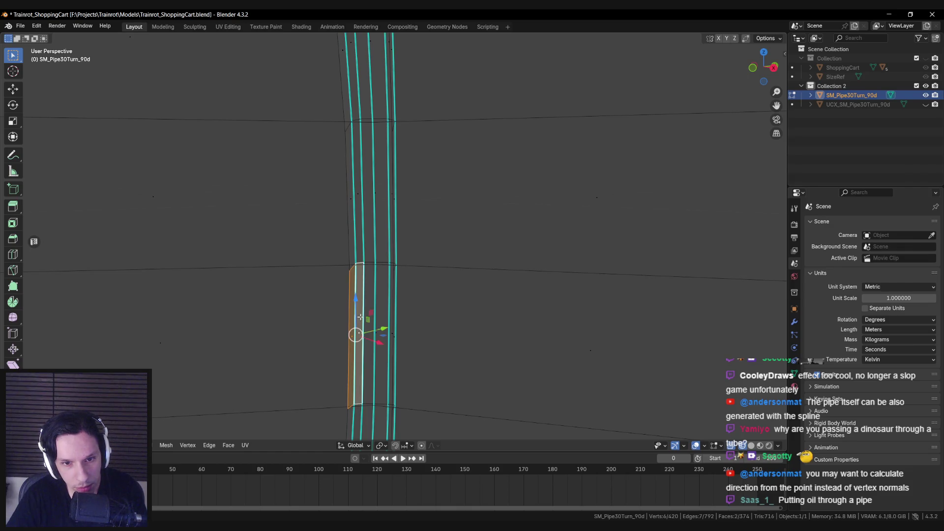
left_click(371, 329, "shift")
left_click(375, 332, "shift")
left_click_drag(375, 332, 369, 334)
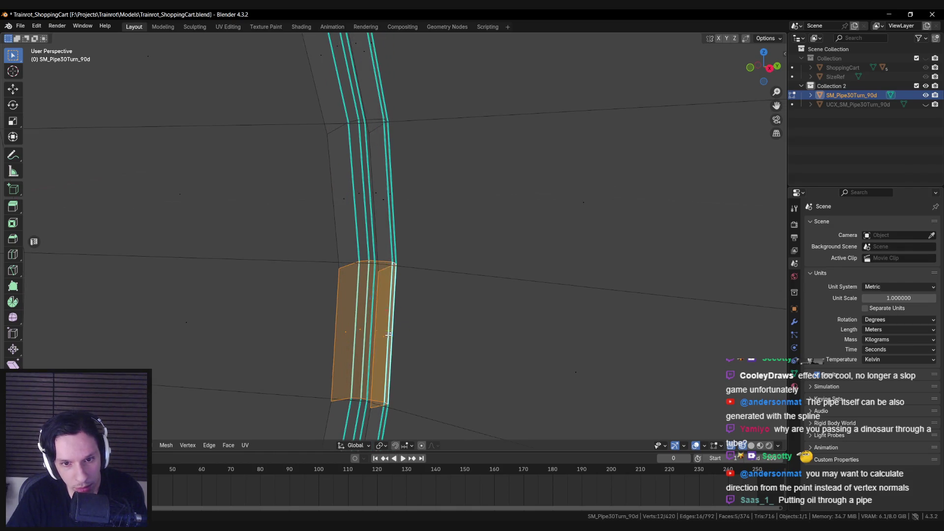
mouse_move(458, 333)
left_mouse_down()
mouse_move(420, 331)
mouse_move(413, 312)
mouse_move(385, 310)
mouse_move(394, 301)
mouse_move(296, 306)
mouse_move(379, 310)
mouse_move(396, 276)
mouse_move(388, 274)
mouse_move(426, 268)
mouse_move(490, 352)
mouse_move(447, 348)
mouse_move(391, 261)
left_mouse_up()
key("alt+a")
scroll(428, 325, "up", 5)
scroll(428, 314, "down", 5)
- Switch between Object and Edit Mode to compare the pipe's shading
key("Tab")
key("Tab")
scroll(397, 265, "up", 3)
scroll(397, 265, "down", 4)
key("Tab")
key("Tab")
scroll(442, 346, "up", 5)
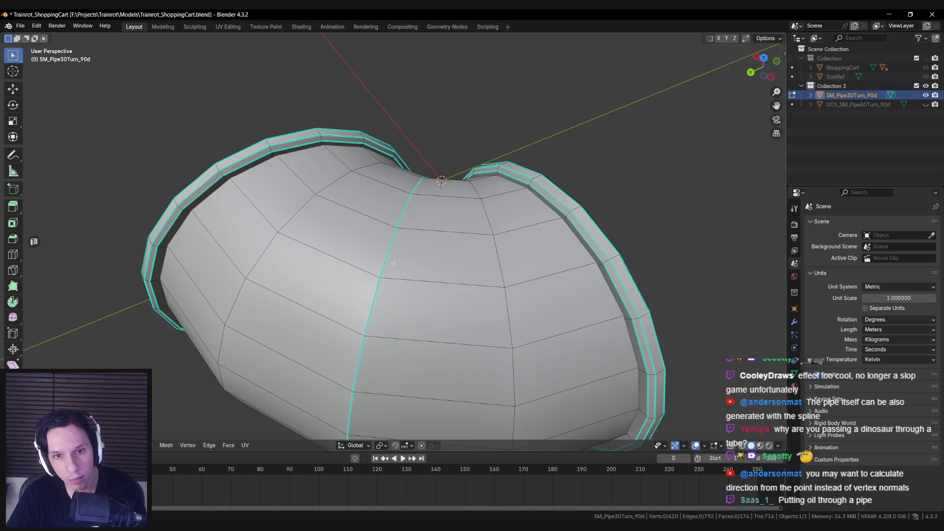
scroll(443, 275, "down", 5)
key("Tab")
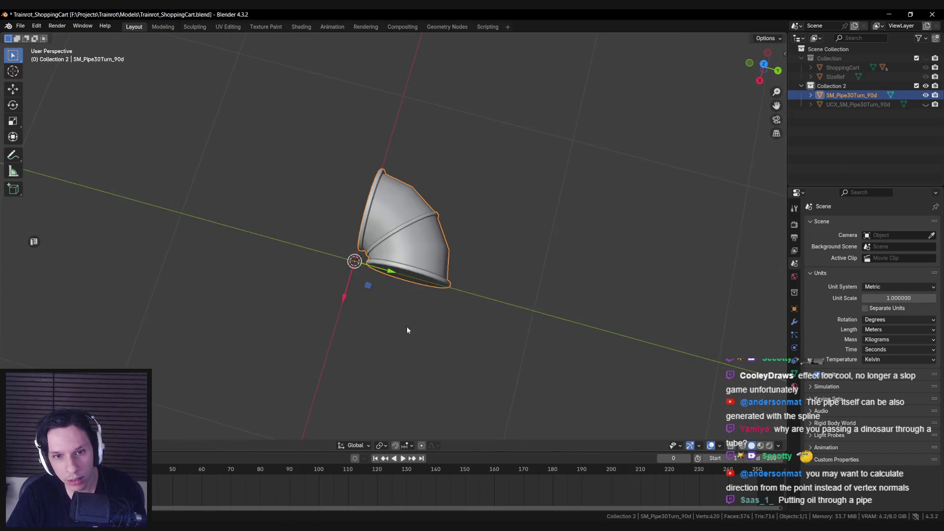
scroll(375, 316, "up", 4)
key("Tab")
- Mark the middle vertical edge loop sharp, then clear its sharp mark again
left_click(387, 256, "alt")
right_click(393, 247)
left_click(364, 320)
left_click(380, 205, "alt")
right_click(394, 217)
left_click(458, 228)
- Return to Object Mode, reselect the pipe, and unhide the UCX collision mesh
key("Tab")
scroll(455, 262, "down", 3)
scroll(455, 263, "down", 2)
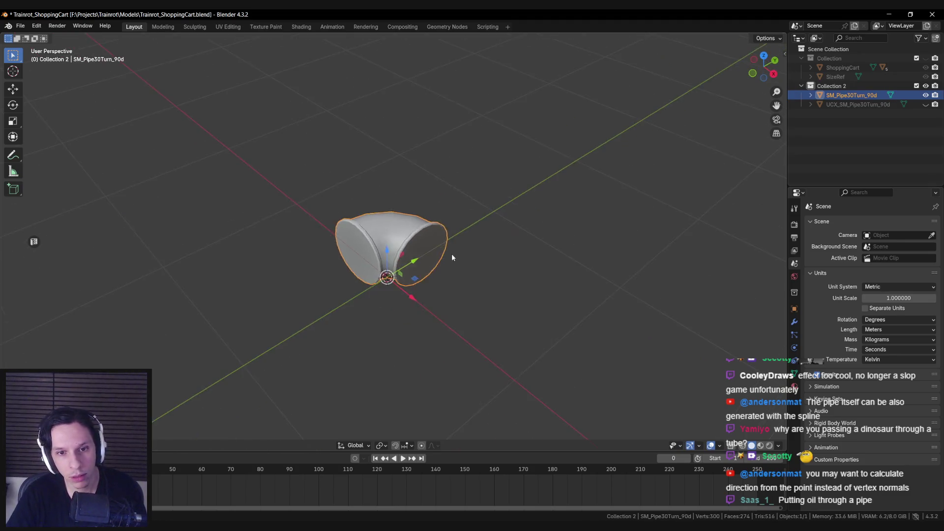
left_click(453, 253)
left_click(394, 255)
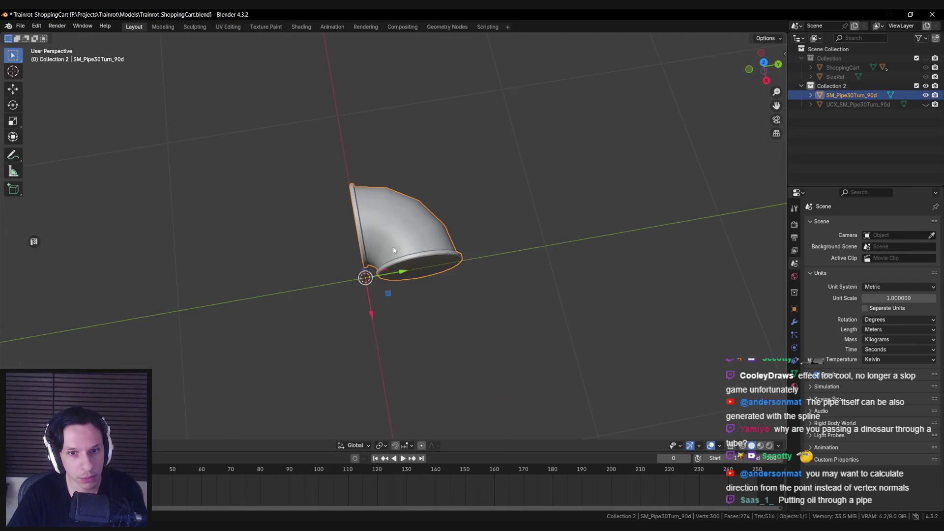
scroll(309, 233, "up", 2)
left_click(926, 104)
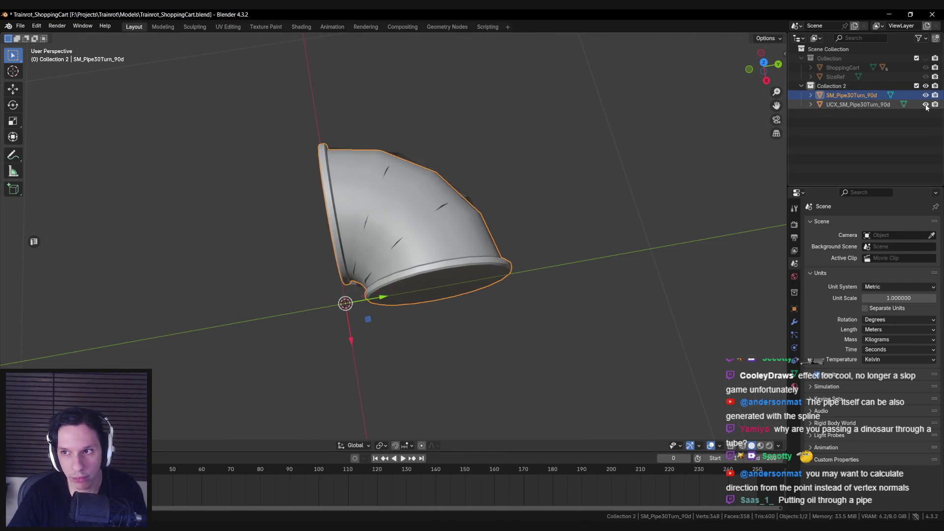
- Add the UCX collision mesh to the selection alongside the pipe
left_click(859, 104, "ctrl")
key("shift+z")
key("shift+z")
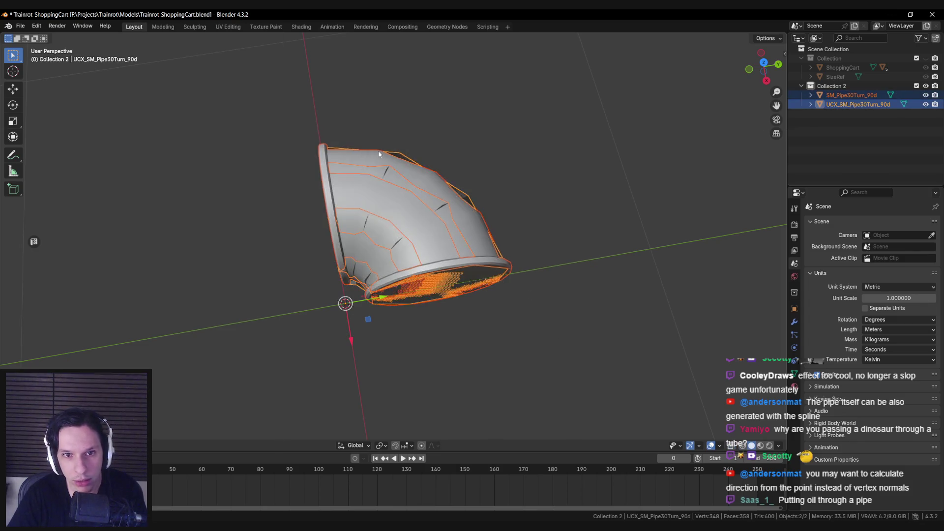
left_click(379, 150, "shift")
- Export the selected meshes as FBX, overwriting SM_Pipe30Turn_90d.fbx with Selected Objects only
left_click(20, 25)
mouse_move(64, 166)
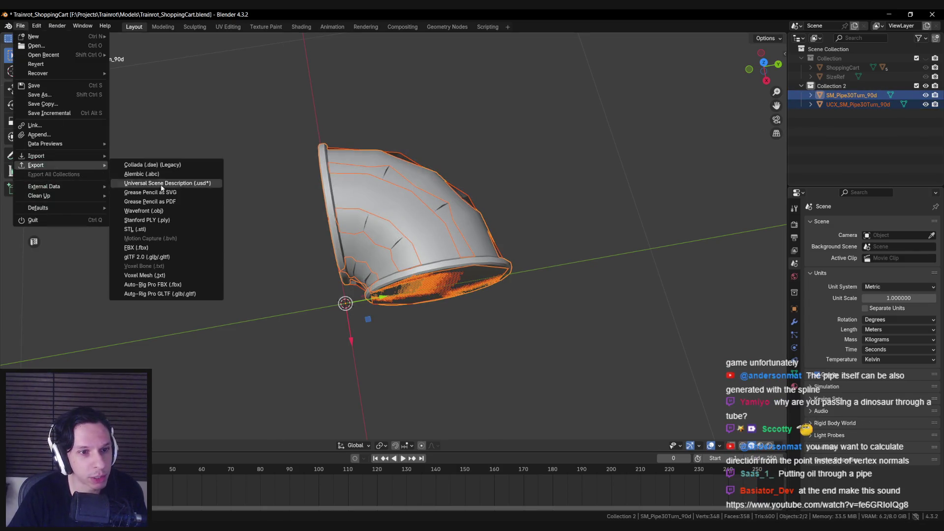
left_click(150, 244)
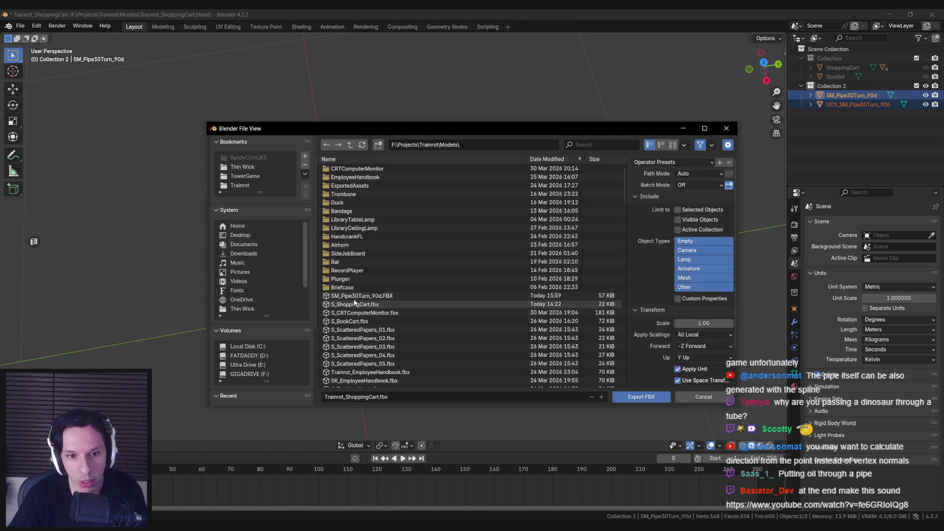
left_click(362, 296)
left_click(685, 278)
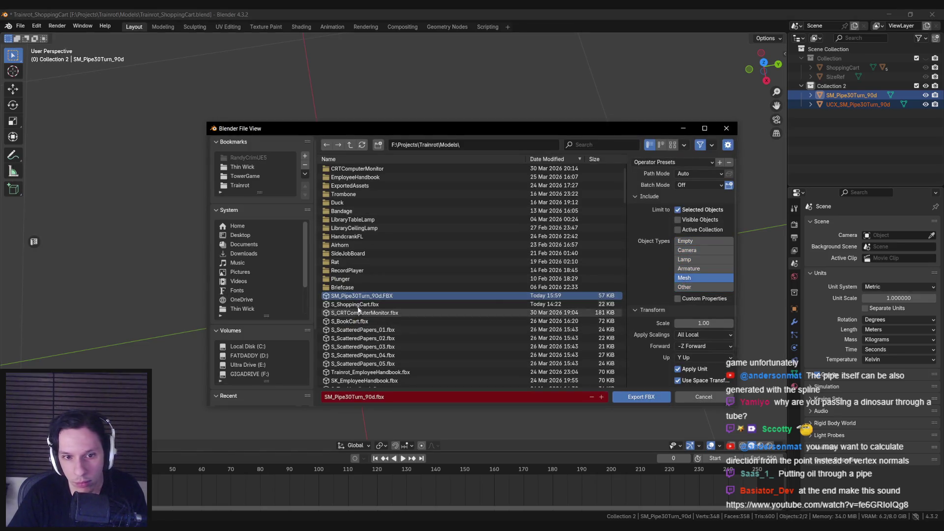
key("Return")
left_click(354, 497)
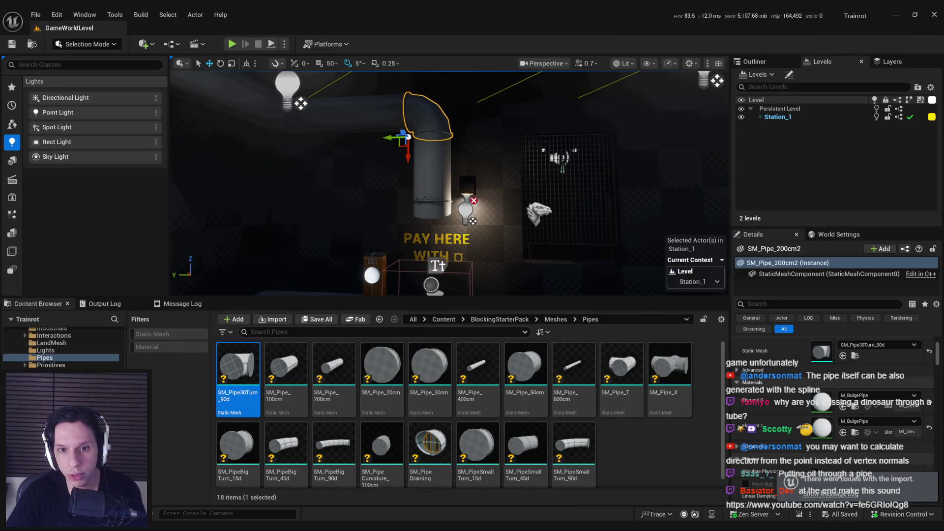
- Move the BP_TestPipeBulge dinosaur up onto the pipe and switch to the MPC_WorldParams collection
left_click(538, 212)
left_click_drag(538, 212, 494, 217)
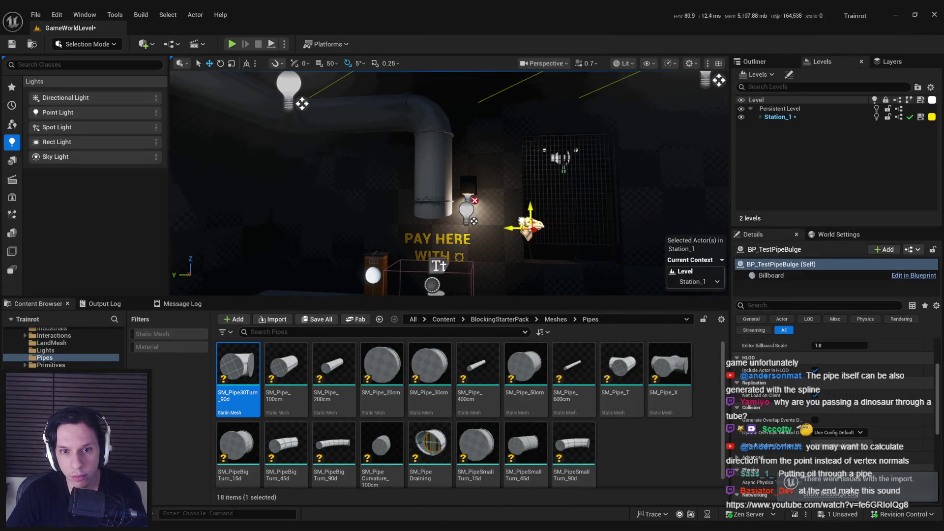
scroll(451, 182, "up", 5)
scroll(557, 227, "down", 5)
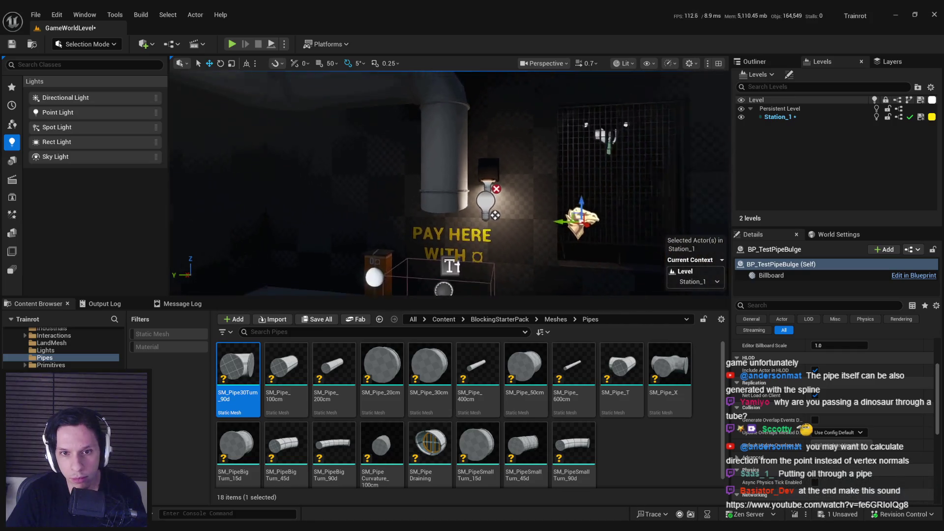
mouse_move(556, 227)
left_mouse_down()
mouse_move(431, 219)
mouse_move(418, 81)
mouse_move(417, 147)
mouse_move(436, 143)
left_mouse_up()
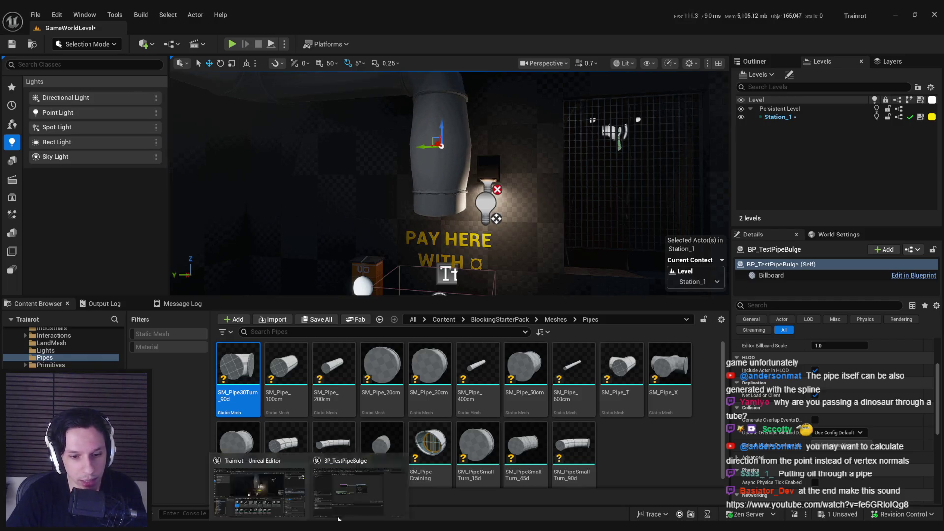
key("alt+Tab")
left_click(666, 30)
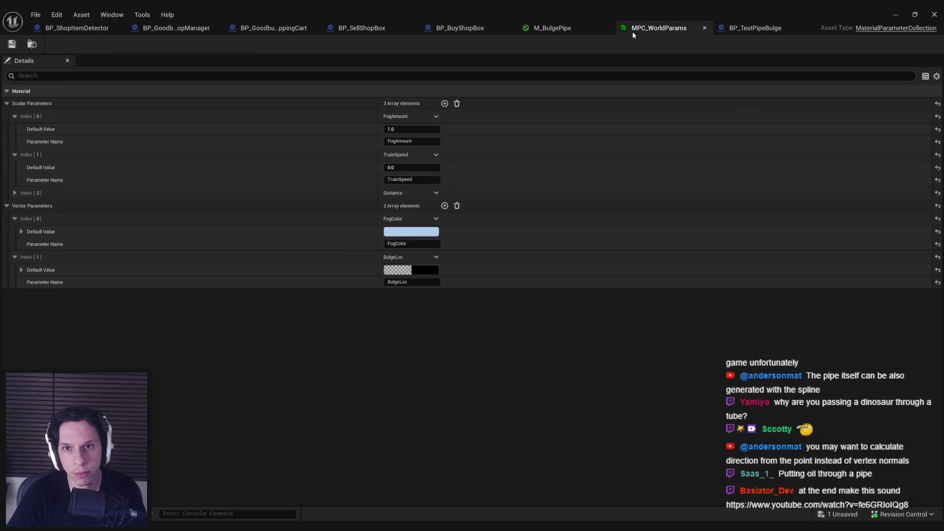
- Wire the Mask output into Multiply's A input in M_BulgePipe and apply it
left_click(553, 28)
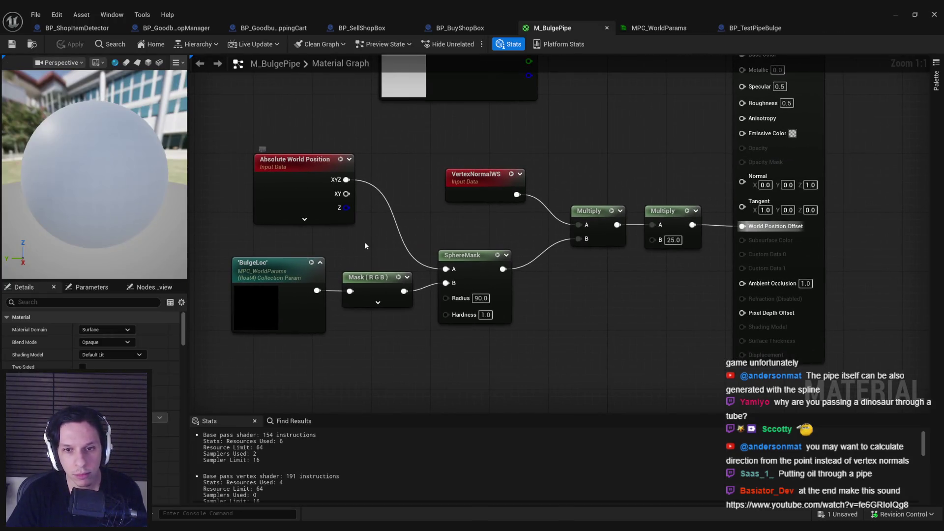
left_click(484, 173)
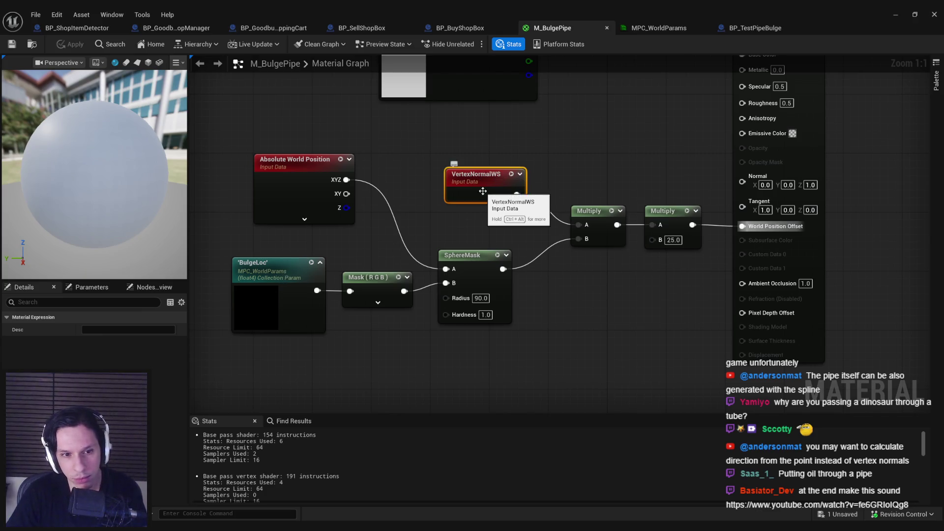
mouse_move(405, 291)
left_mouse_down()
mouse_move(482, 273)
mouse_move(580, 225)
left_mouse_up()
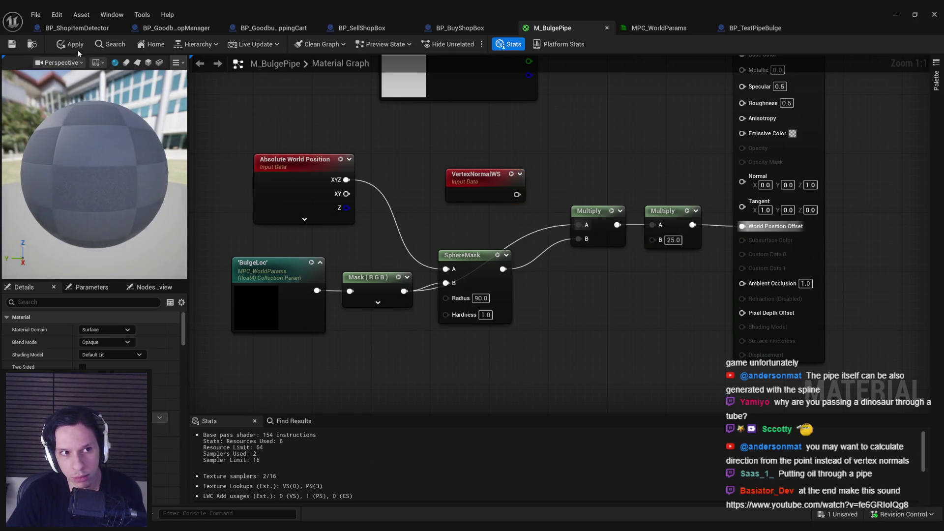
key("ctrl+s")
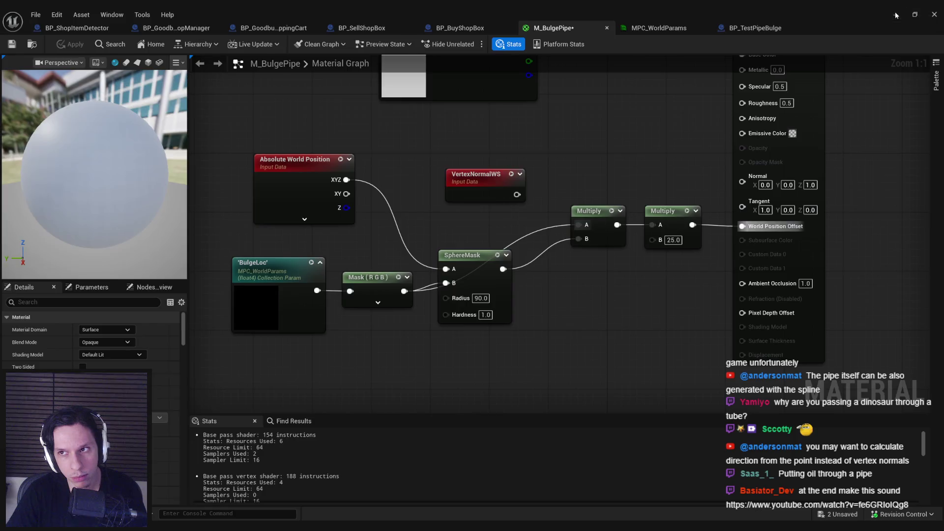
left_click(896, 15)
- Undo the Mask-to-Multiply link and move the SphereMask node group down and right
key("alt+Tab")
key("ctrl+z")
key("ctrl+s")
mouse_move(535, 364)
left_mouse_down()
mouse_move(360, 241)
mouse_move(387, 269)
mouse_move(252, 157)
left_mouse_up()
mouse_move(499, 267)
left_mouse_down()
mouse_move(498, 308)
mouse_move(512, 299)
left_mouse_up()
left_click(500, 238)
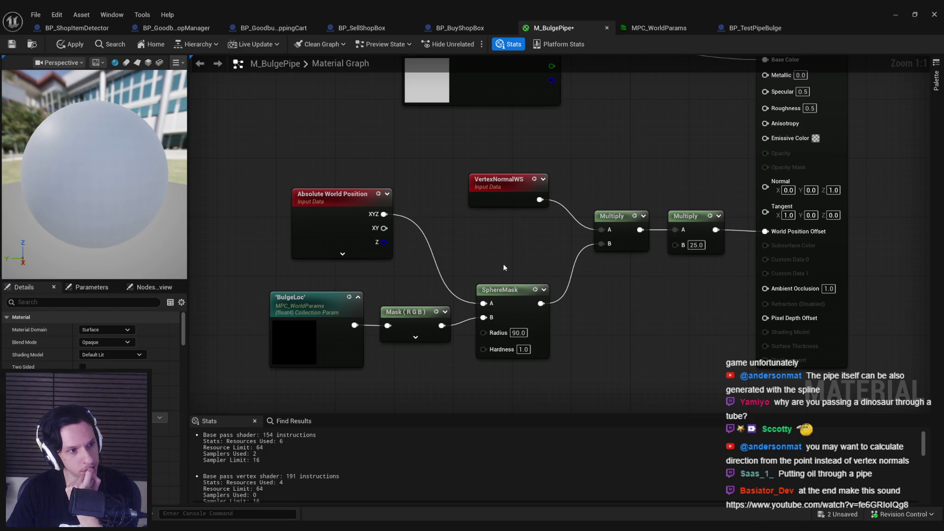
right_click(479, 233)
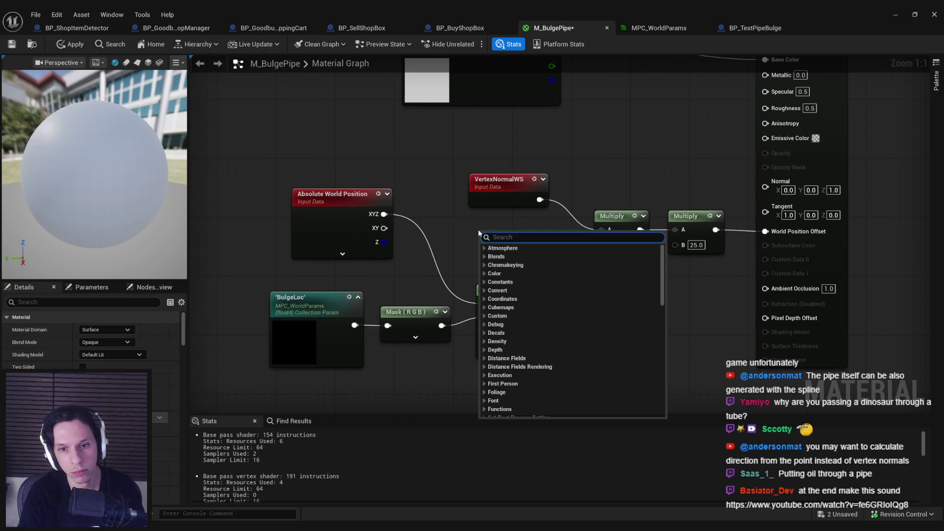
type("normal")
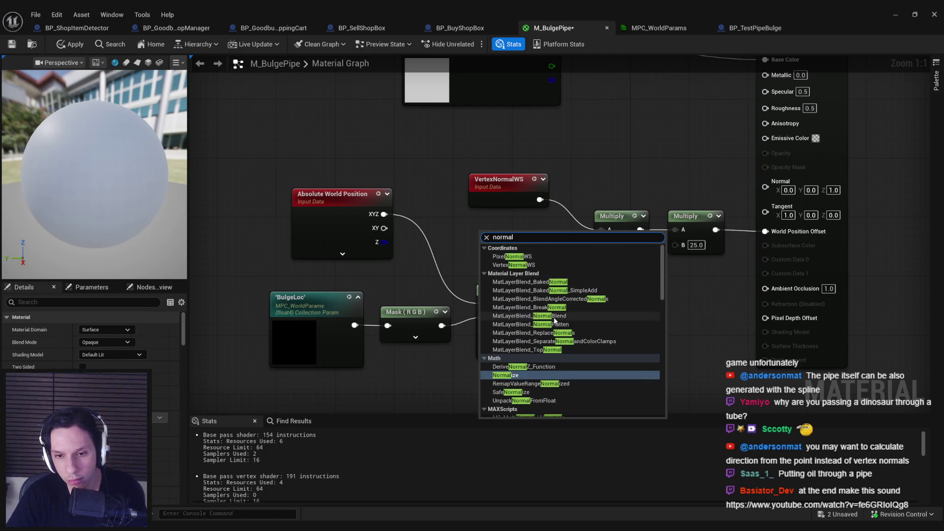
scroll(554, 321, "down", 3)
scroll(554, 321, "down", 4)
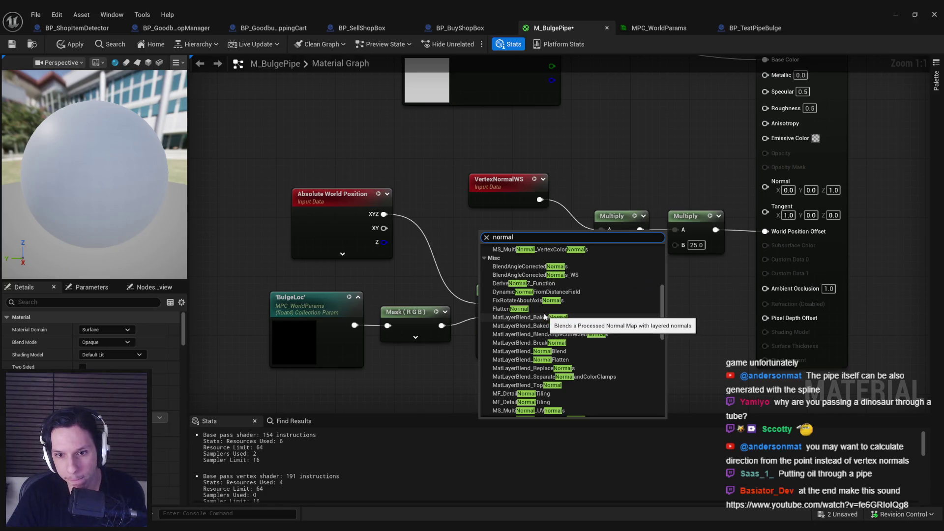
scroll(546, 317, "down", 2)
scroll(544, 318, "down", 4)
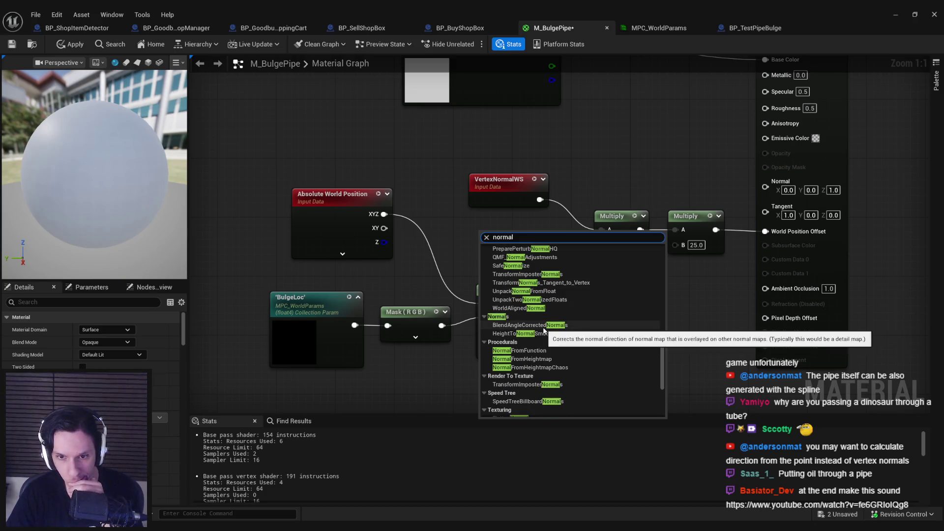
scroll(544, 329, "down", 4)
scroll(542, 326, "down", 3)
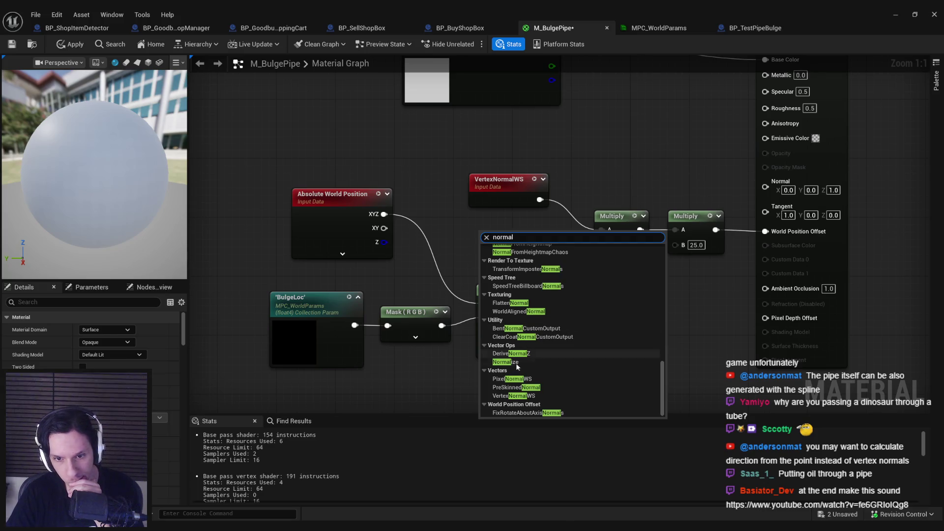
left_click(515, 379)
left_click_drag(544, 251, 602, 229)
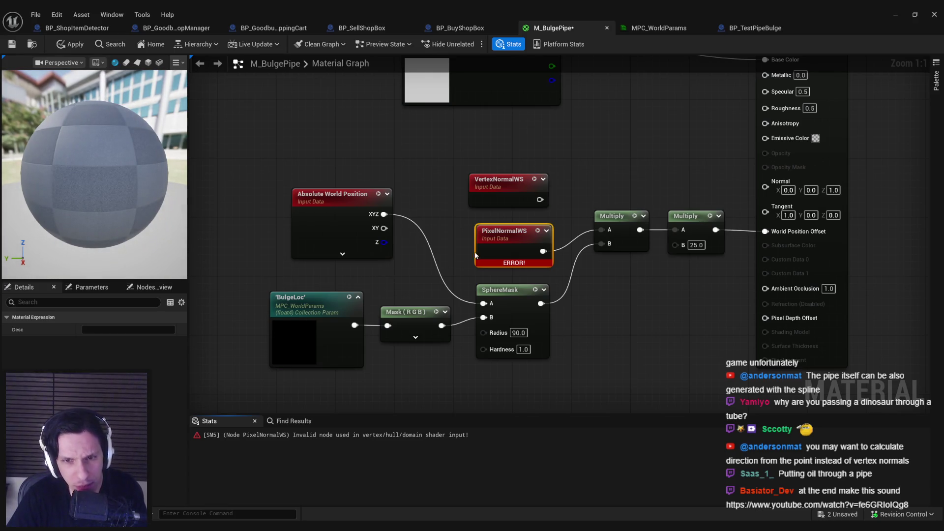
key("ctrl+z")
key("ctrl+z")
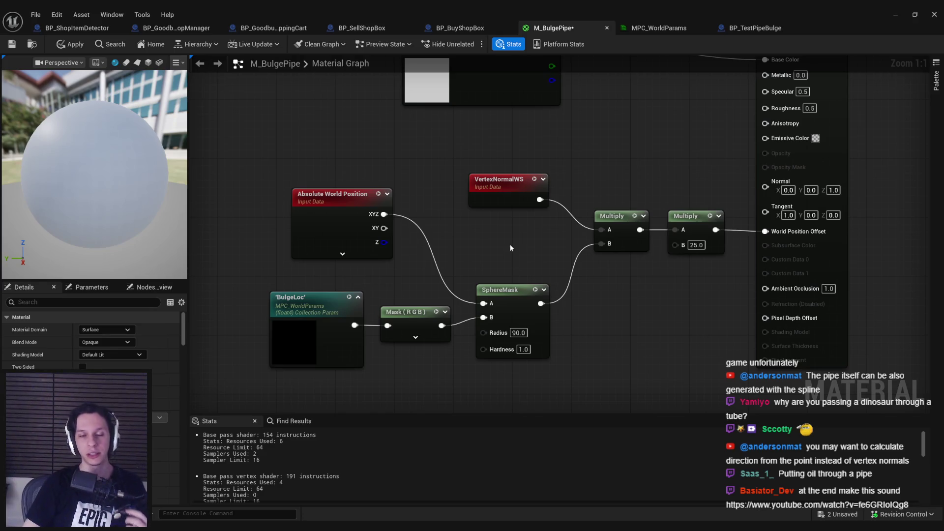
left_click(70, 43)
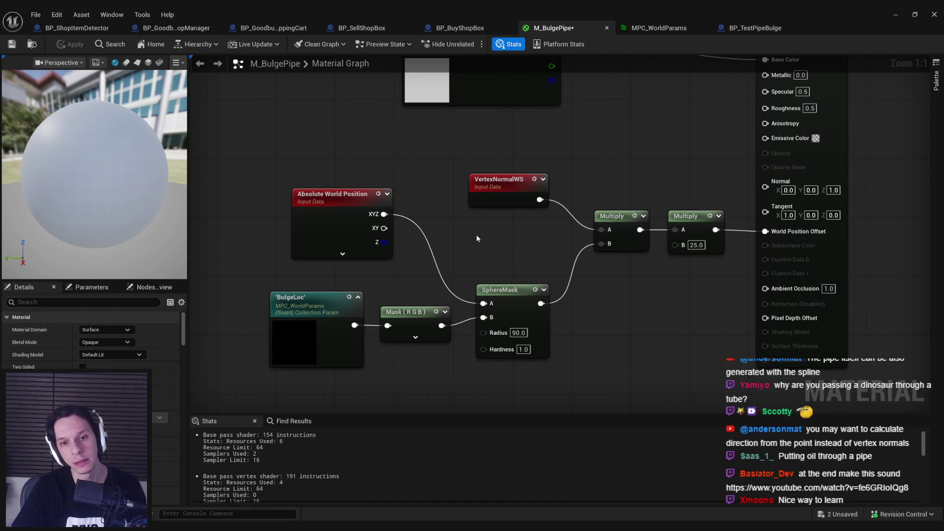
- Shift the position and mask nodes lower and move VertexNormalWS up and left
left_click_drag(416, 317, 427, 265)
left_click_drag(311, 197, 320, 202)
left_click_drag(521, 356, 273, 197)
left_click_drag(522, 261, 523, 283)
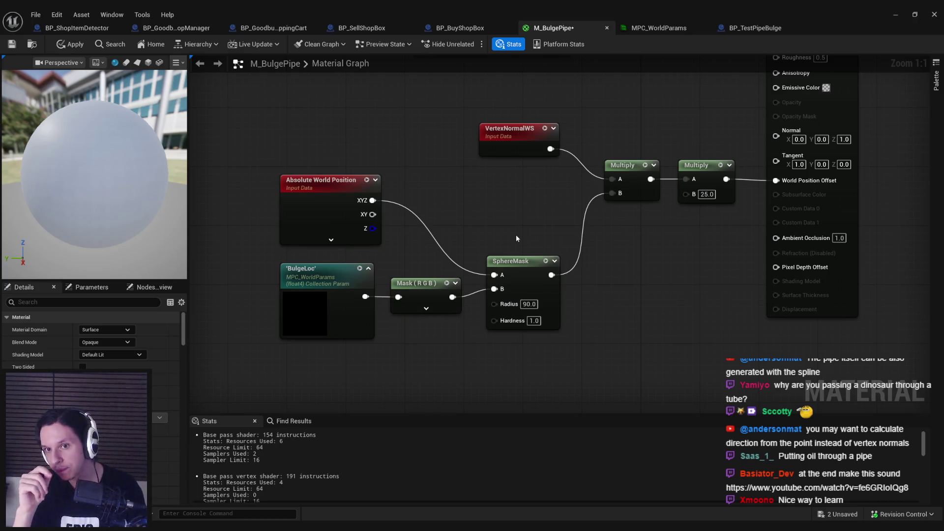
left_click_drag(524, 229, 502, 228)
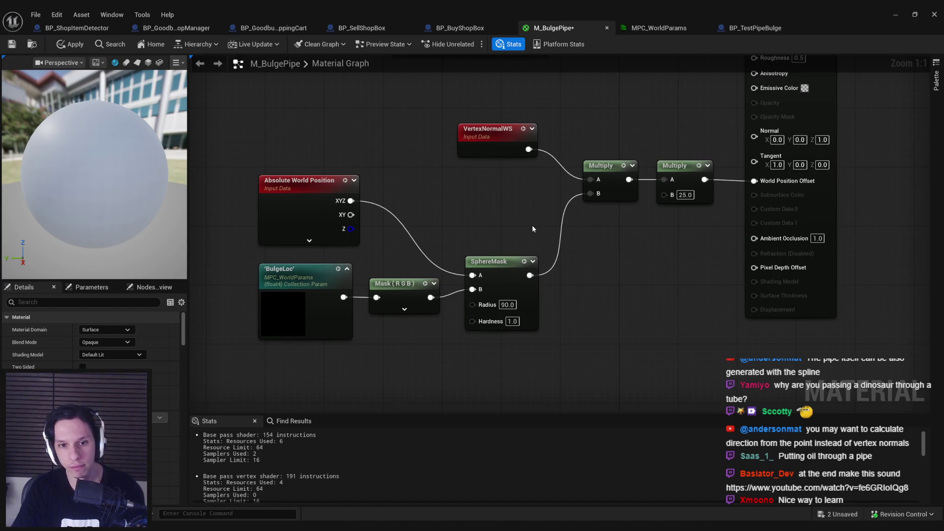
left_click_drag(532, 229, 591, 265)
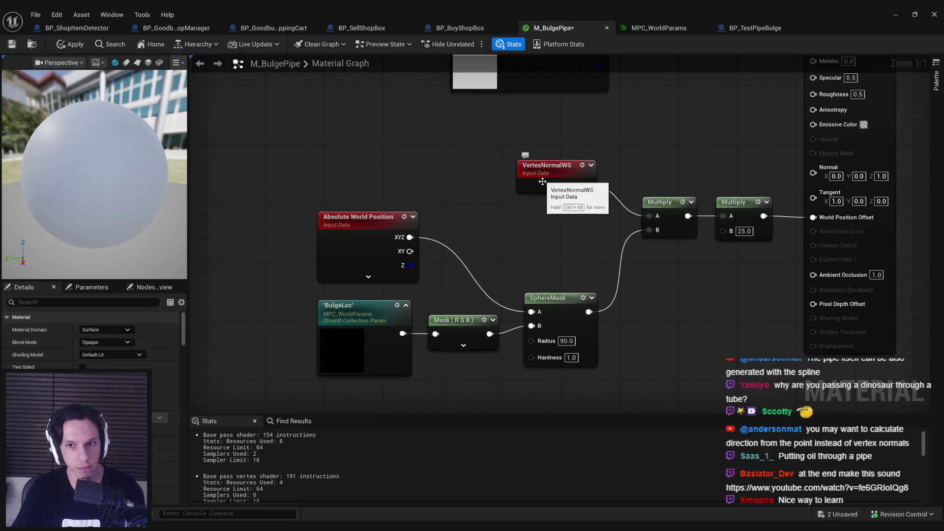
left_click_drag(547, 182, 398, 153)
left_click(482, 206)
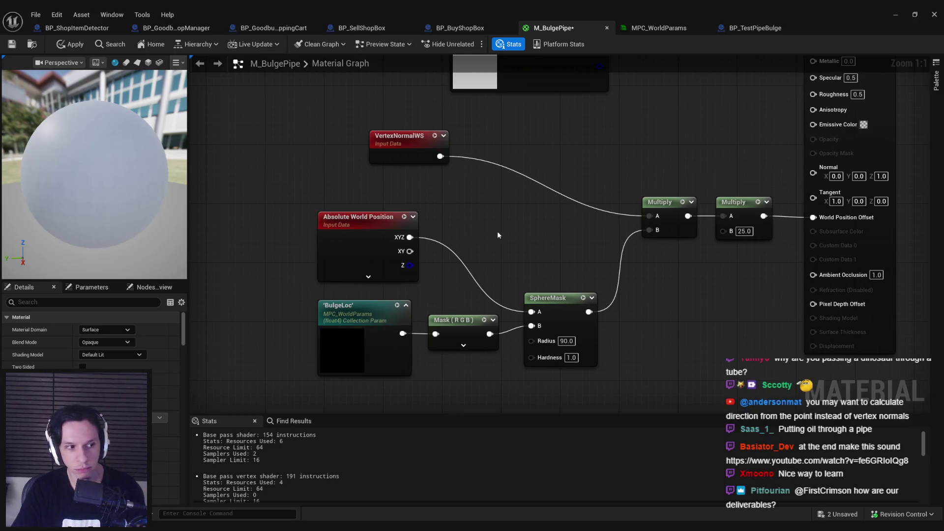
- Move VertexNormalWS back near the first Multiply and apply M_BulgePipe
left_click_drag(440, 157, 495, 153)
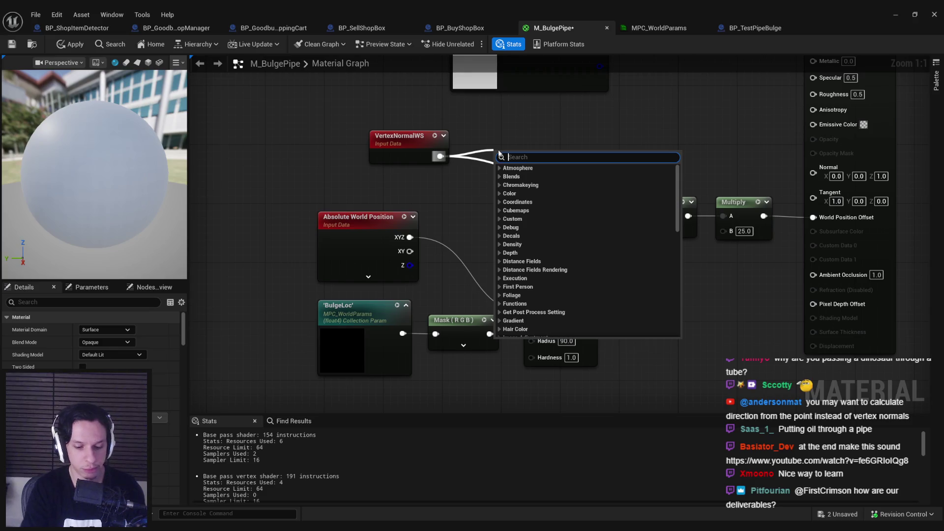
type("+")
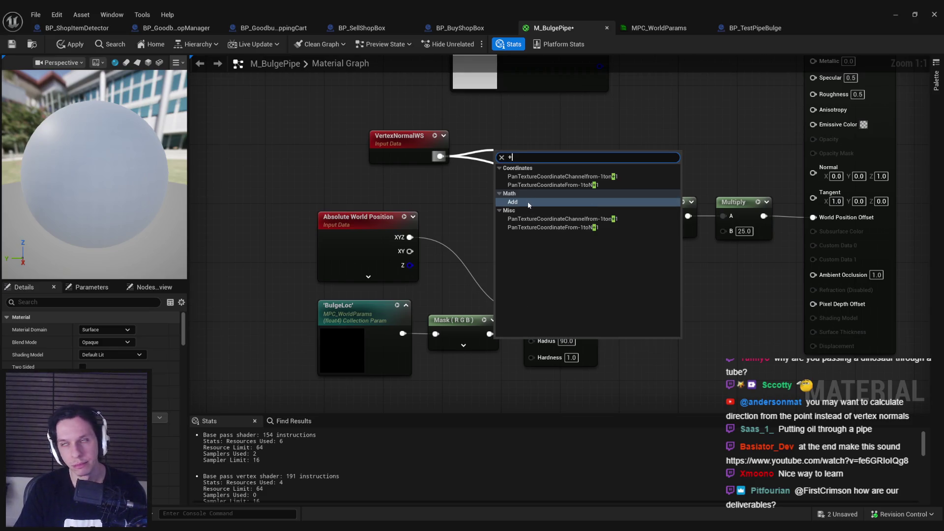
key("Escape")
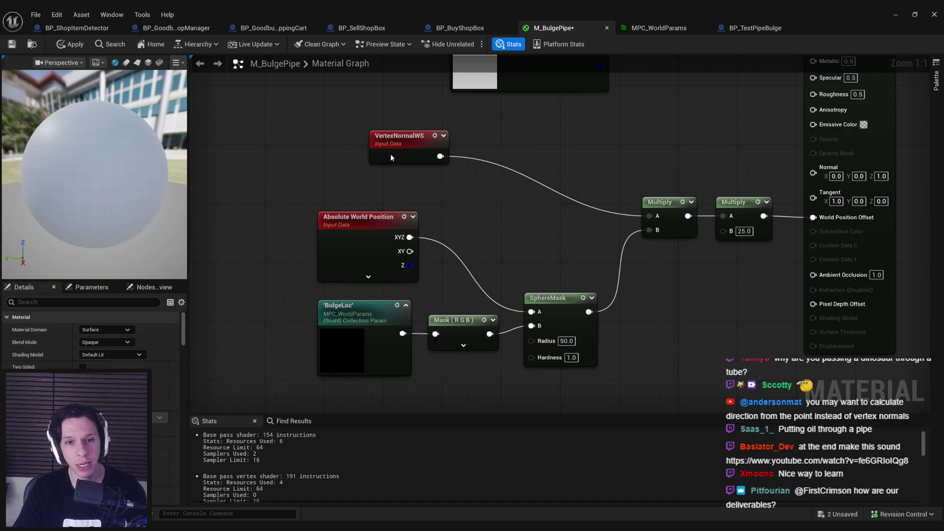
left_click_drag(393, 151, 541, 196)
left_click(70, 45)
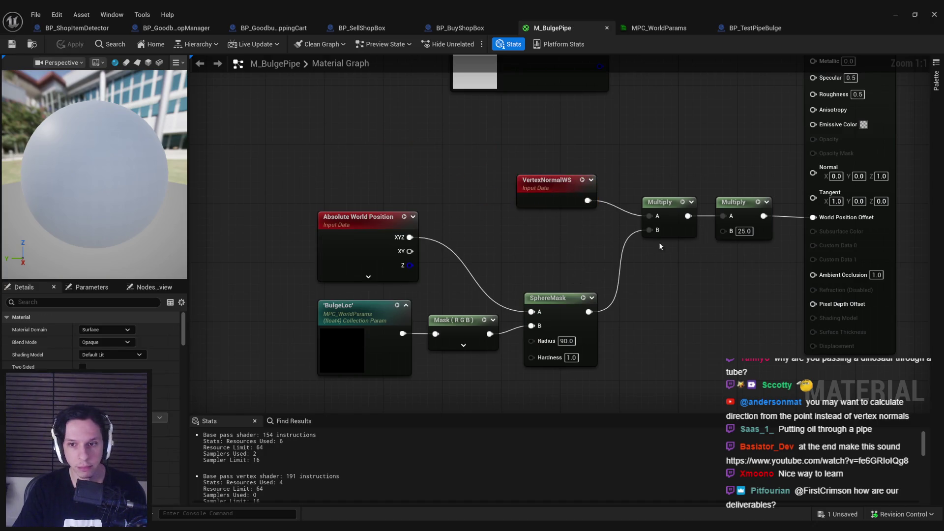
left_click(896, 14)
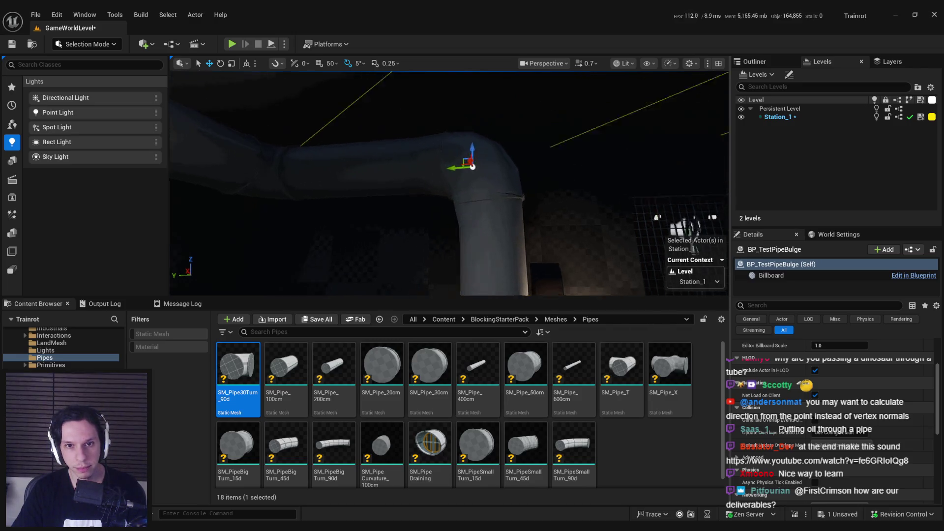
- Frame BP_TestPipeBulge and move it up to the pipe bend
key("f")
scroll(472, 187, "down", 3)
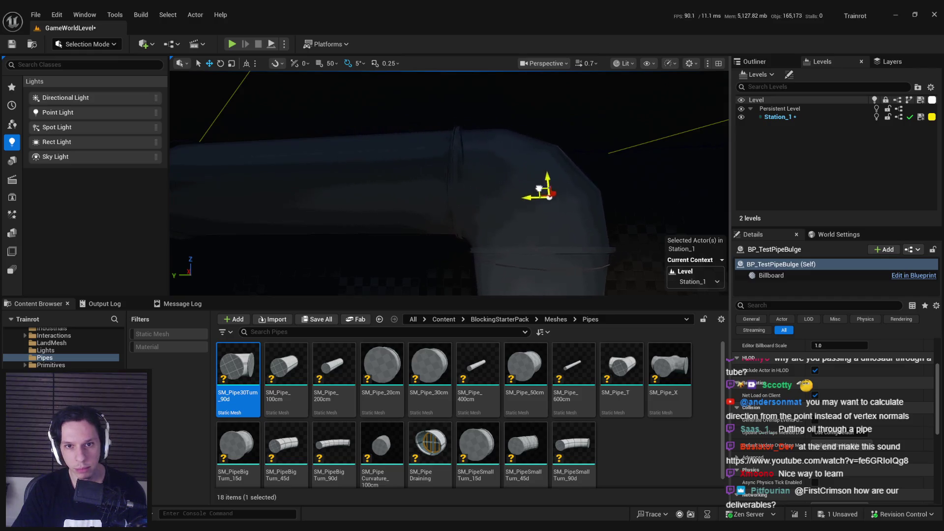
mouse_move(543, 234)
left_mouse_down()
mouse_move(544, 264)
mouse_move(495, 189)
left_mouse_up()
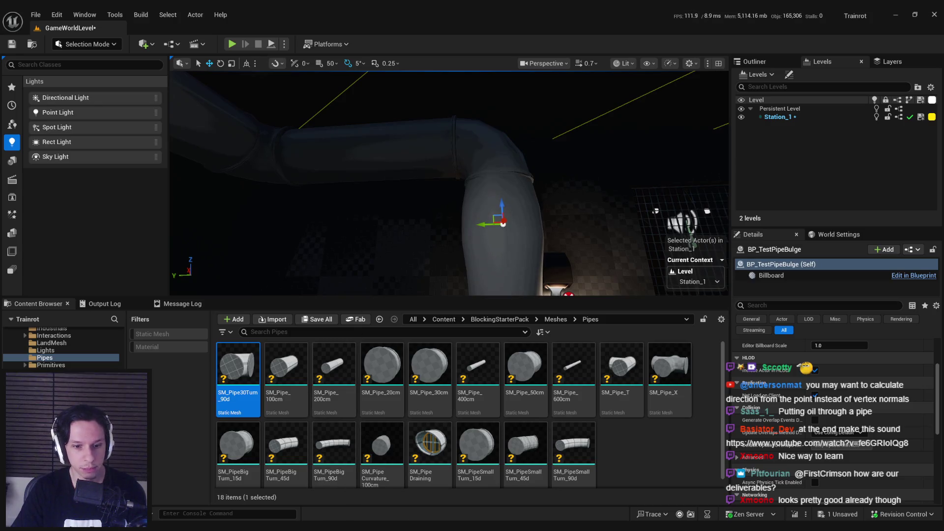
- Test SphereMask wired directly into the second Multiply in the level, then undo that link
key("alt+Tab")
mouse_move(495, 313)
left_mouse_down()
mouse_move(615, 218)
mouse_move(630, 218)
left_mouse_up()
left_click(70, 44)
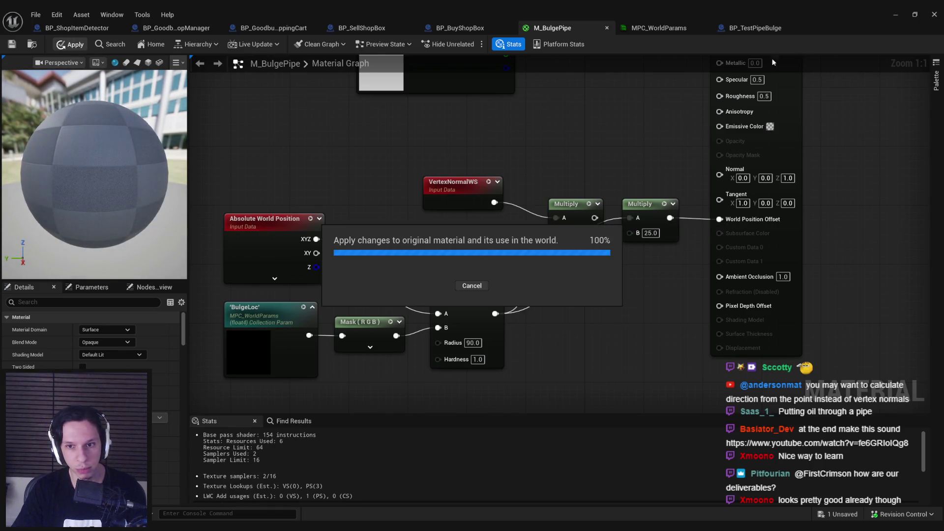
left_click(902, 16)
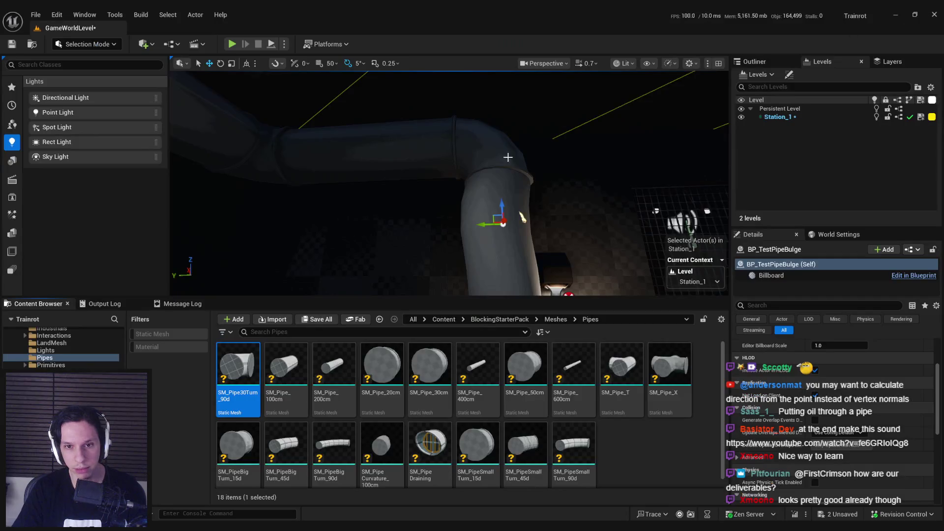
mouse_move(526, 276)
left_mouse_down()
mouse_move(492, 152)
mouse_move(348, 165)
mouse_move(491, 186)
mouse_move(487, 228)
left_mouse_up()
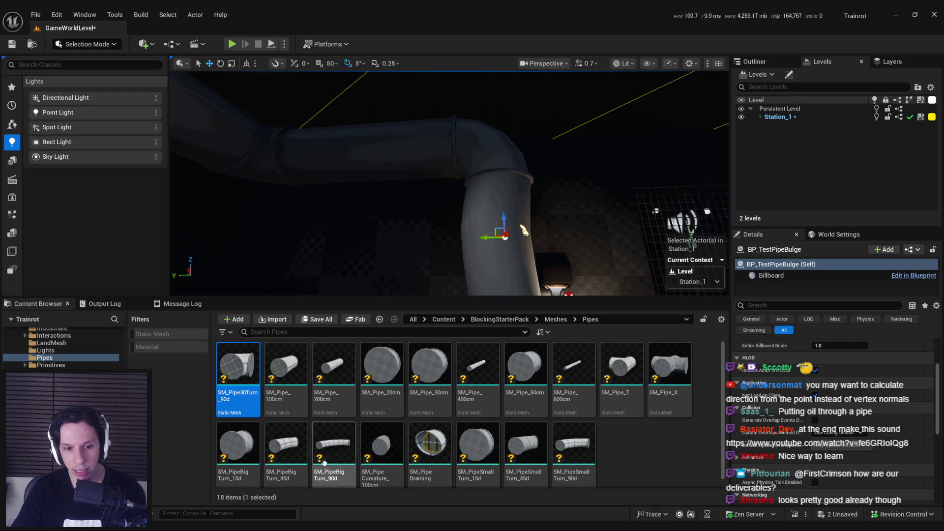
left_click(256, 479)
key("ctrl+z")
key("ctrl+z")
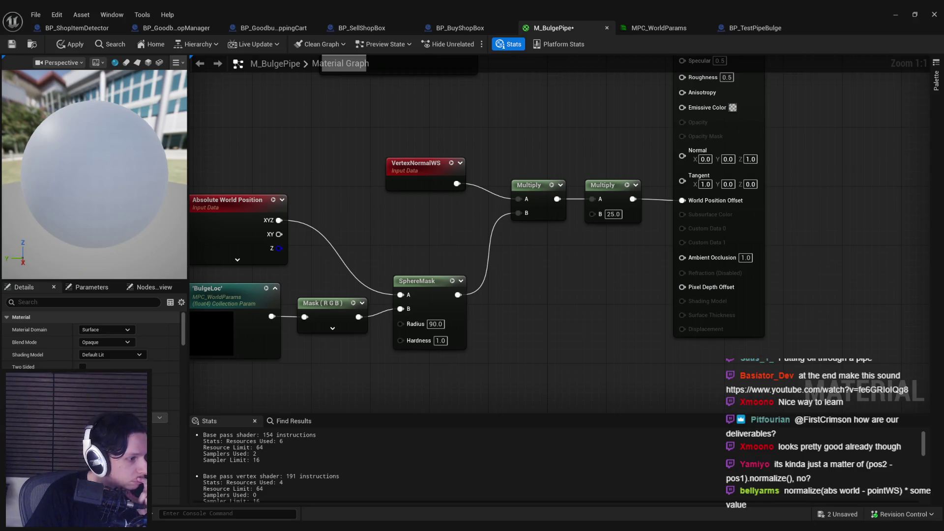
- Search the M_BulgePipe graph's node list for 'vertex'
right_click(511, 277)
type("vertex")
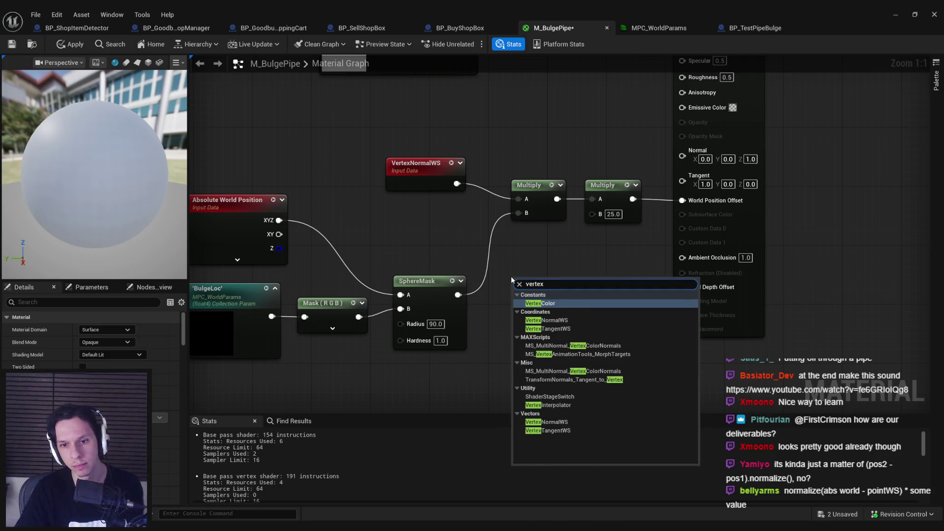